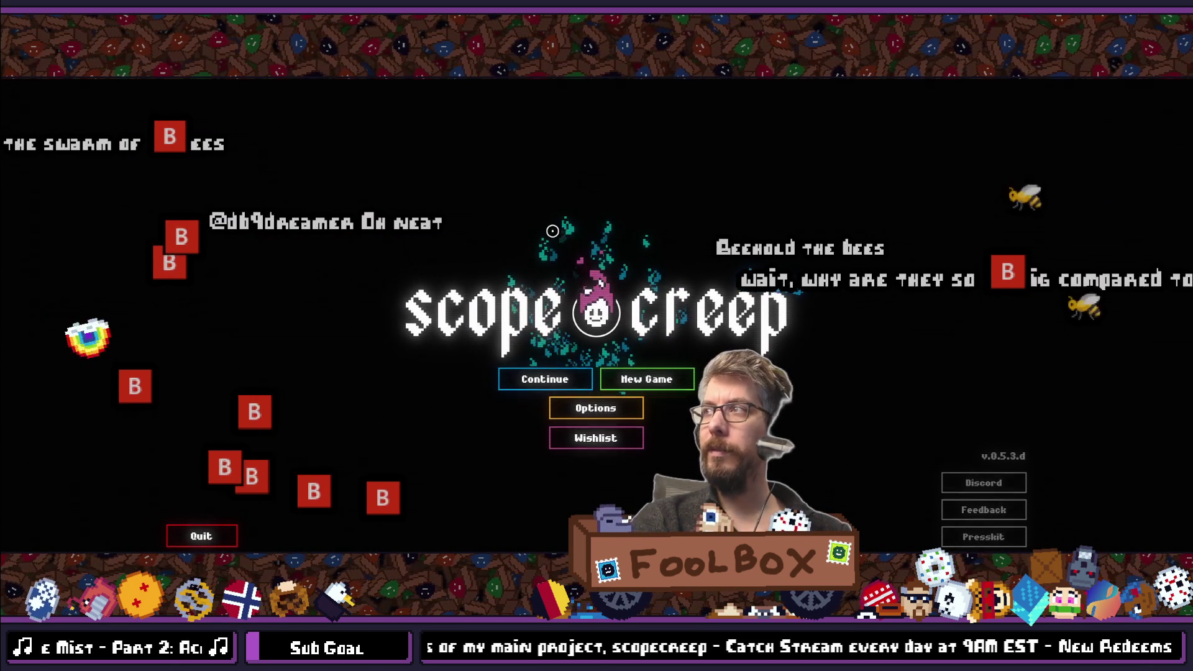
Start a new game, go to the Shrine, finish the ghost's dialogue and open the upgrade tree.
left_click(661, 391)
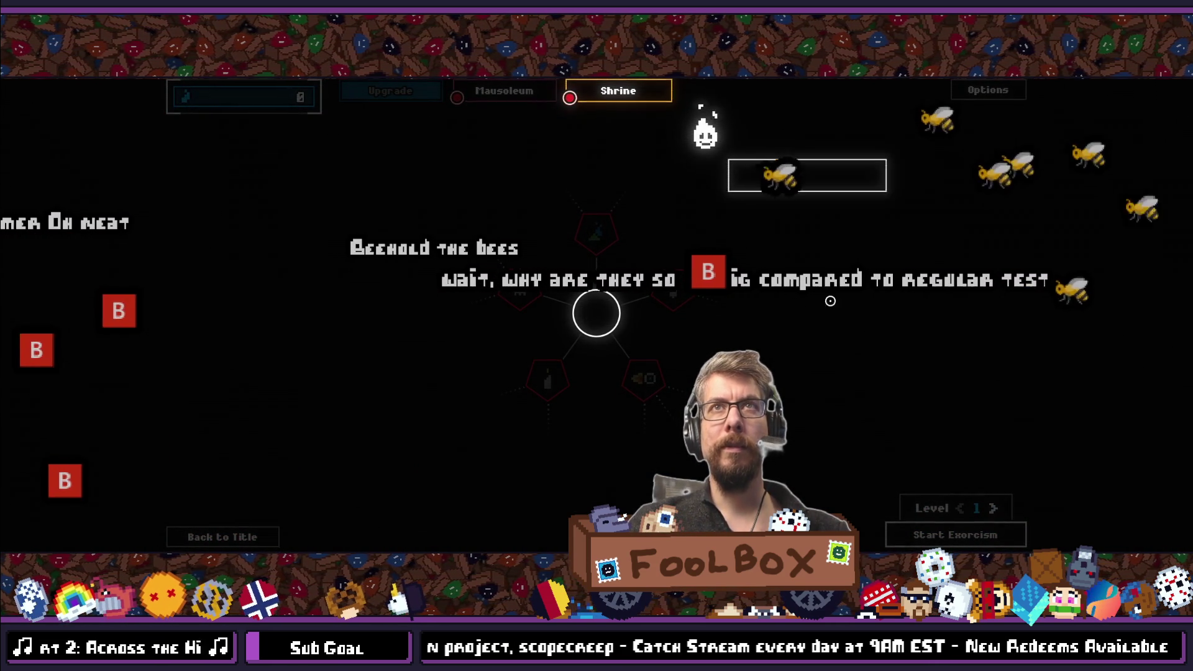
left_click(650, 101)
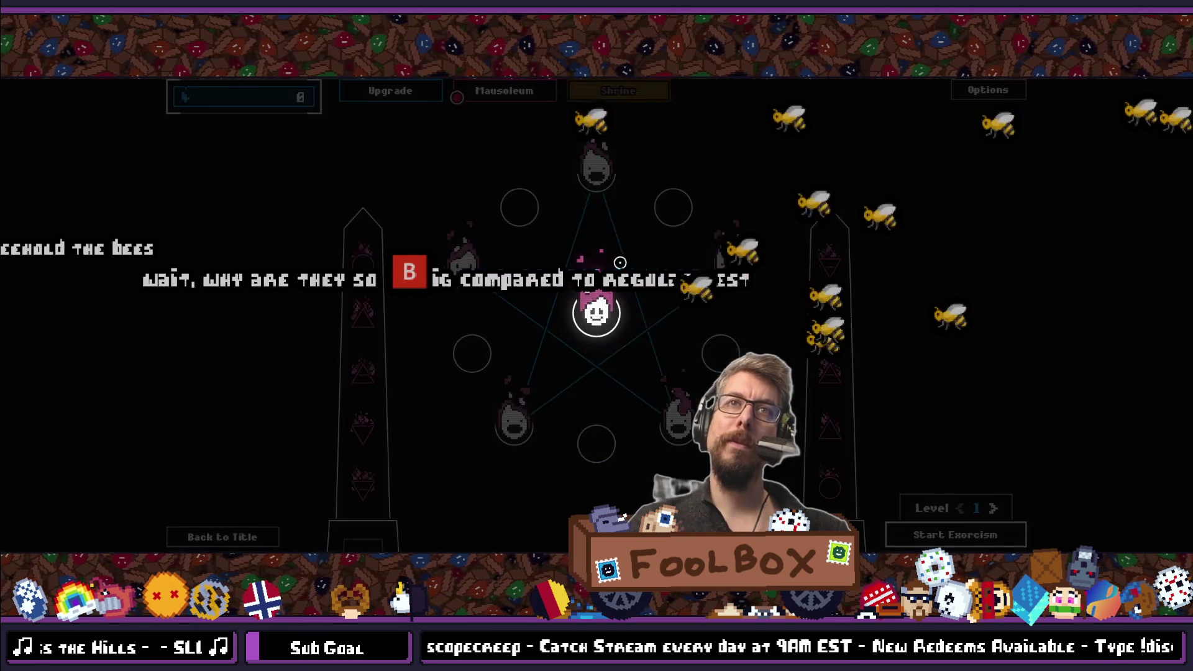
left_click(844, 385)
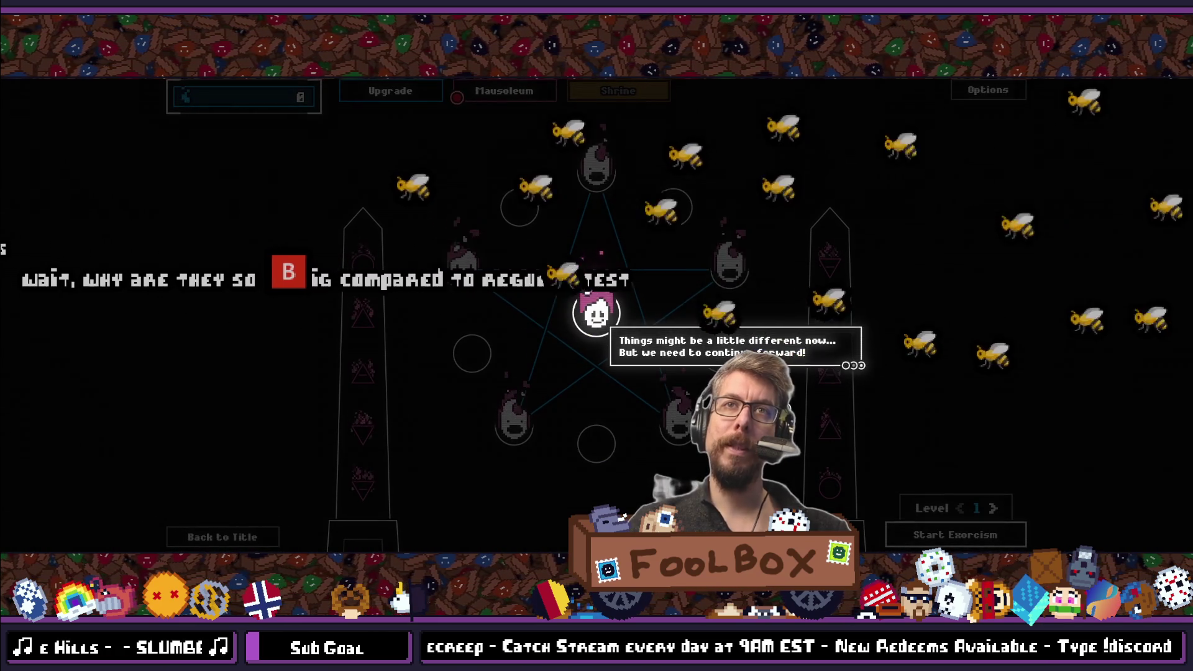
left_click(846, 358)
left_click(406, 94)
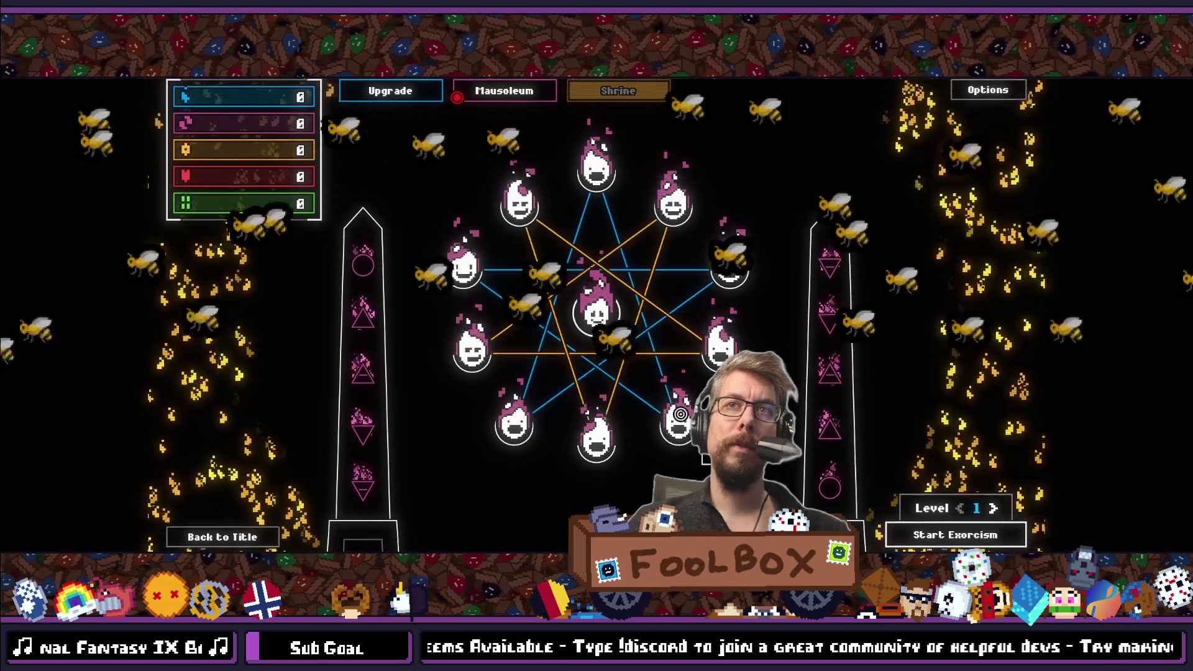
Raise the exorcism level by two, then step it back down by one.
left_click(996, 508)
left_click(997, 508)
left_click(997, 508)
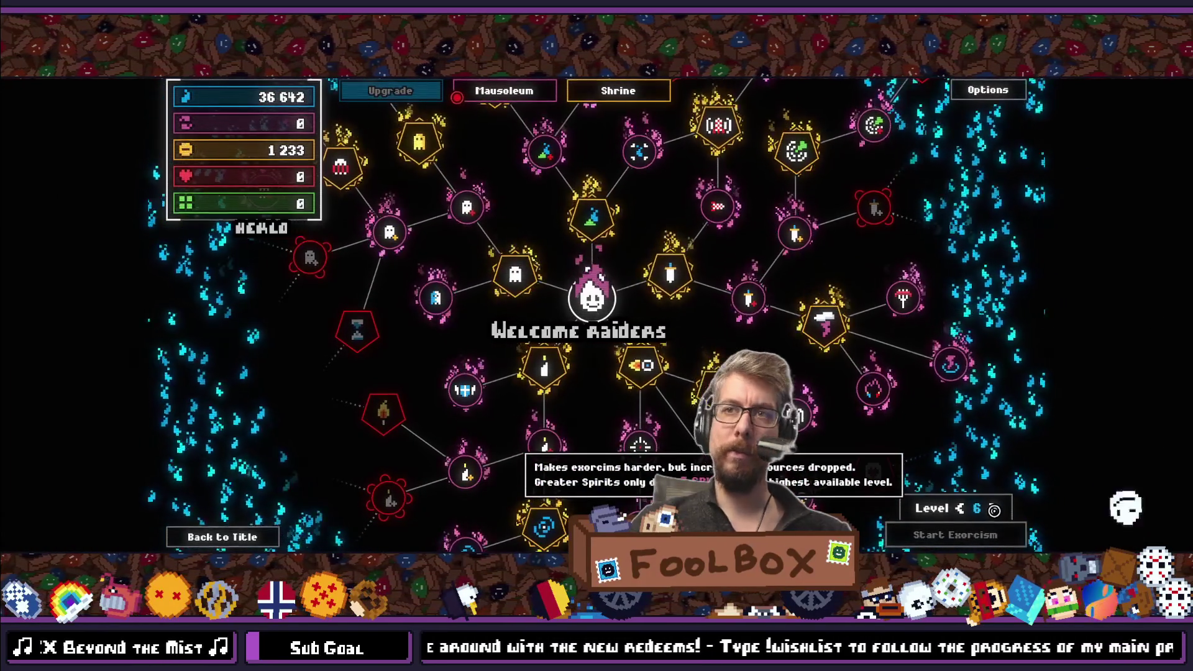
key("Left")
key("Left")
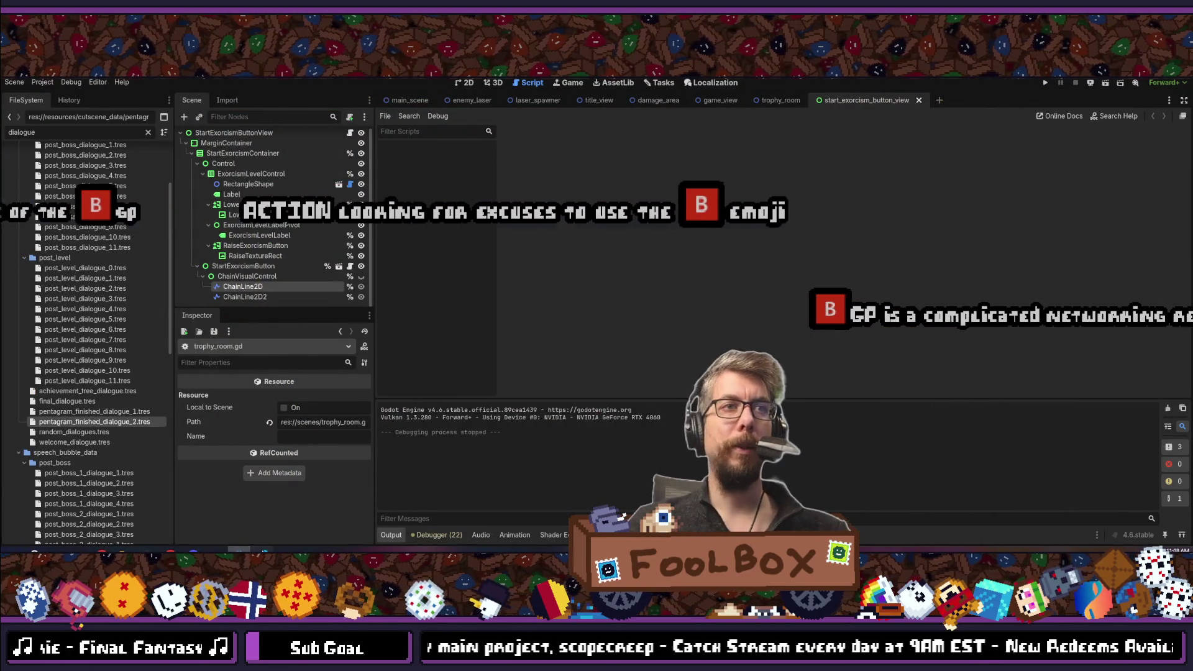
In VS Code, open start_exorcism_button_view.gd, scroll to the top and select start_exorcism_button on line 41.
key("alt+Tab")
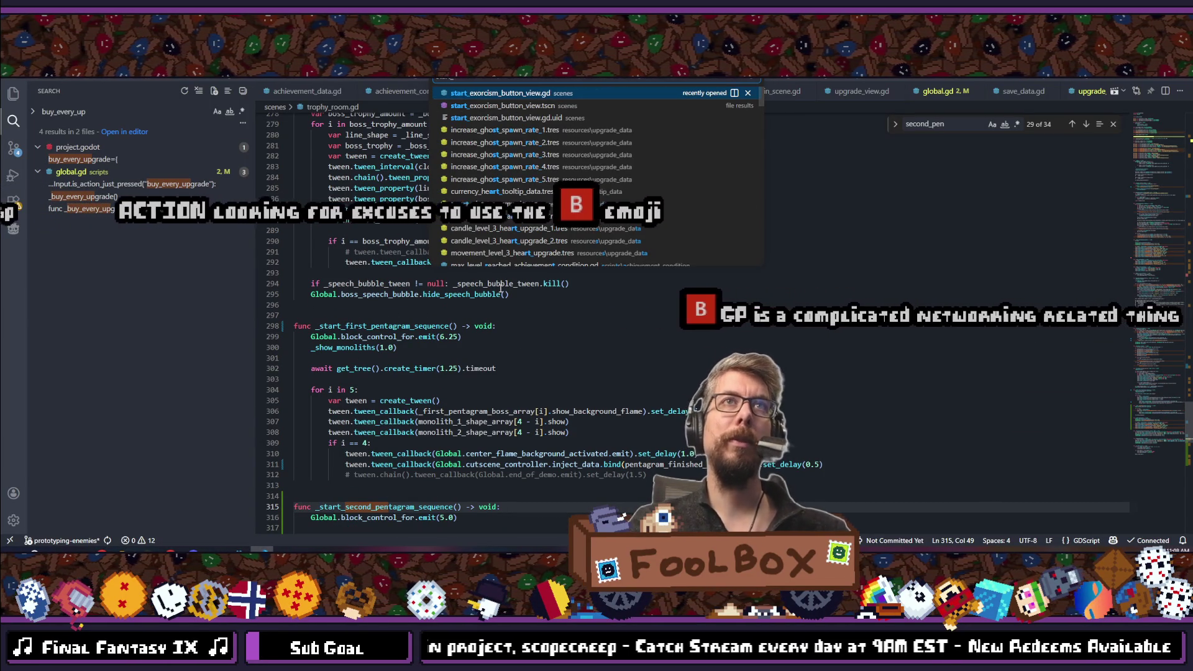
key("Return")
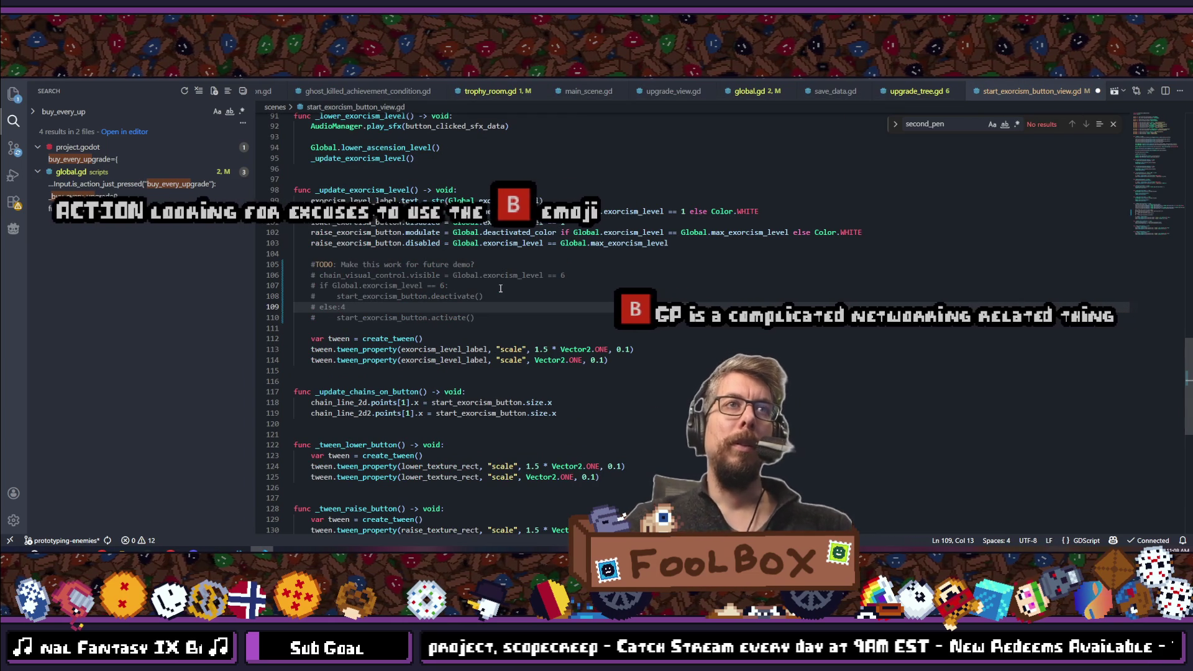
scroll(500, 288, "up", 10)
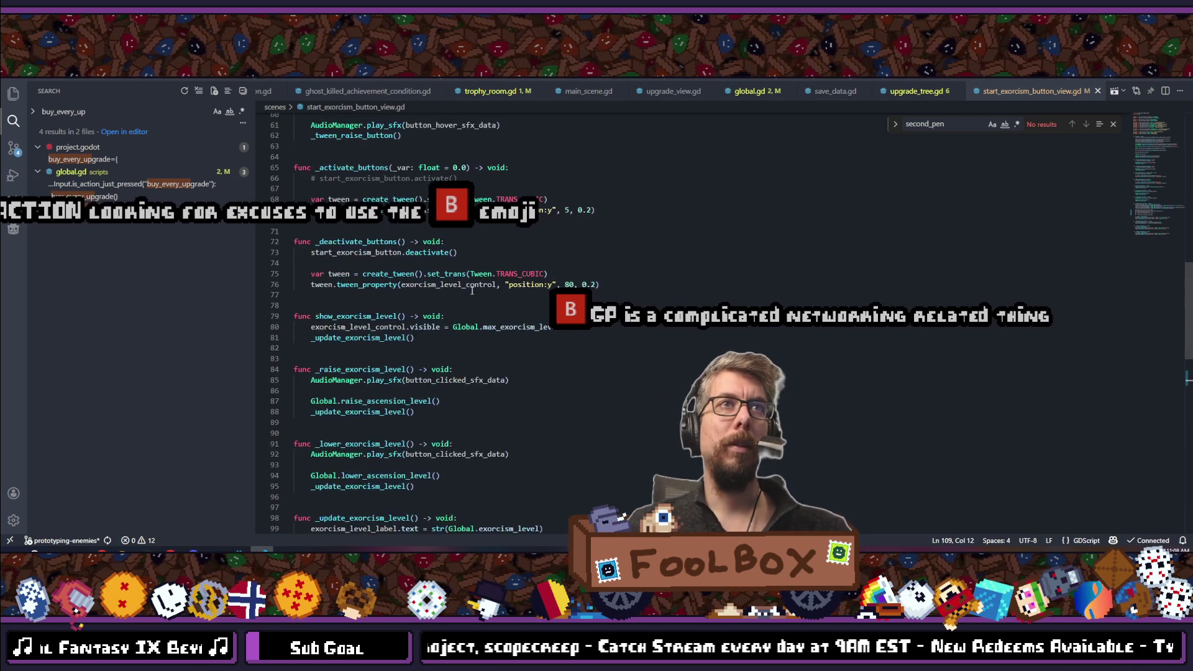
scroll(472, 290, "up", 5)
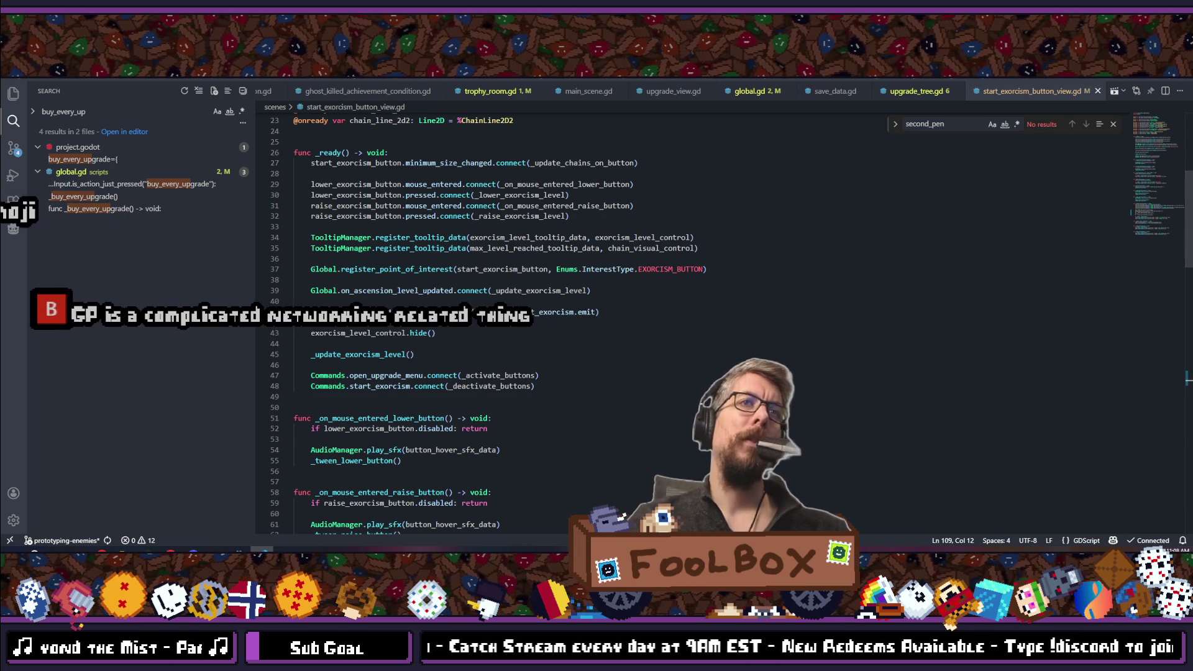
double_click(354, 312)
Search for start_exorcism_button and go to the commented activate() call on line 66.
key("ctrl+f")
key("Return")
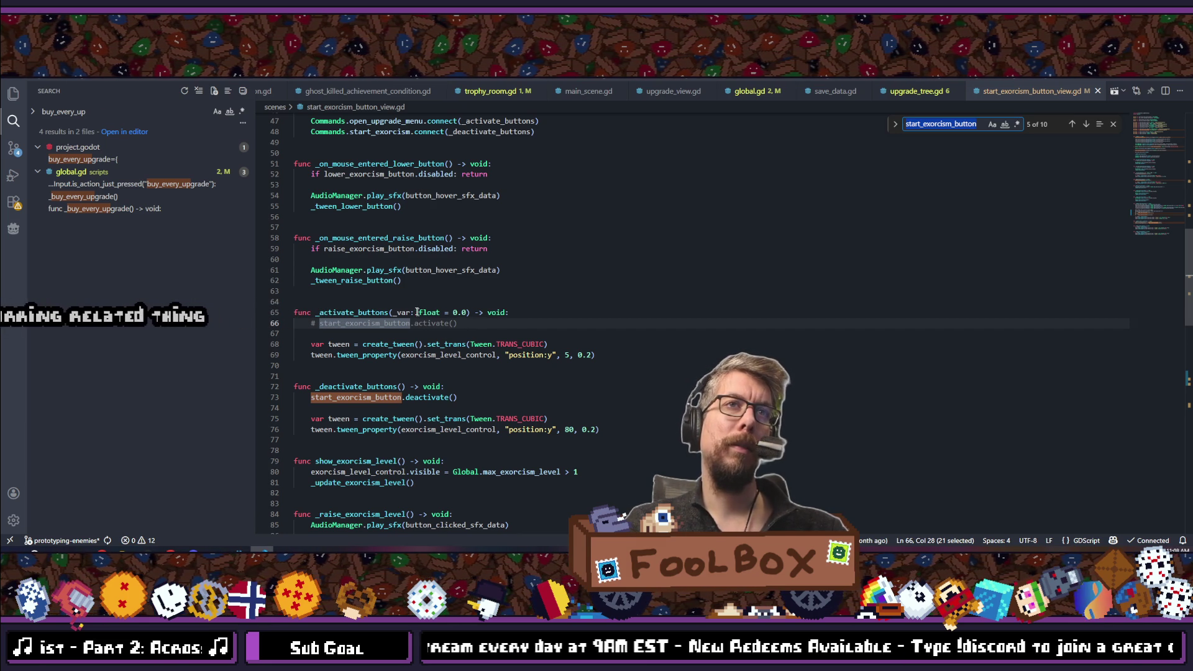
double_click(365, 313)
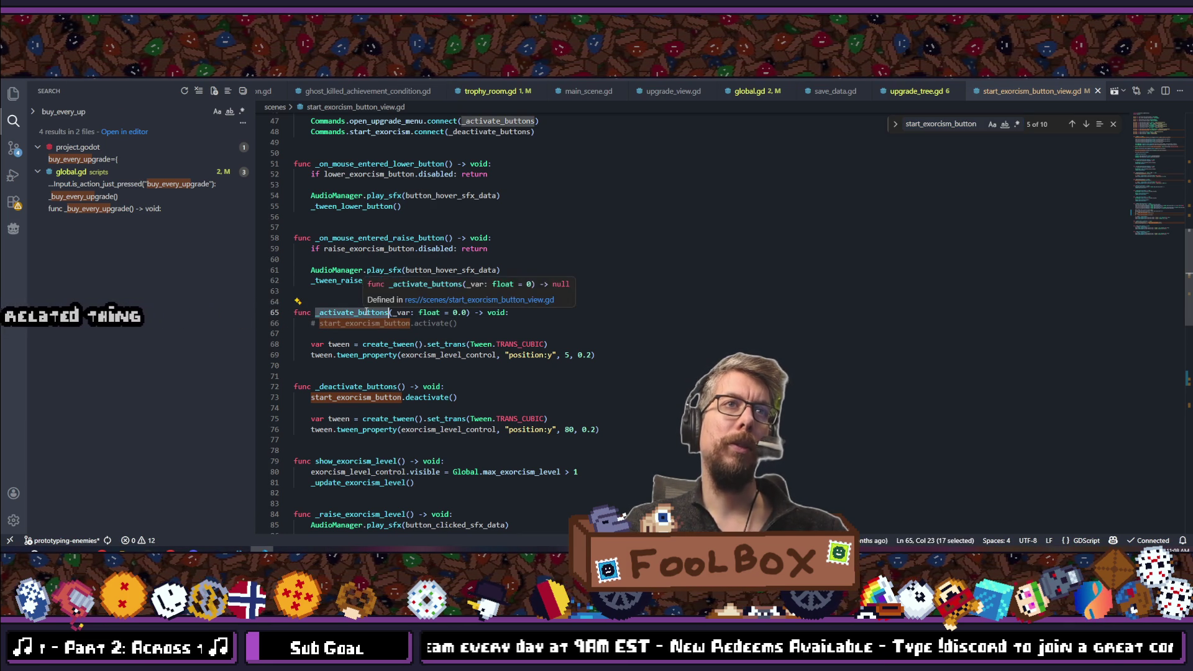
scroll(366, 312, "up", 2)
left_click(468, 371)
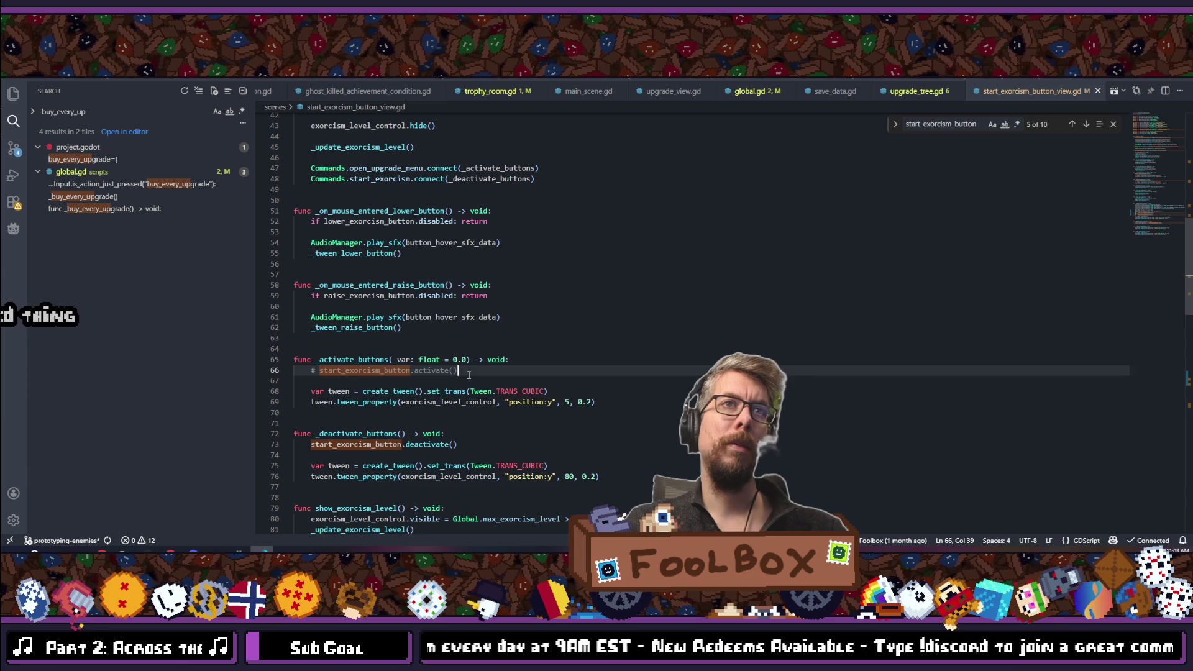
Uncomment the activate() call on line 66, save the script and run the game from Godot with F5.
key("ctrl+k")
key("ctrl+c")
key("ctrl+k")
key("ctrl+u")
key("ctrl+k")
key("ctrl+u")
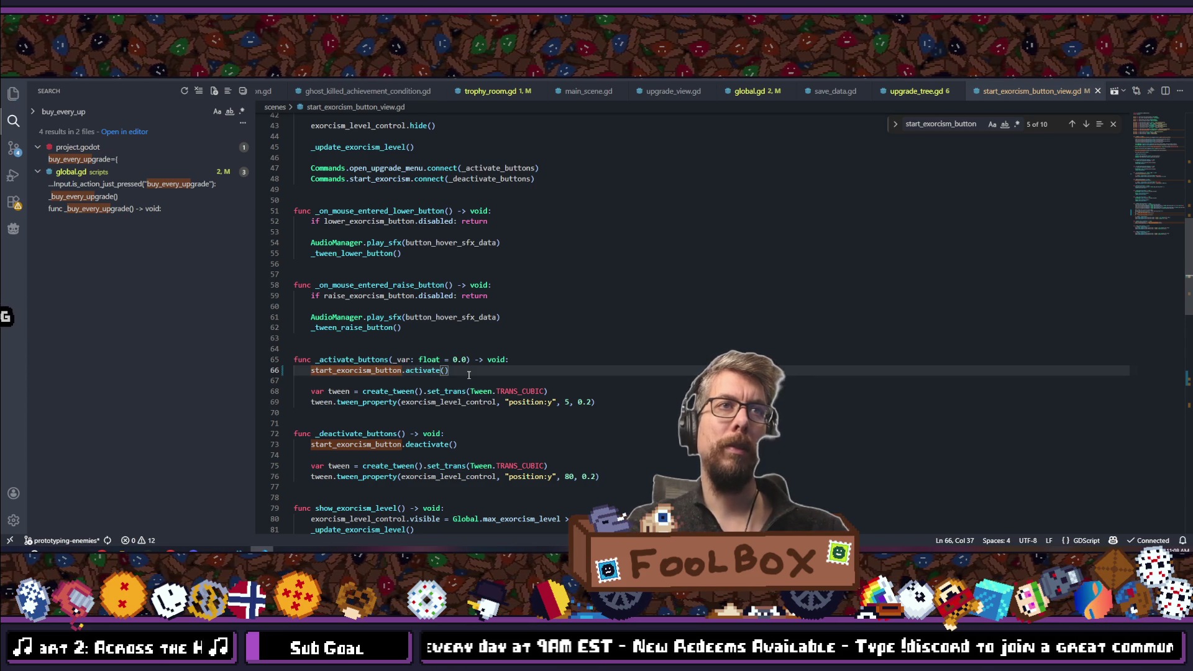
key("Escape")
key("ctrl+s")
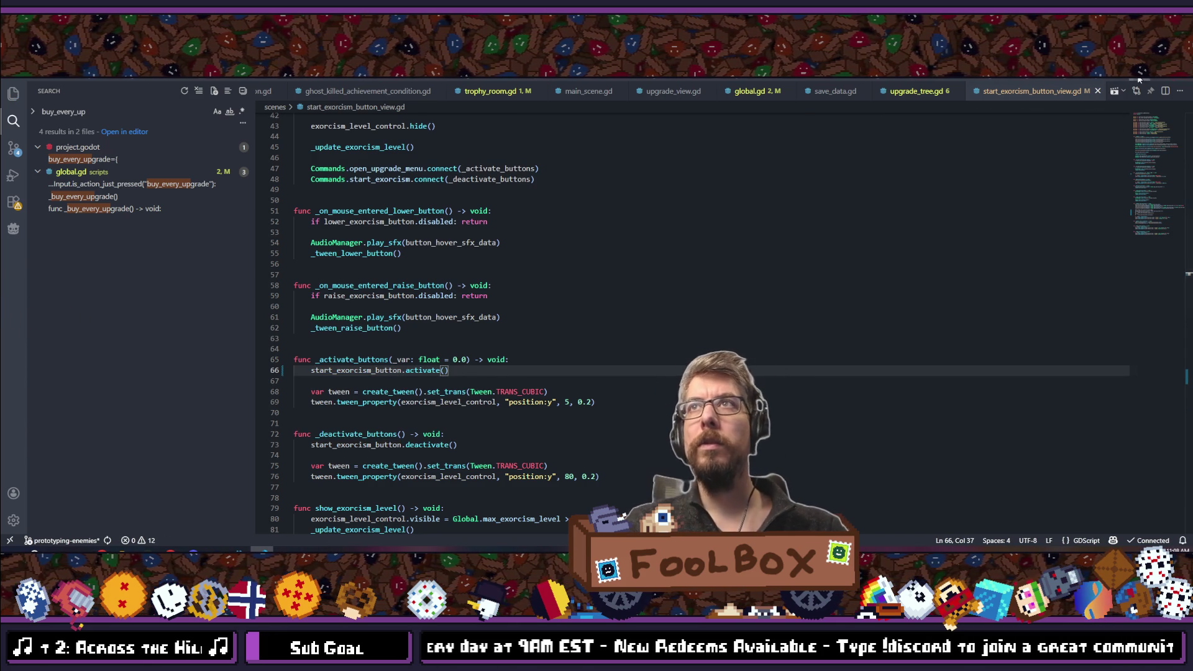
key("alt+Tab")
key("F5")
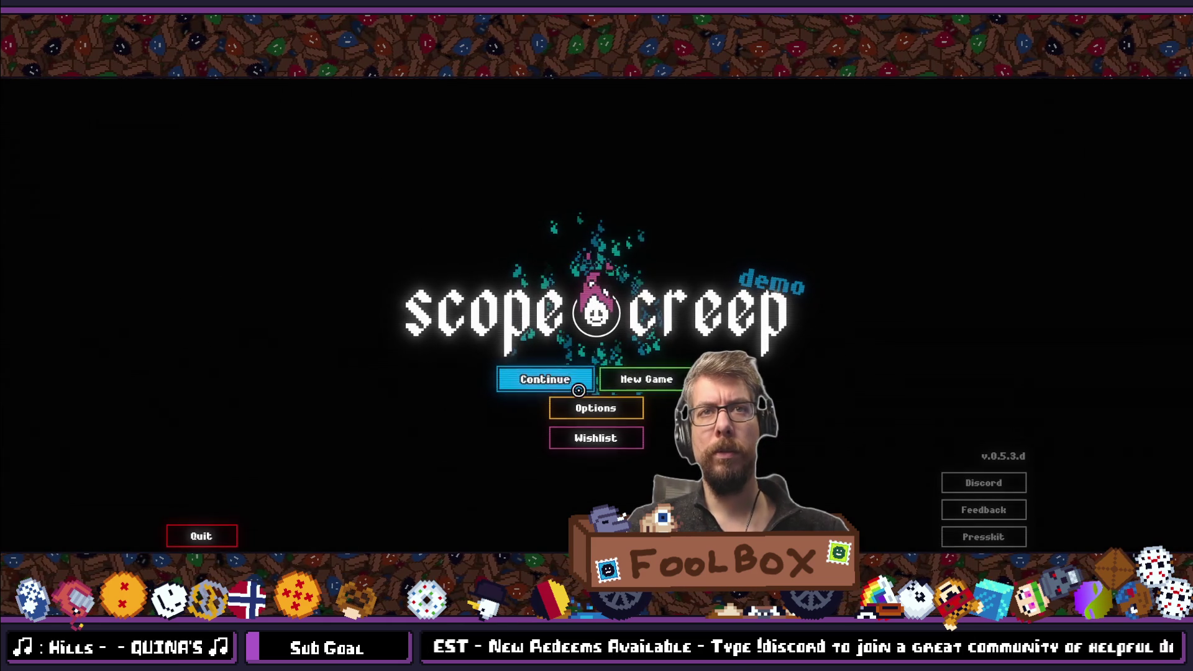
Continue the saved game, lower the exorcism level to 7 and view the Mausoleum upgrades.
left_click(529, 381)
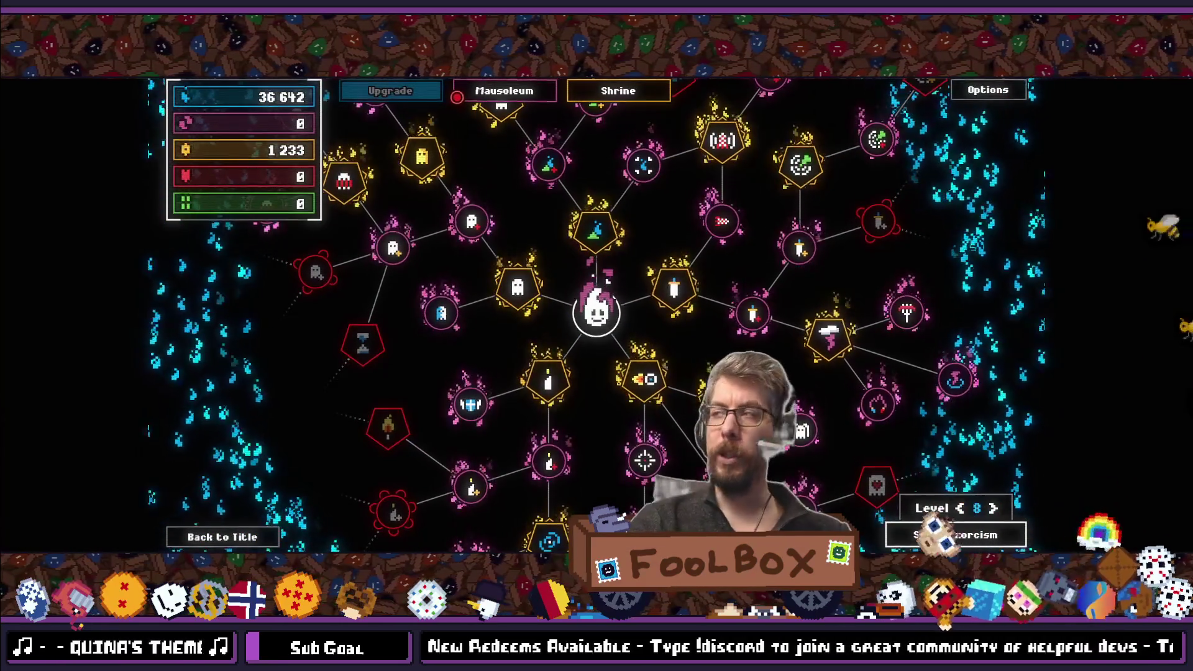
left_click(960, 508)
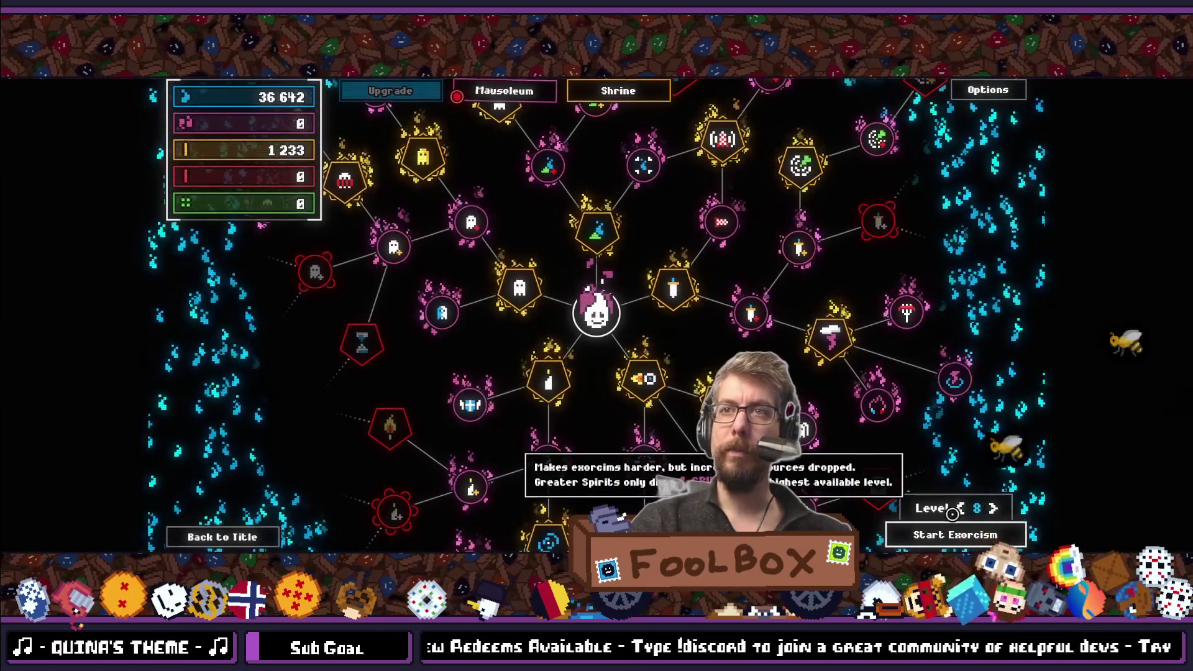
left_click(537, 89)
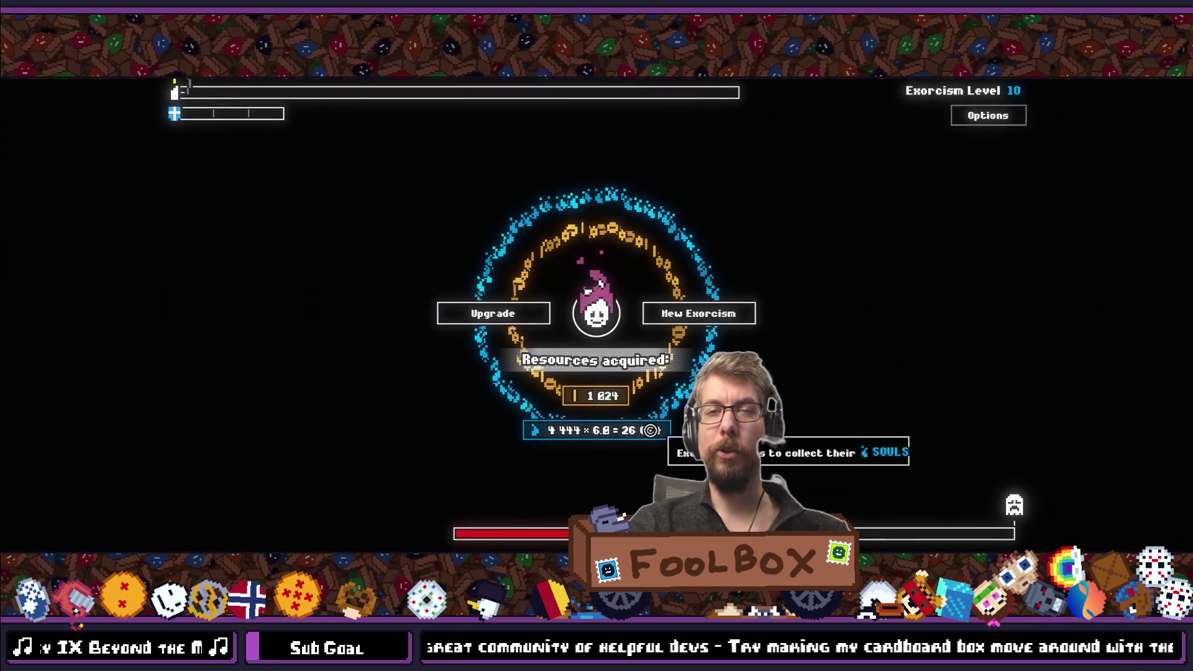
Start a new level 10 exorcism round with the spacebar.
key("space")
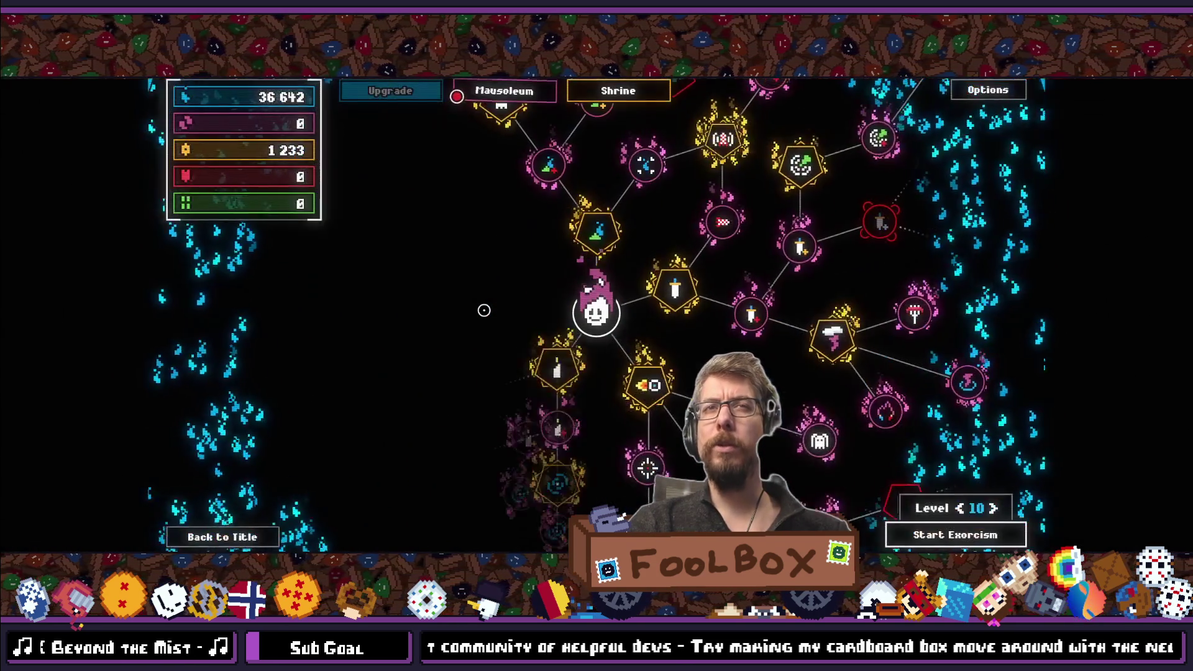
View the Mausoleum grid of ghost milestones, then start the next exorcism run.
left_click(483, 85)
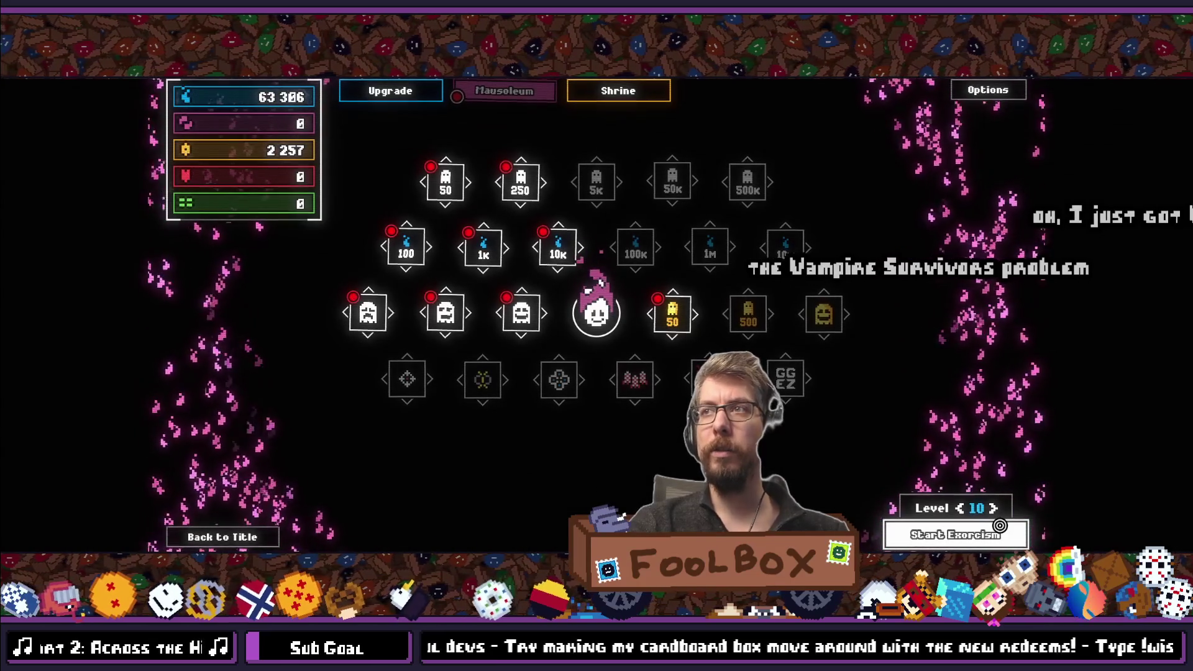
left_click(1000, 525)
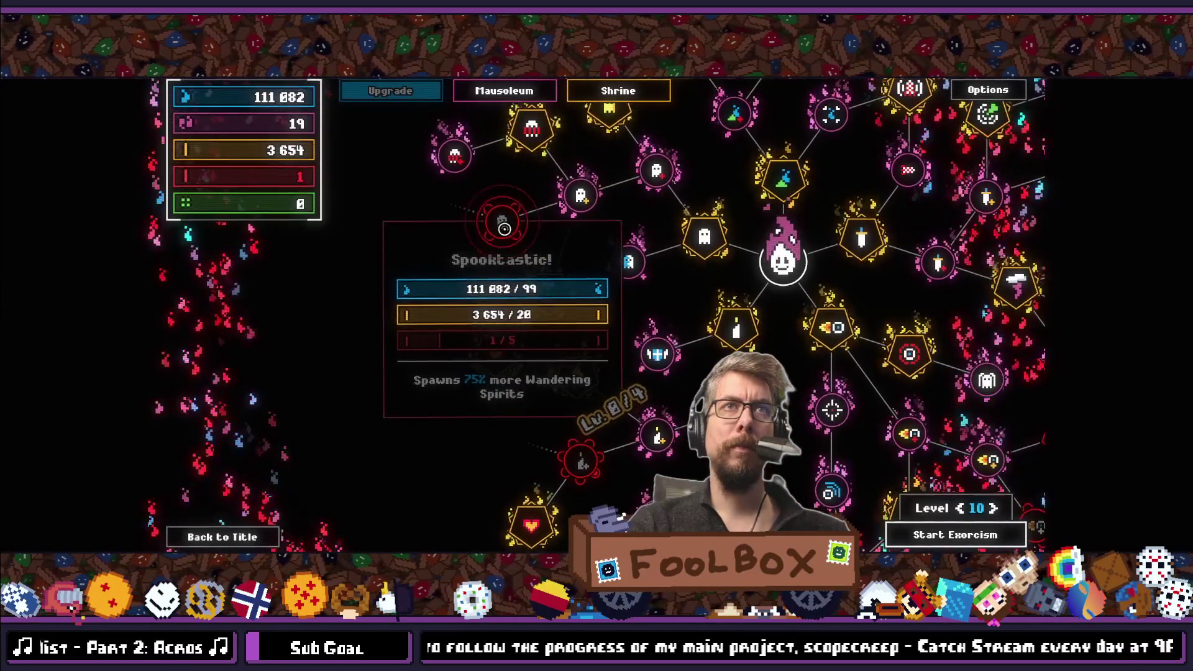
Browse the Mausoleum and Shrine views, raise the exorcism level from 10 to 11 and start it.
key("w")
key("d")
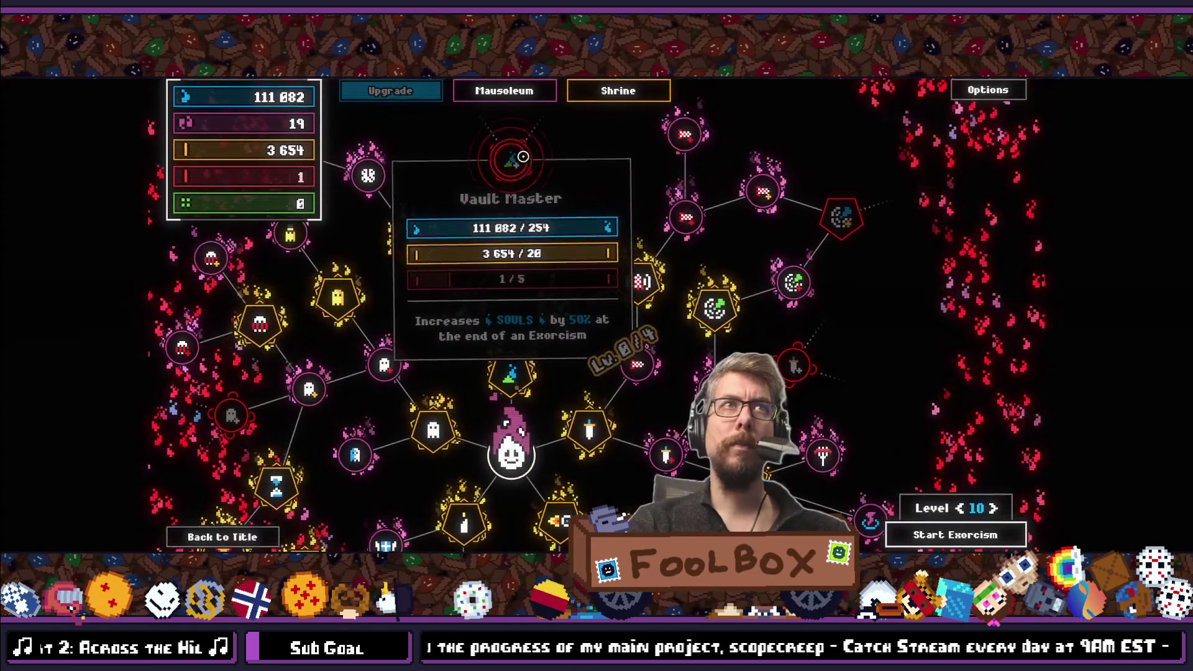
left_click(503, 91)
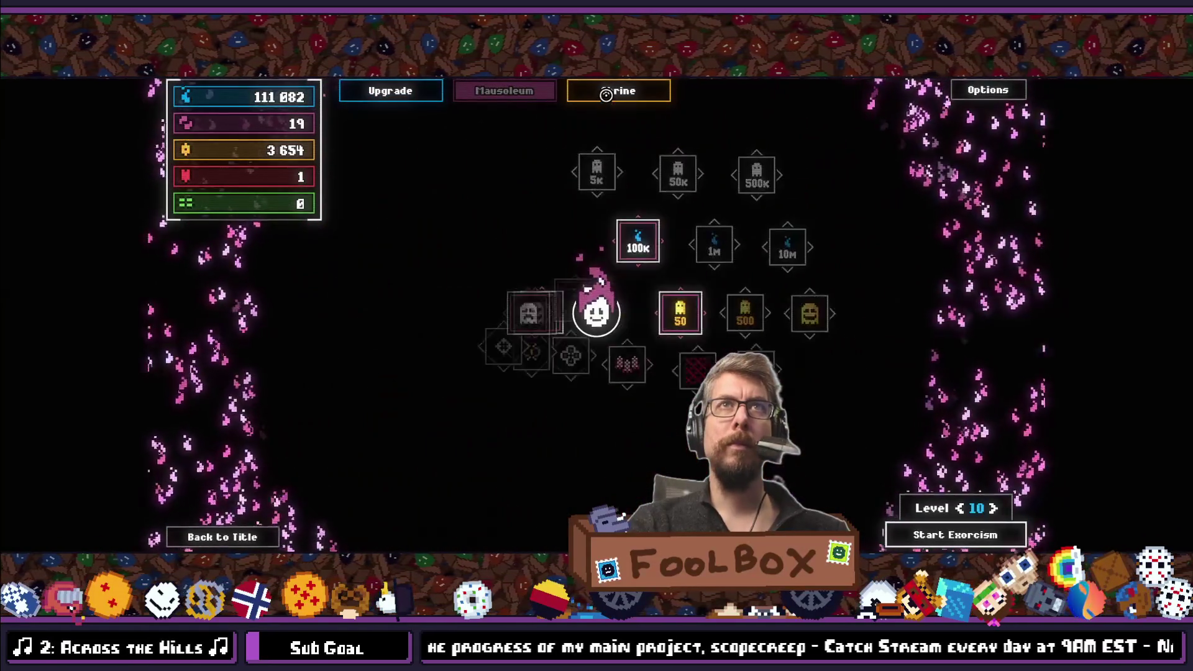
left_click(606, 92)
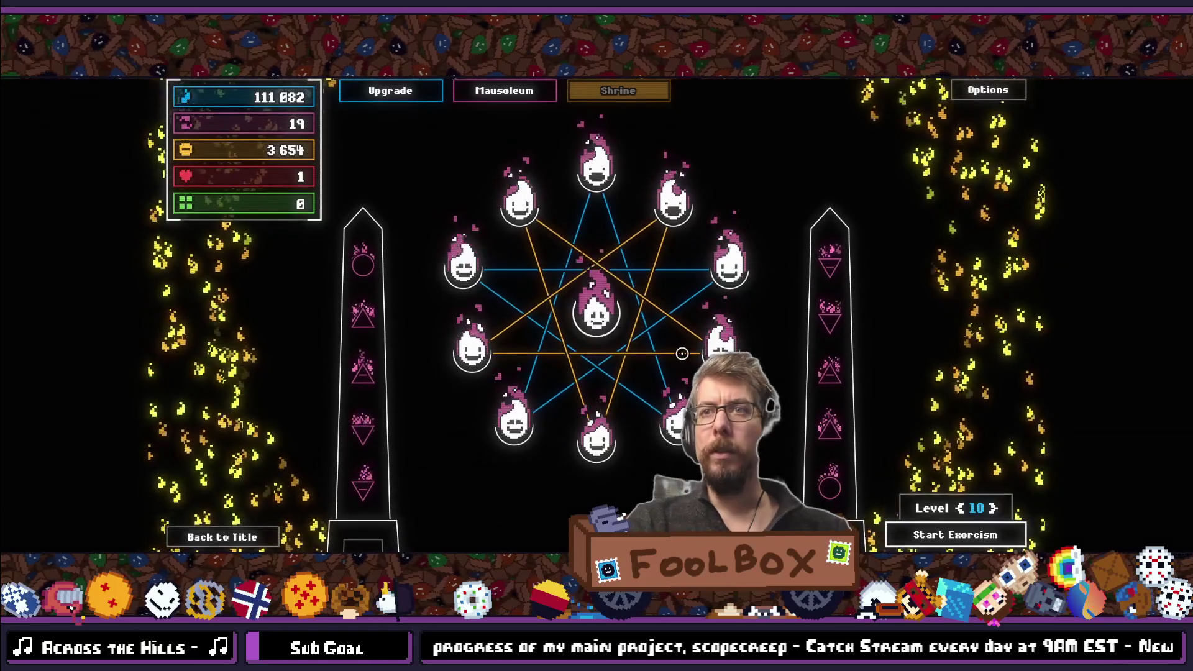
left_click(992, 508)
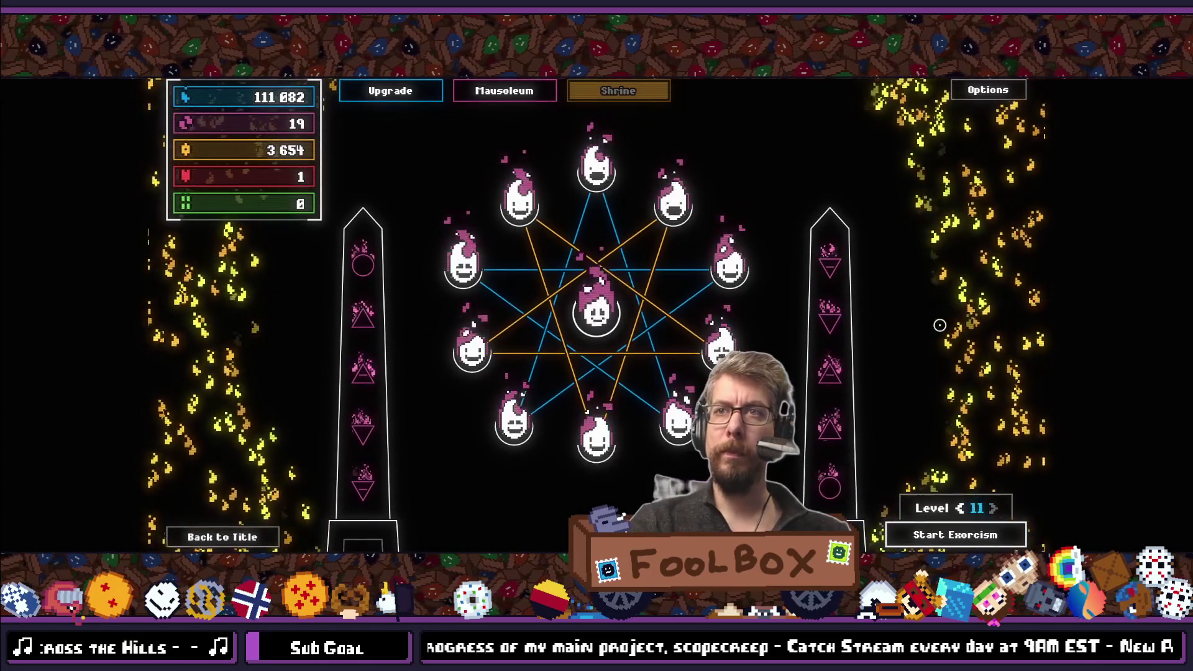
left_click(955, 534)
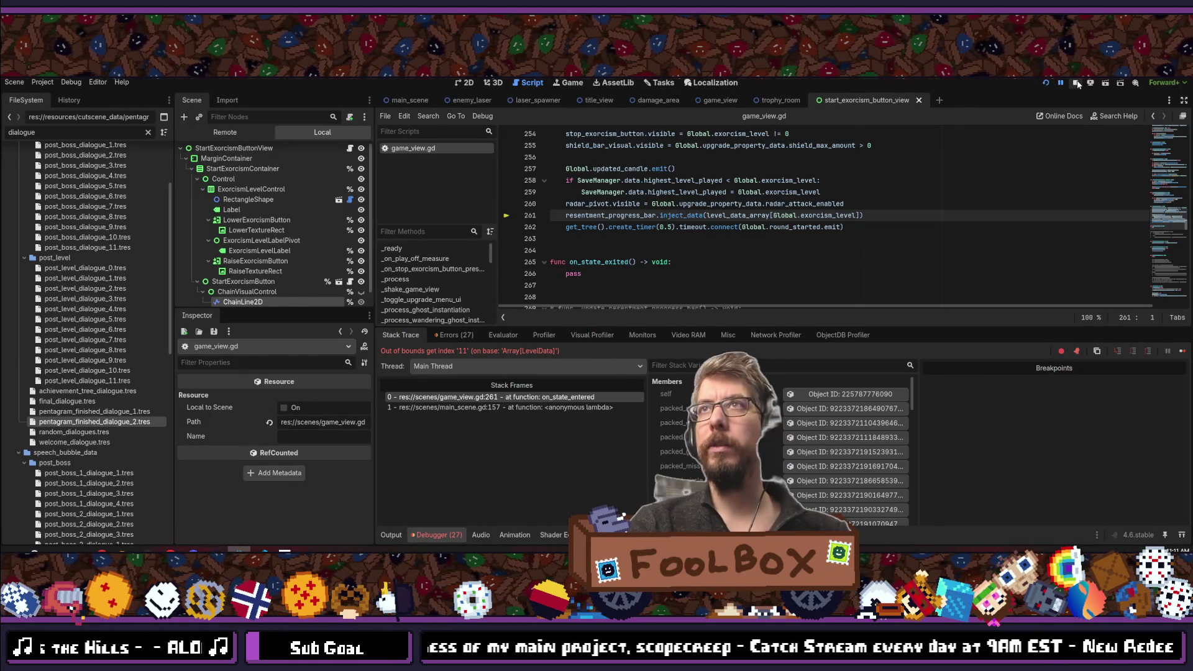
Stop the crashed debug session, close game_view.gd and save the current scene.
left_click(1075, 83)
middle_click(408, 149)
key("ctrl+s")
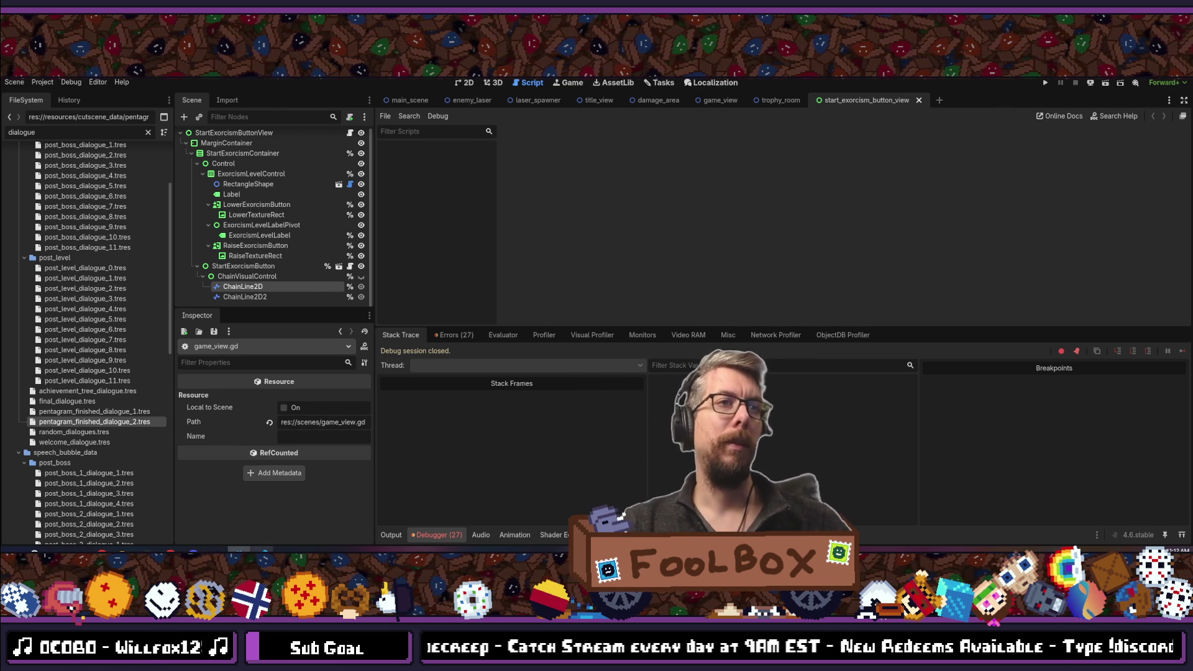
key("alt+Tab")
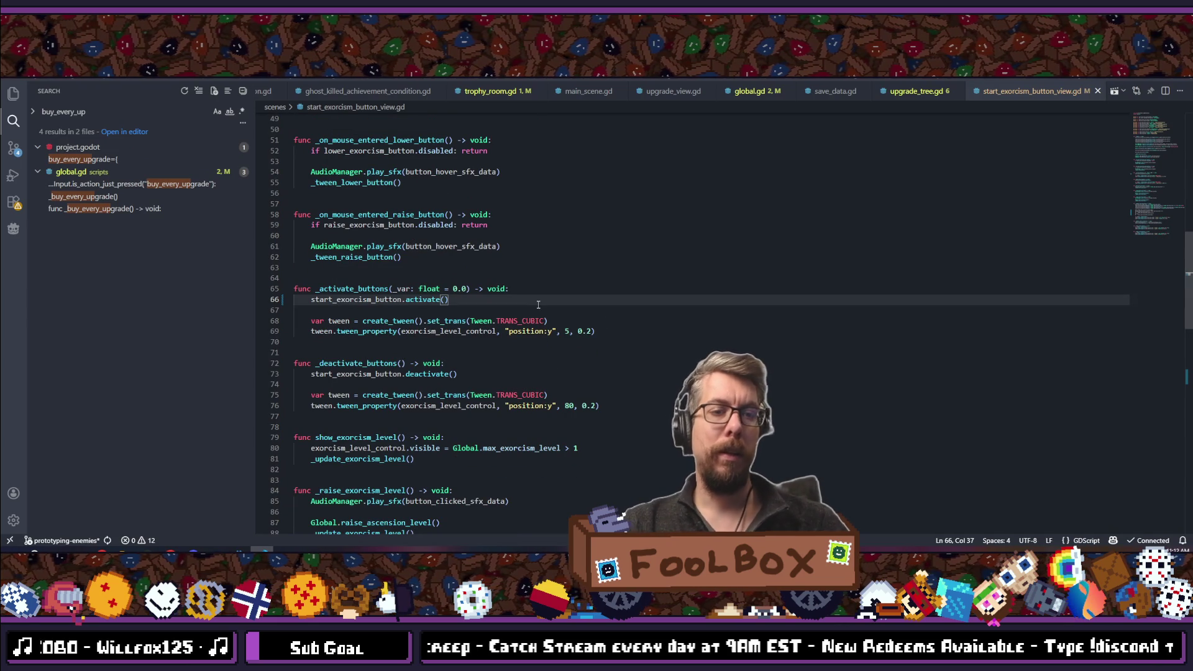
Comment out start_exorcism_button.activate() on line 66, then select the commented block on lines 106–110.
key("ctrl+slash")
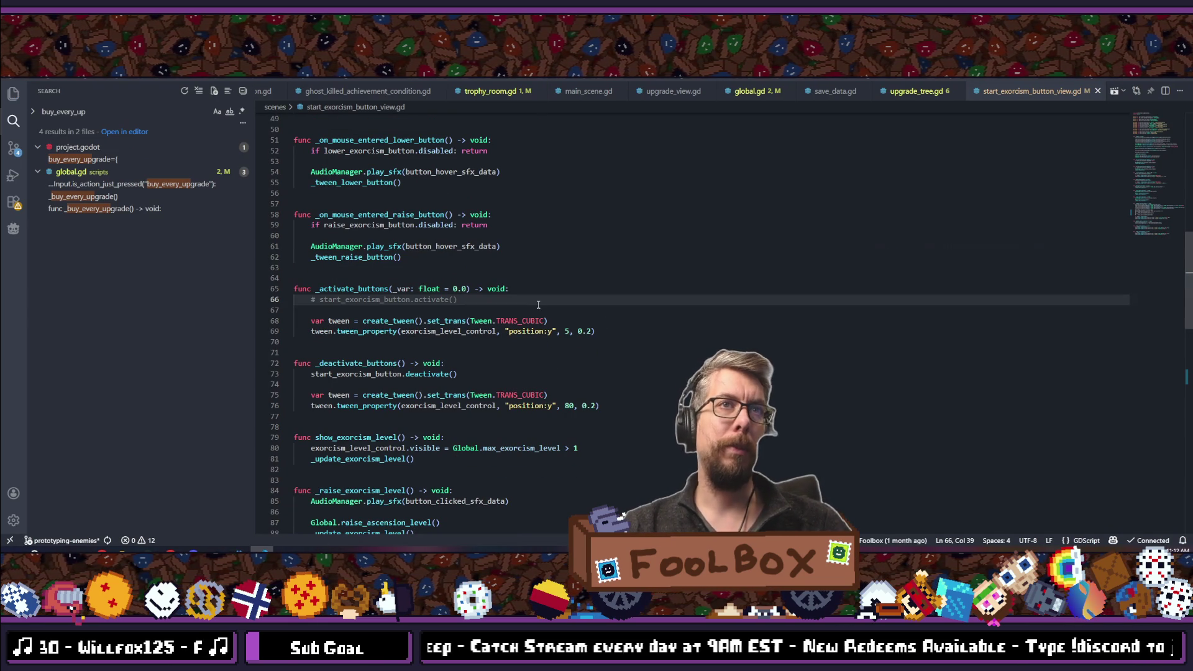
scroll(537, 305, "up", 10)
scroll(538, 304, "down", 20)
mouse_move(490, 251)
left_mouse_down()
mouse_move(385, 244)
mouse_move(232, 201)
left_mouse_up()
left_click_drag(475, 255, 256, 211)
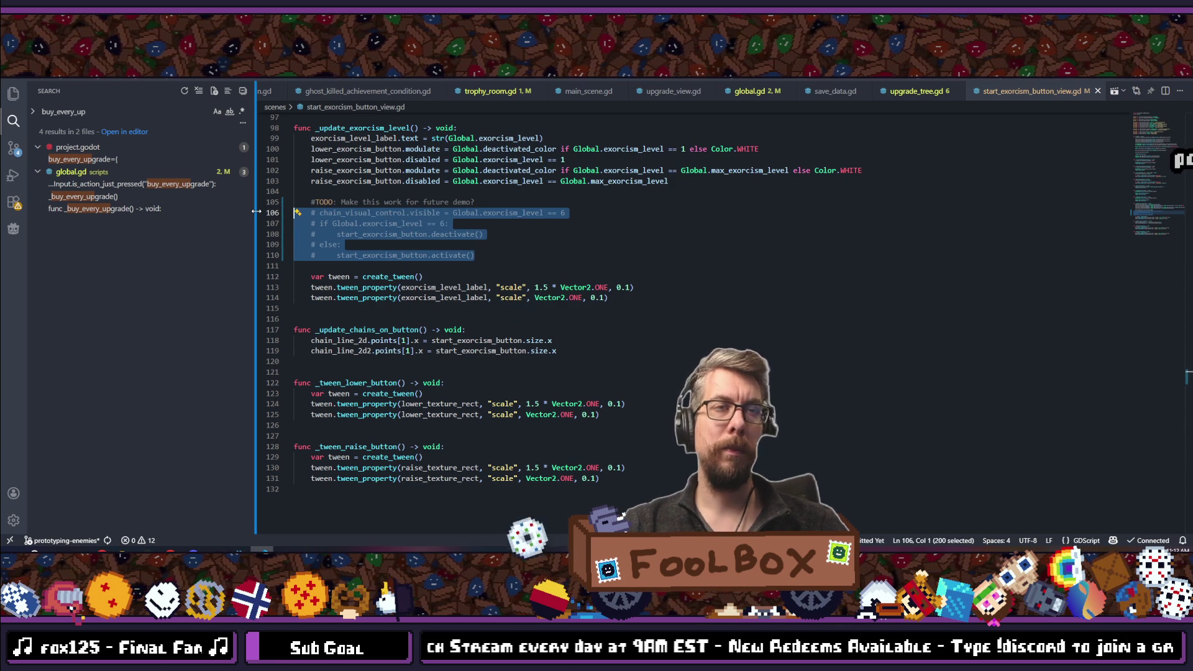
Uncomment the chain-lock code, change both level thresholds from 6 to 11, and add the missing colon.
key("ctrl+slash")
key("Escape")
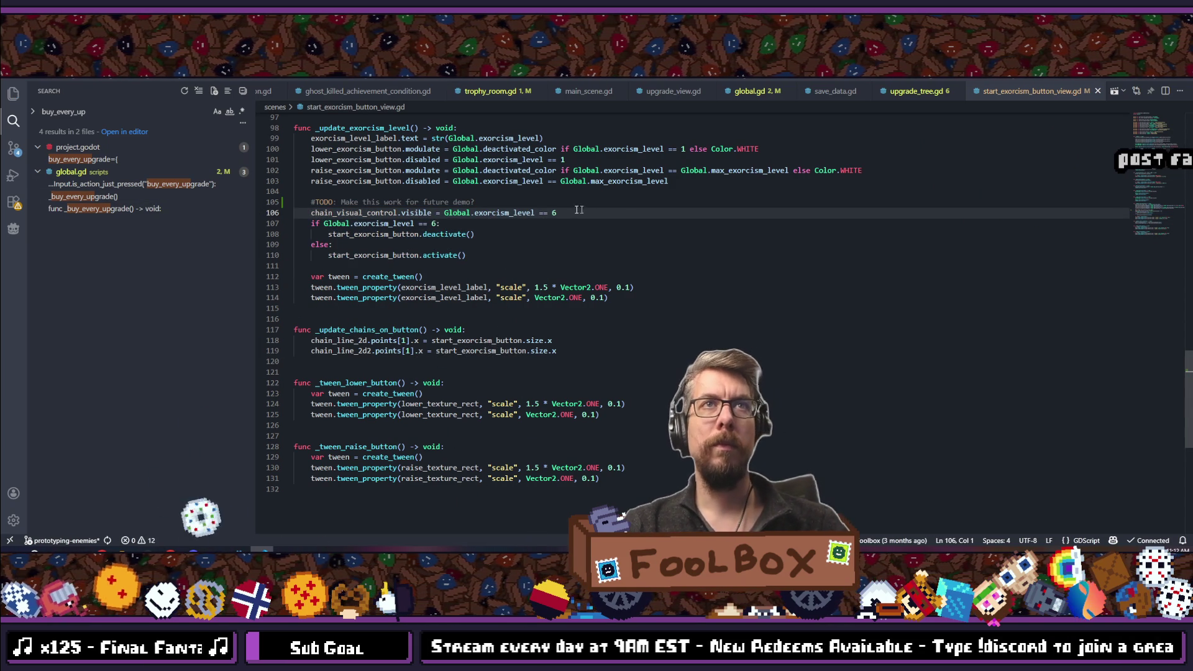
double_click(568, 212)
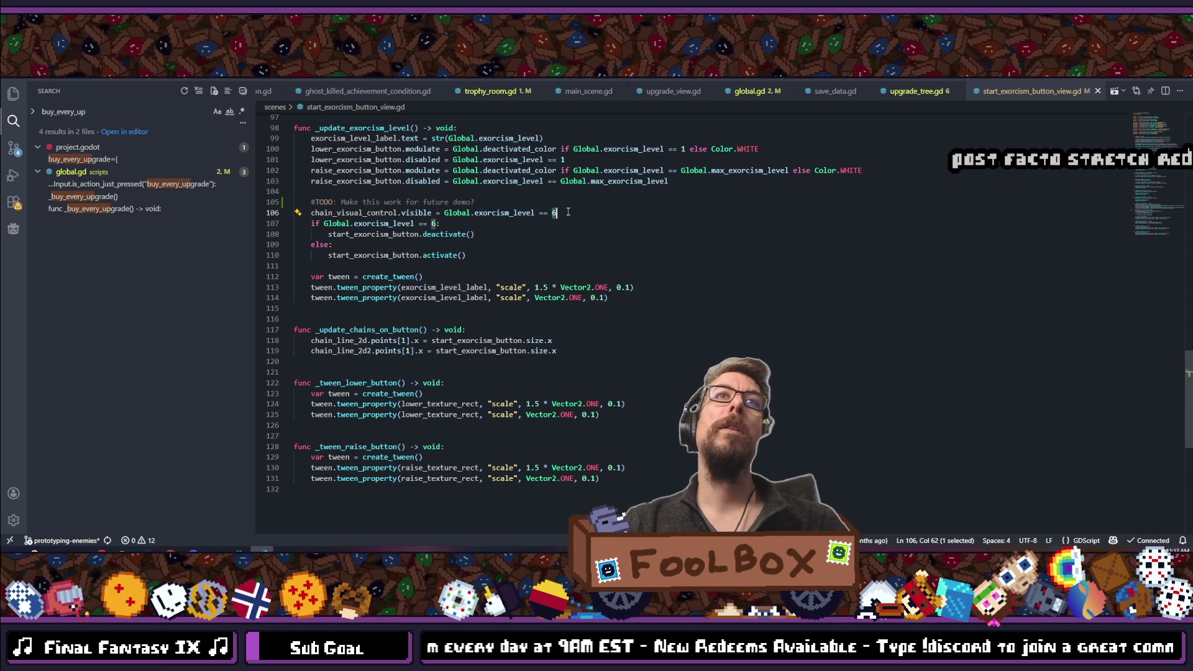
type("11")
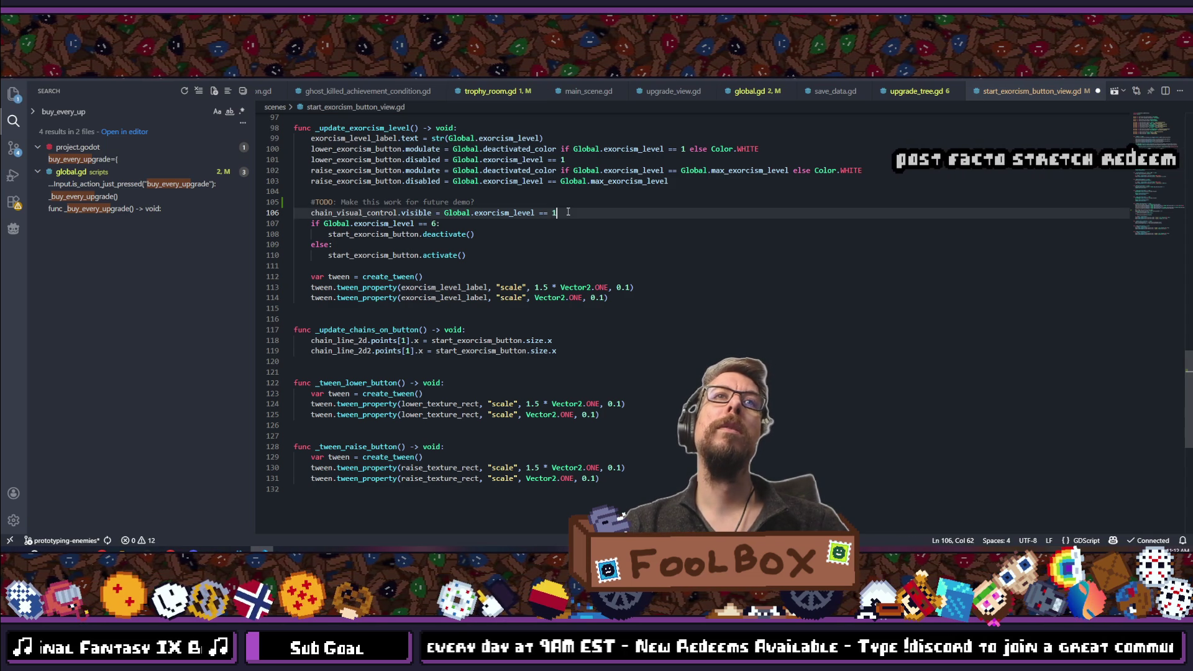
double_click(438, 224)
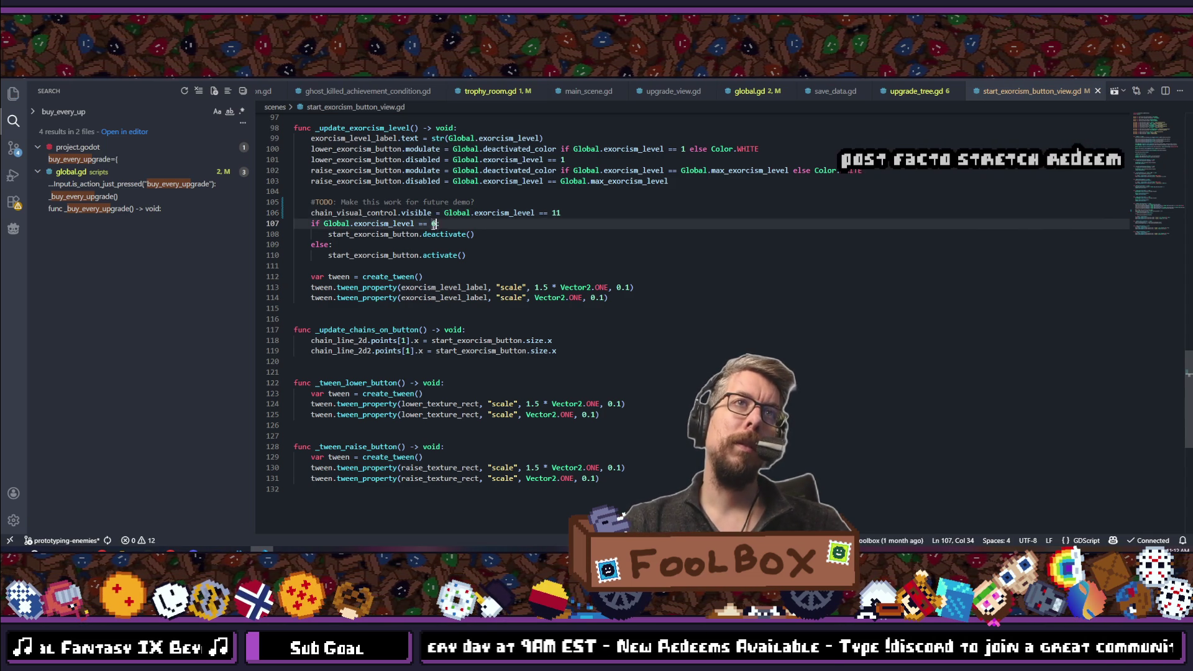
type("11")
key("ctrl+s")
type(":")
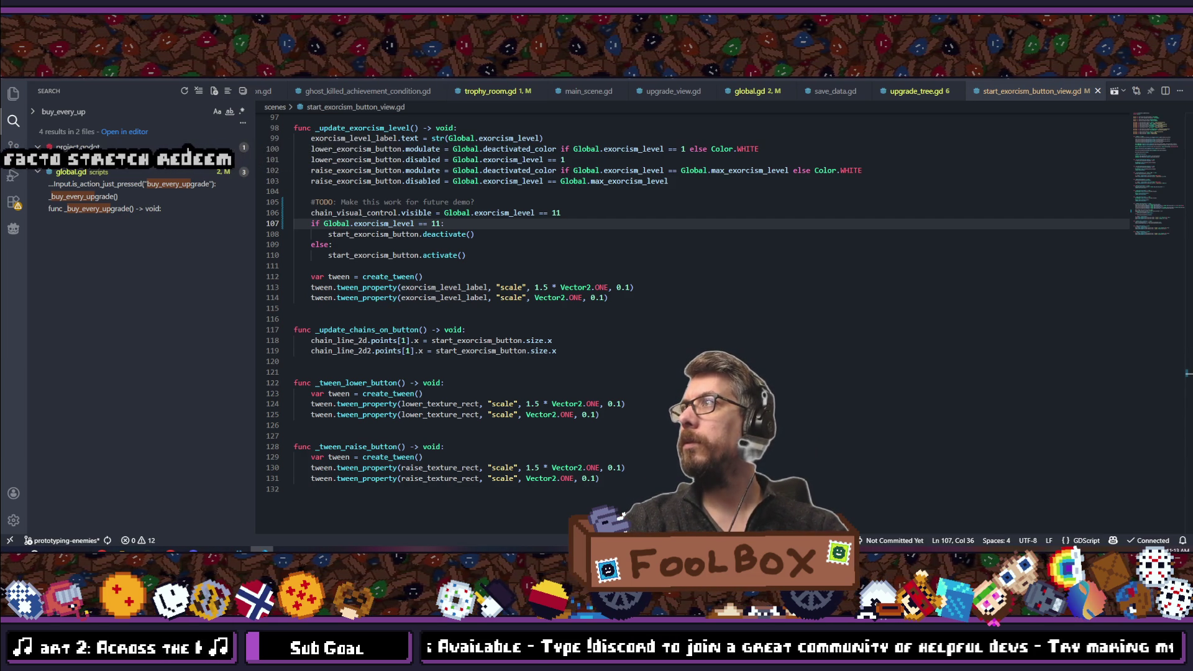
Extend the TODO comment with a note about a "Hell" button and save the script.
left_click(646, 298)
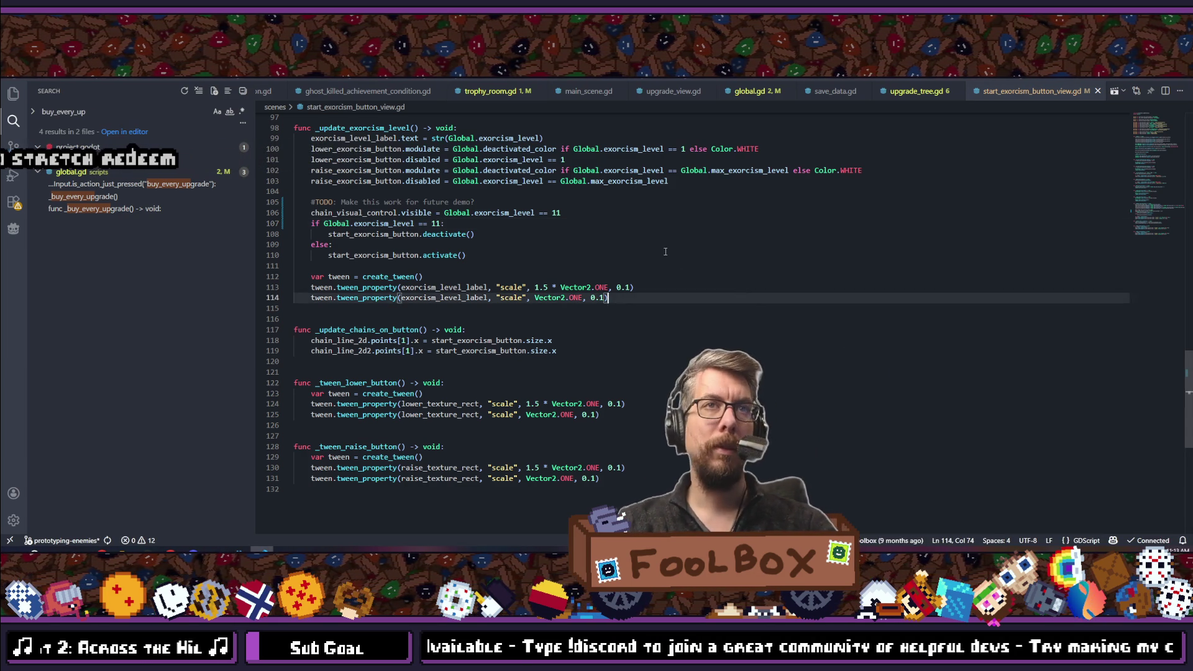
scroll(646, 274, "up", 3)
left_click(509, 338)
left_click(484, 329)
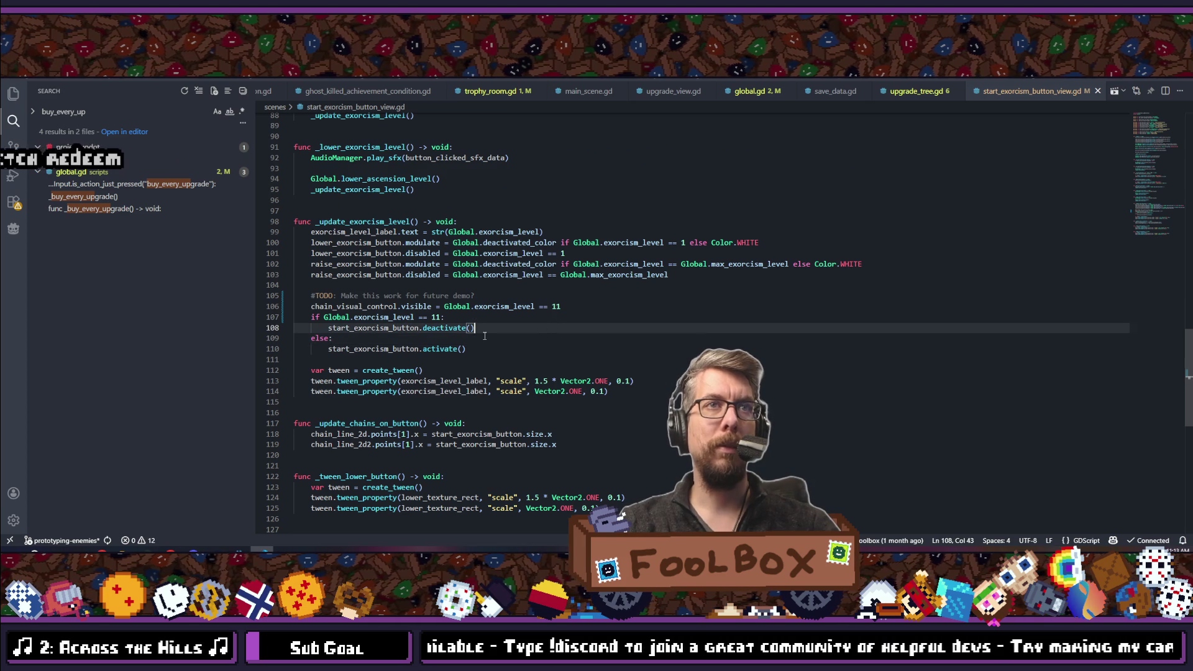
left_click(462, 318)
scroll(328, 283, "down", 3)
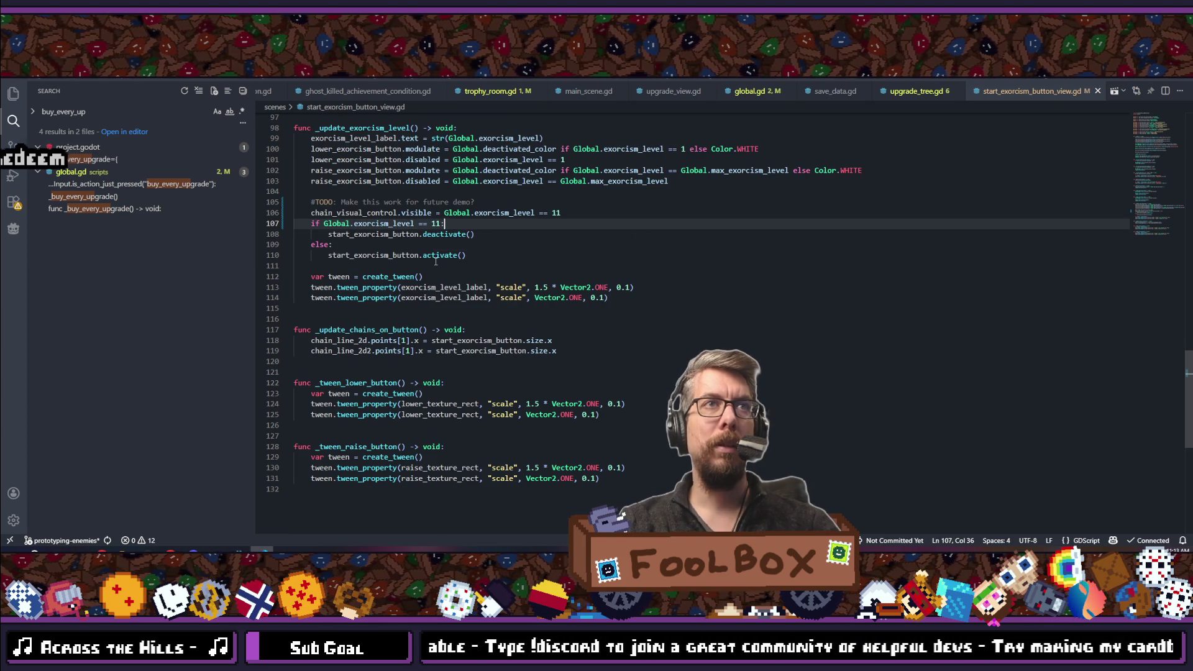
left_click(475, 202)
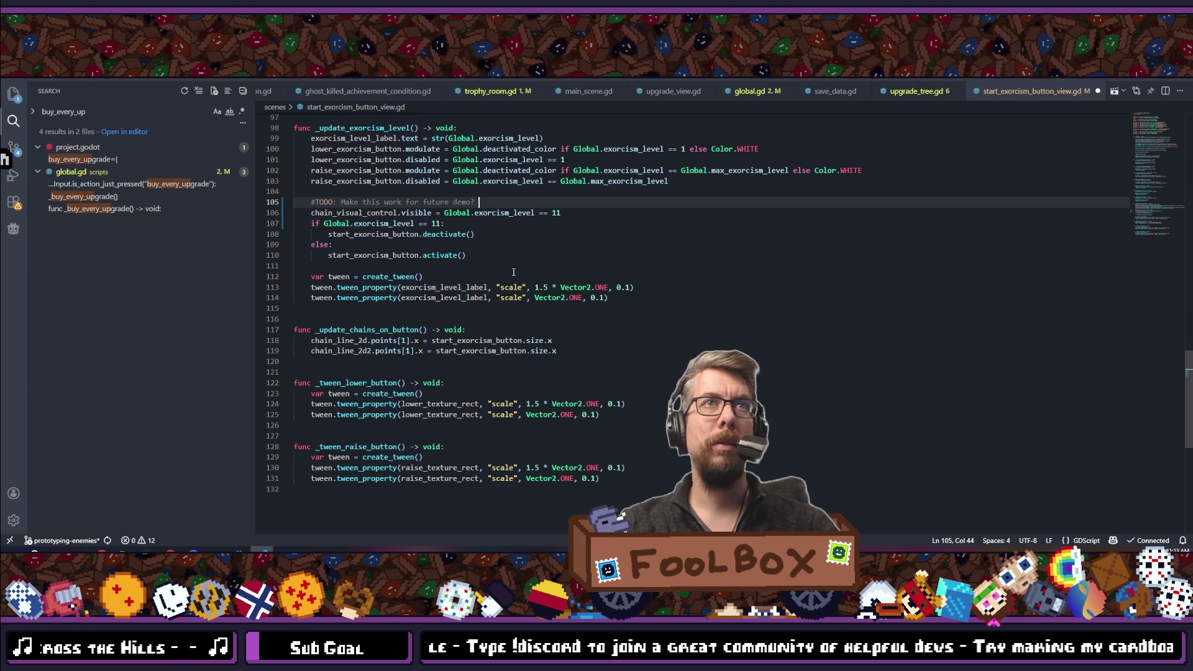
type("Make thishave a")
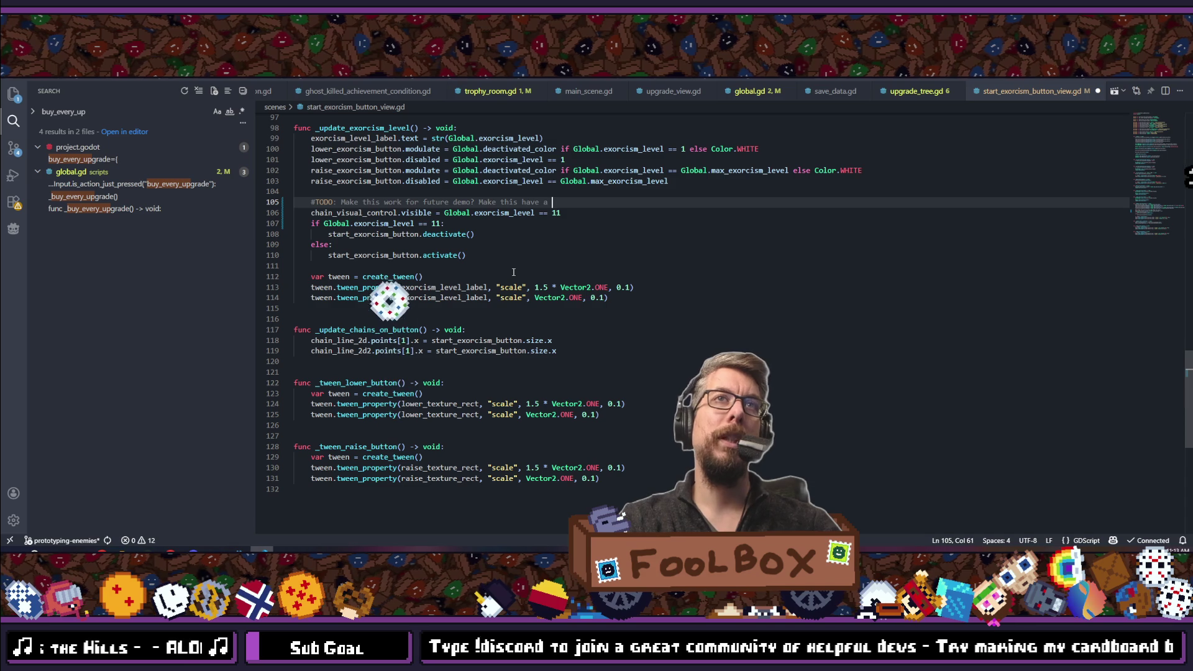
type("ell\" button?")
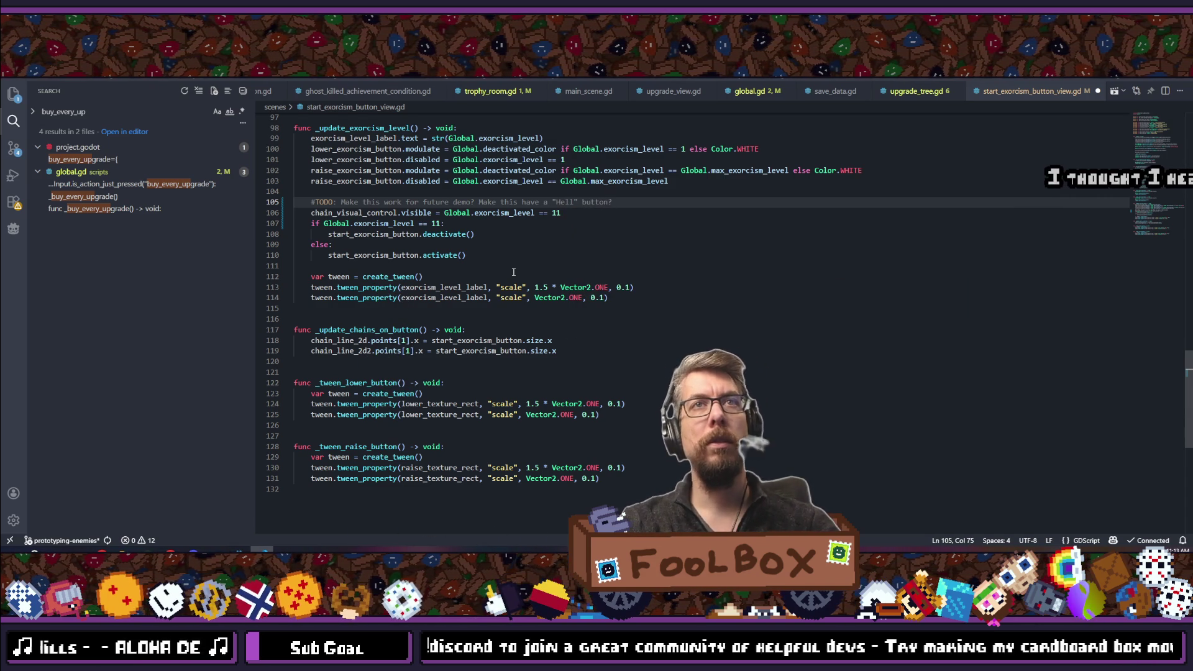
left_click(513, 272)
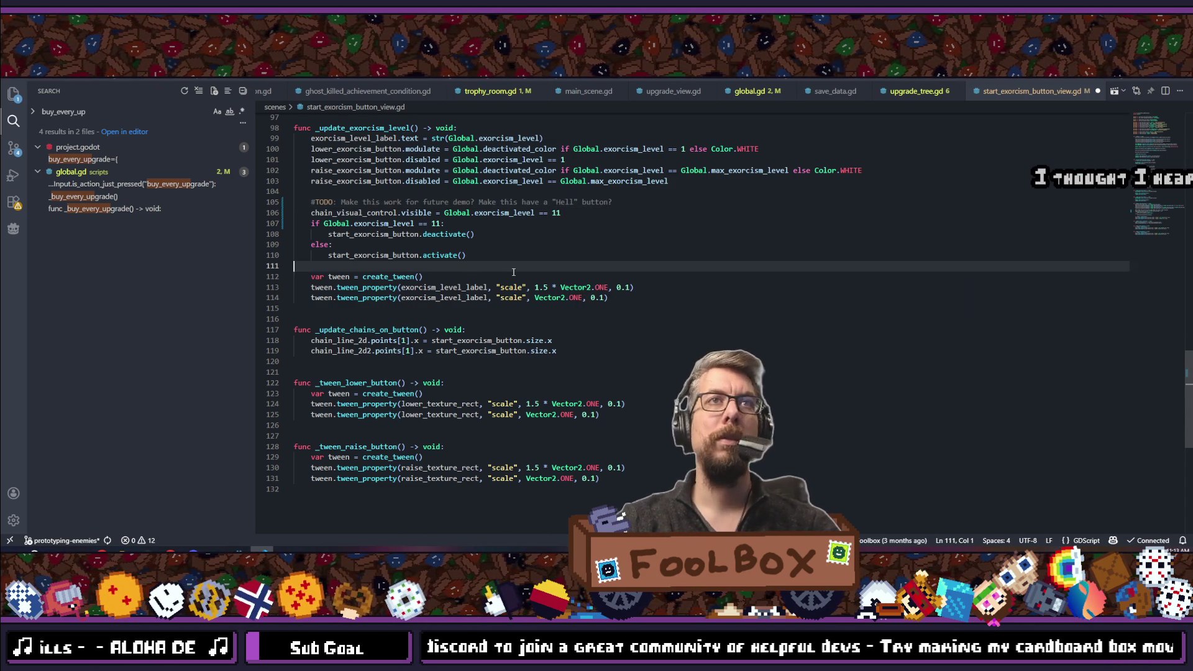
key("ctrl+s")
left_click(531, 256)
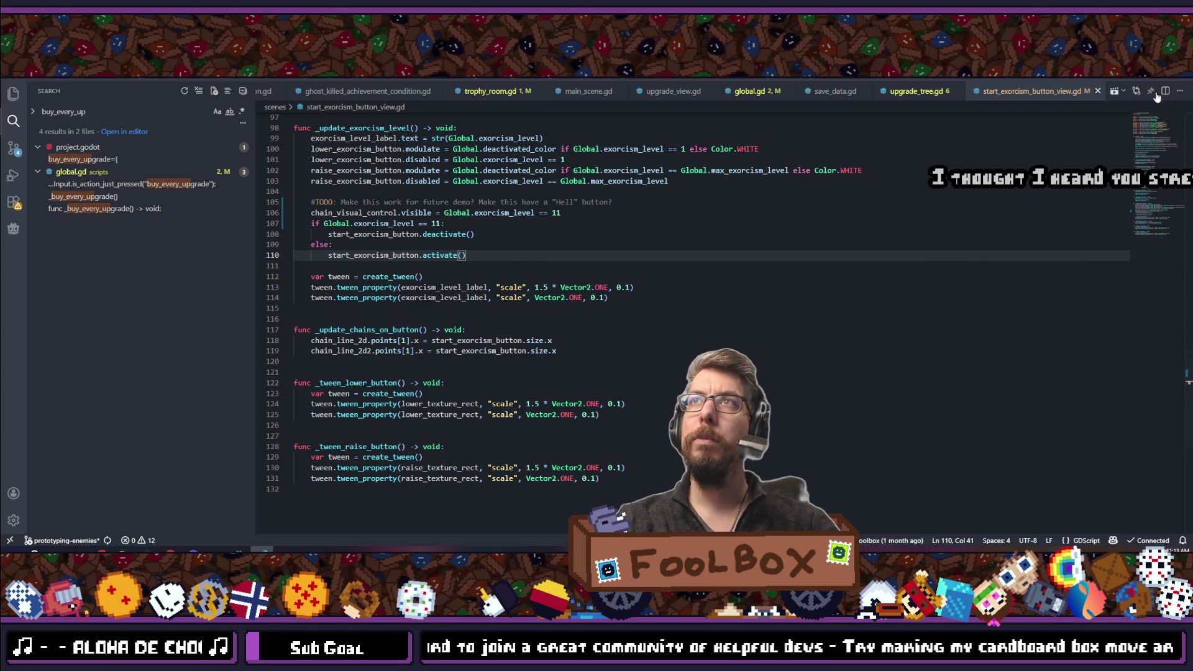
key("alt+Tab")
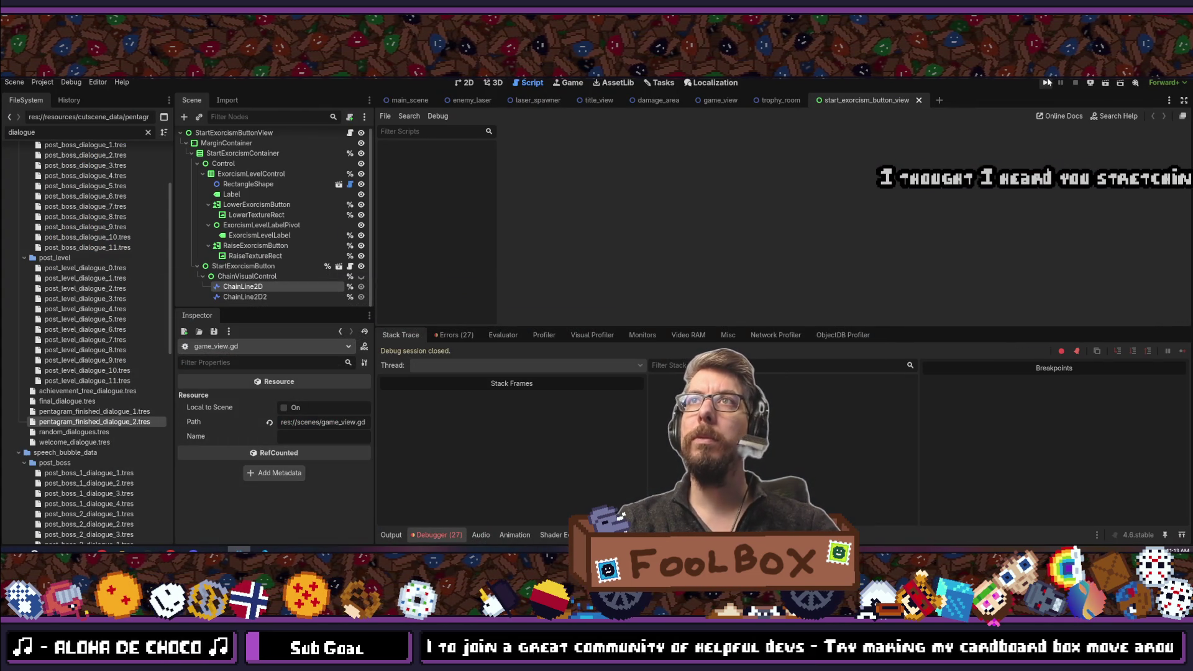
Run the project and step the exorcism level from 10 up to 11, then down to 2 and up to 3.
left_click(1047, 82)
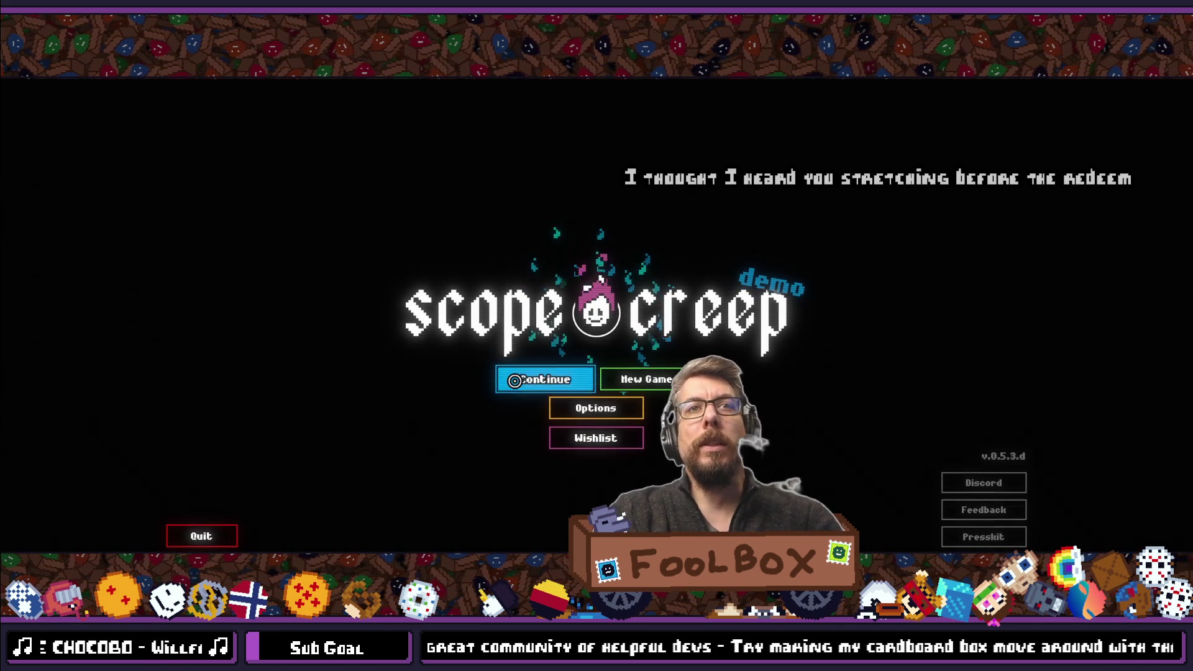
key("Return")
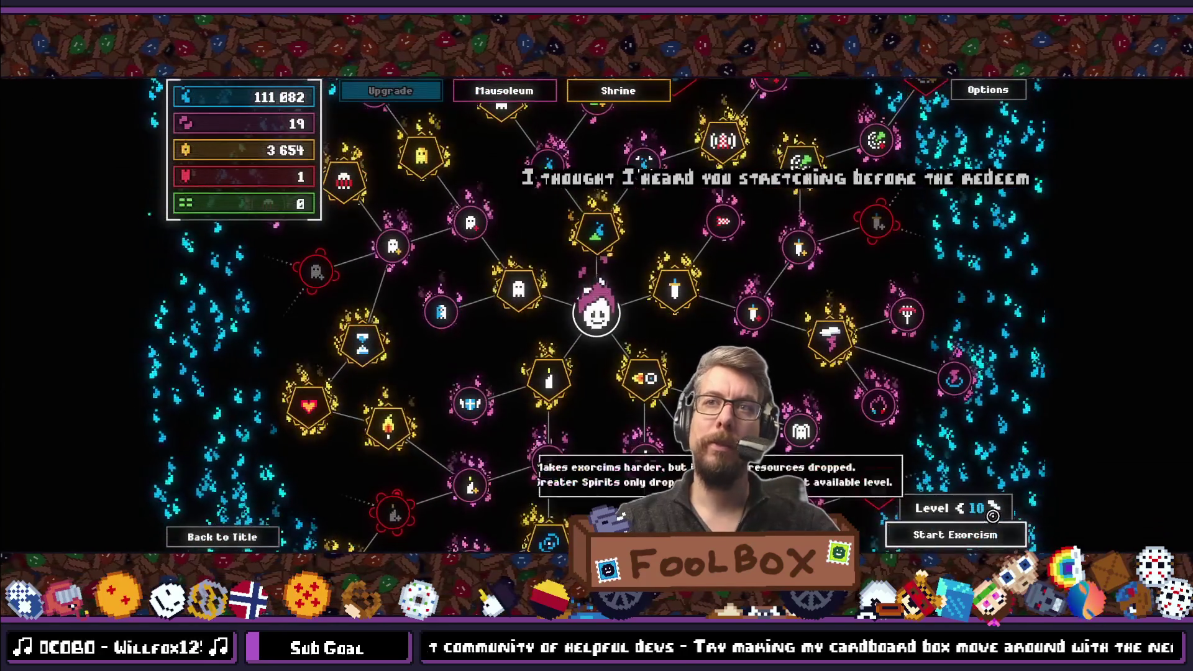
left_click(992, 512)
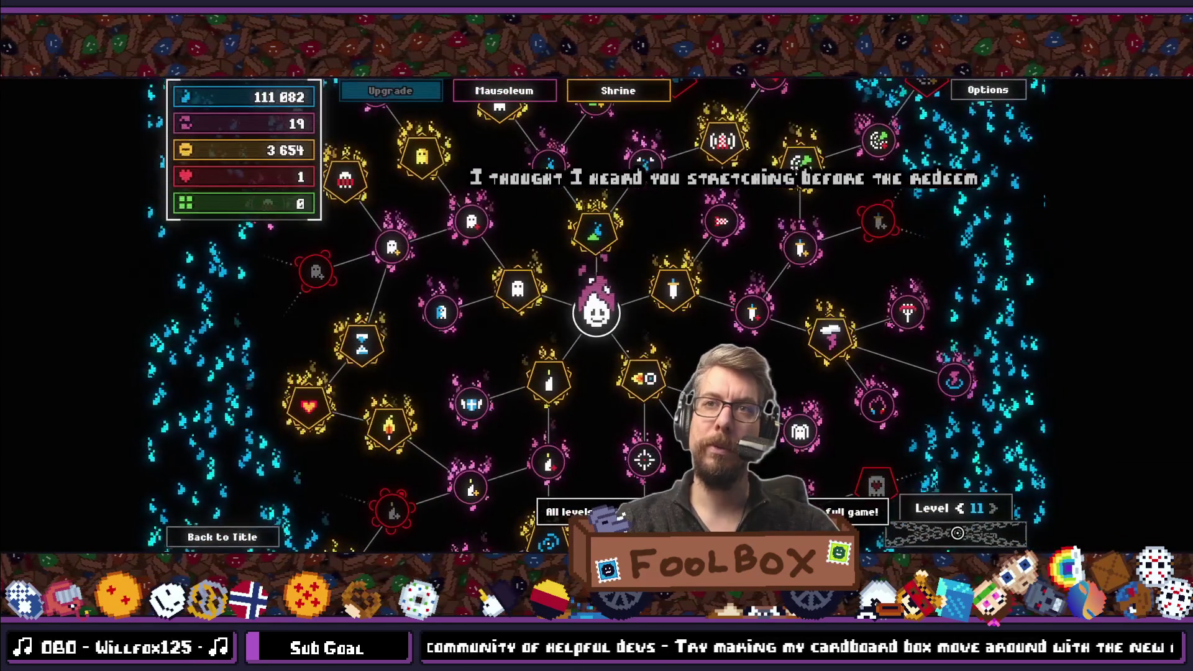
left_click(960, 508)
left_click(959, 508)
left_click(959, 508)
left_click(959, 508)
left_click(960, 508)
left_click(960, 508)
left_click(959, 508)
left_click(960, 508)
left_click(960, 508)
left_click(993, 506)
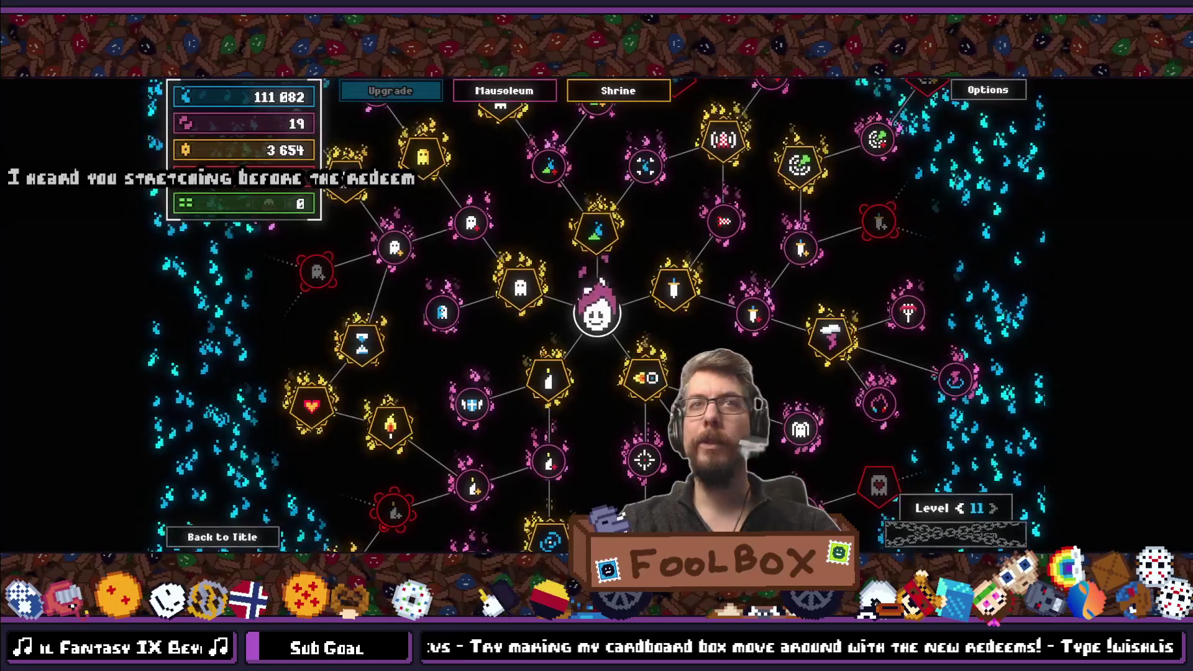
Exit fullscreen and close the running game.
key("F11")
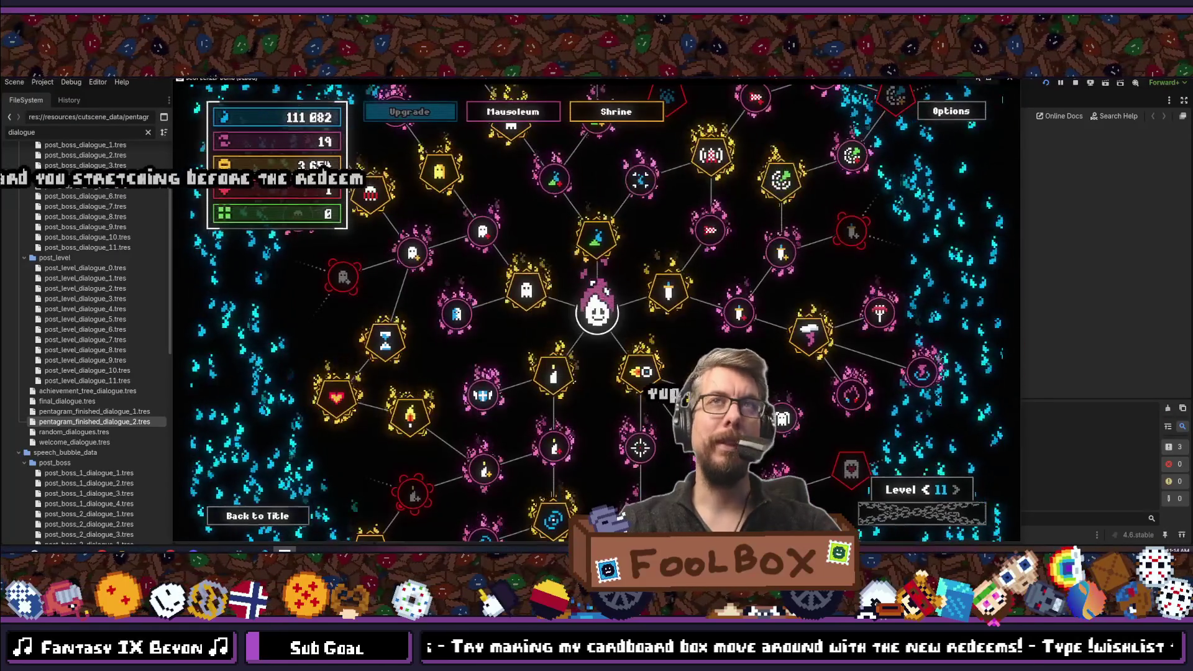
left_click(1009, 79)
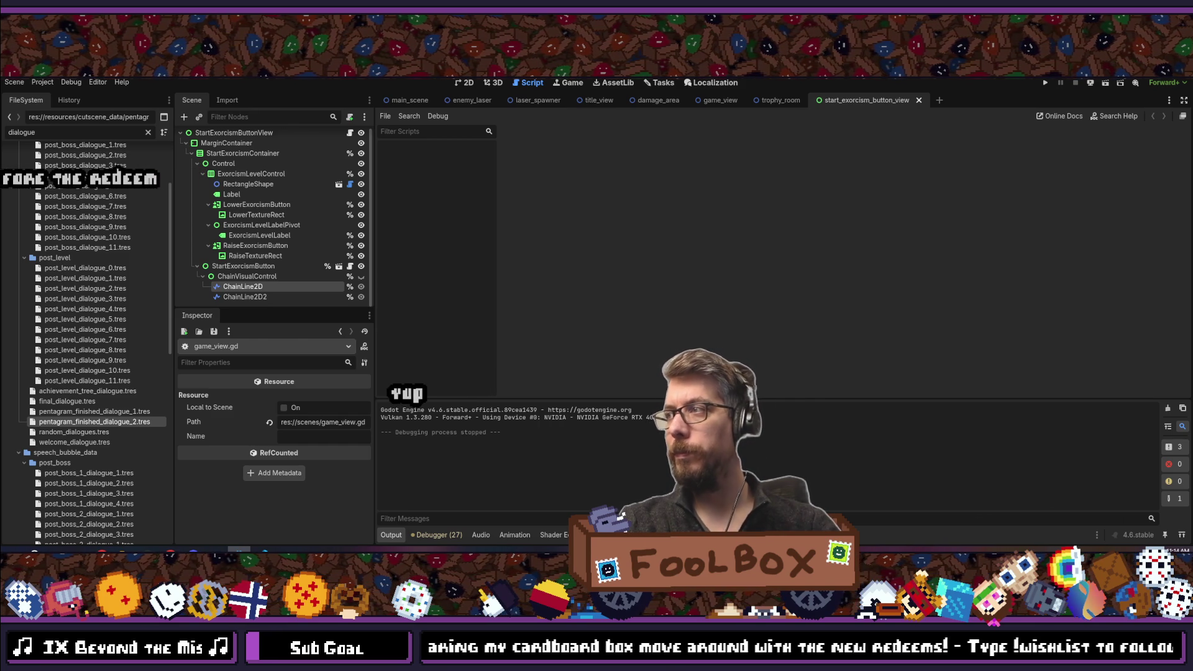
key("ctrl+super+Right")
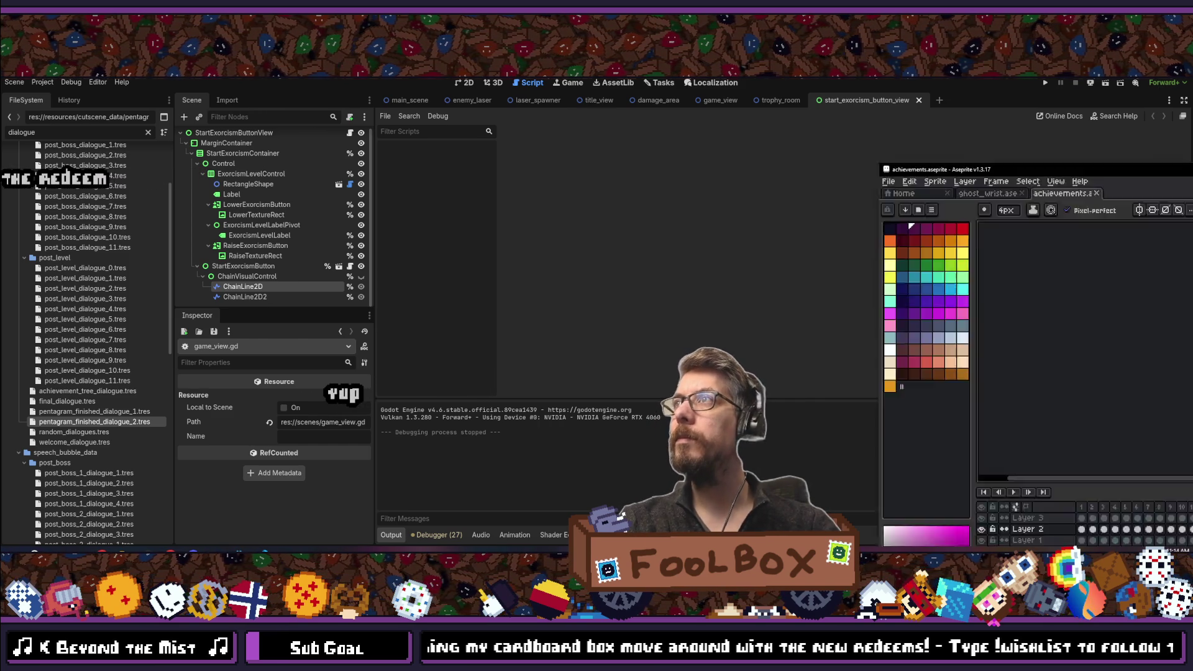
Go to frame 26 and hide Layer 3 and Layer 1.
left_click(472, 405)
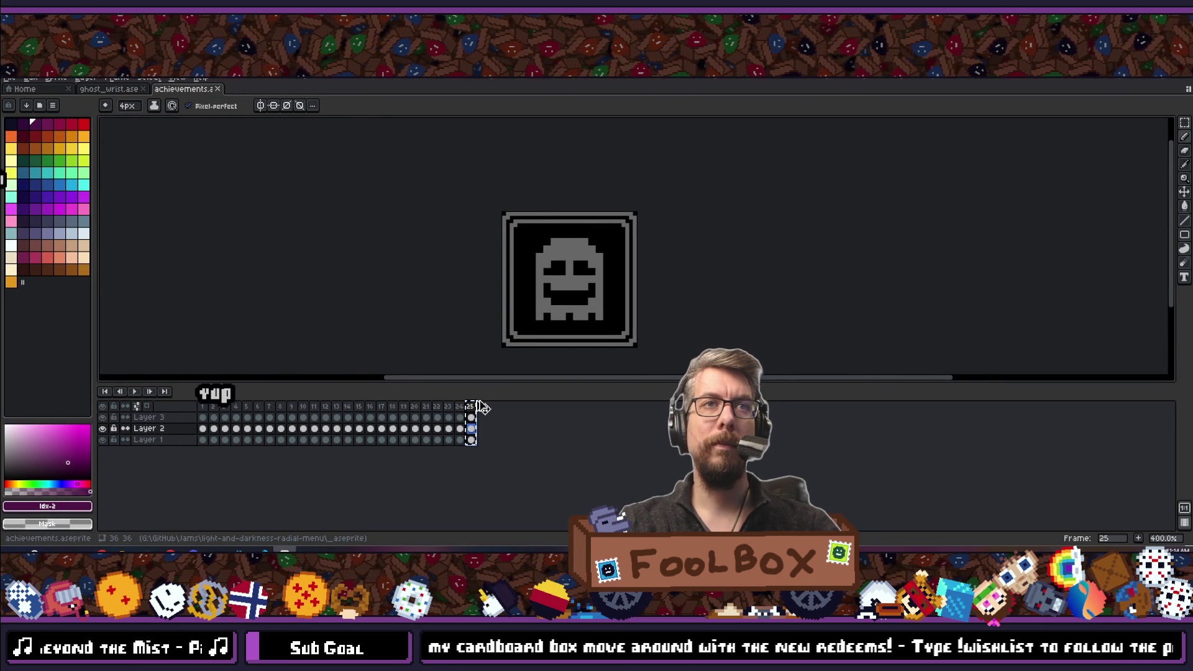
left_click(482, 428)
scroll(600, 265, "up", 3)
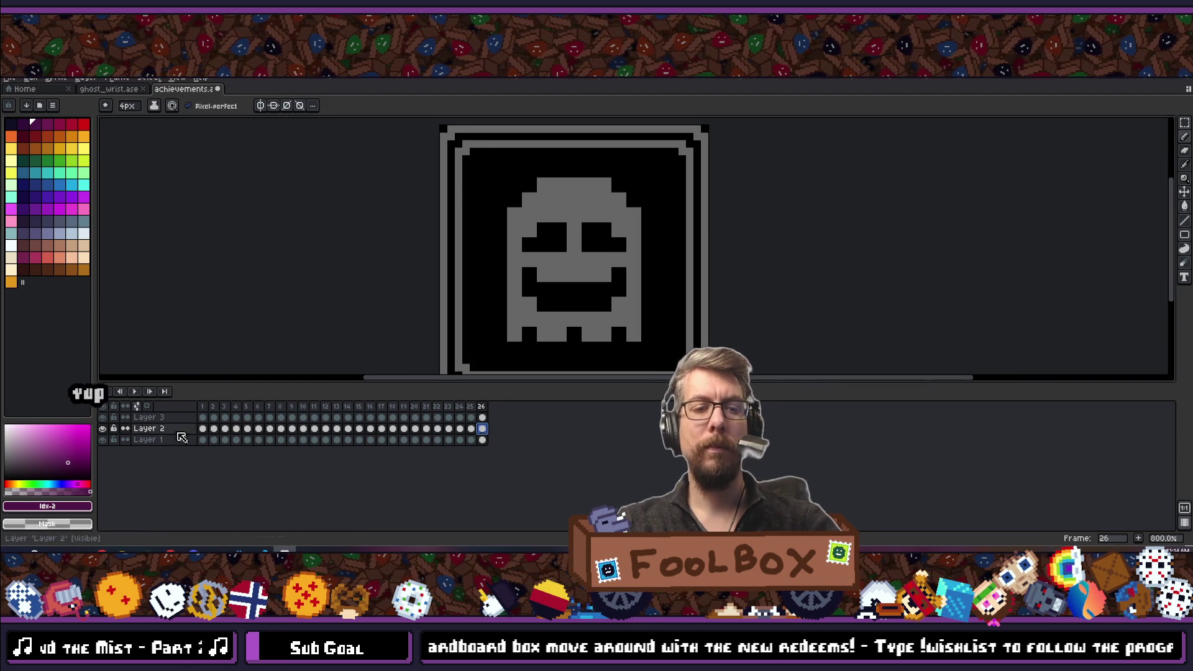
left_click(102, 417)
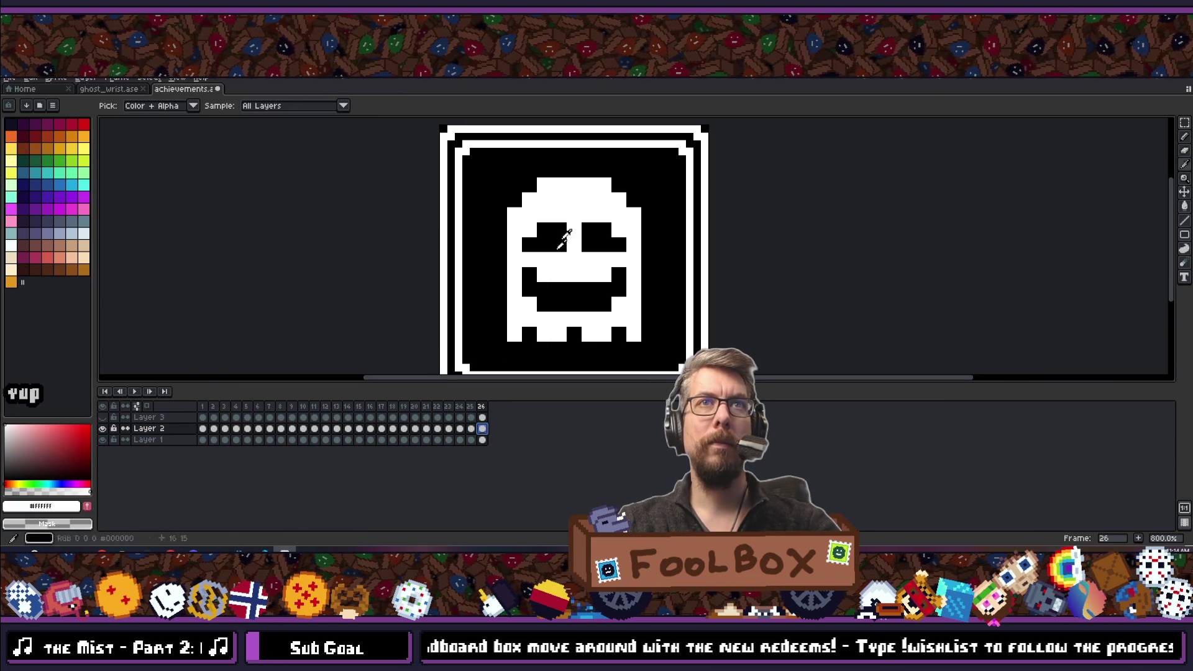
left_click(103, 439)
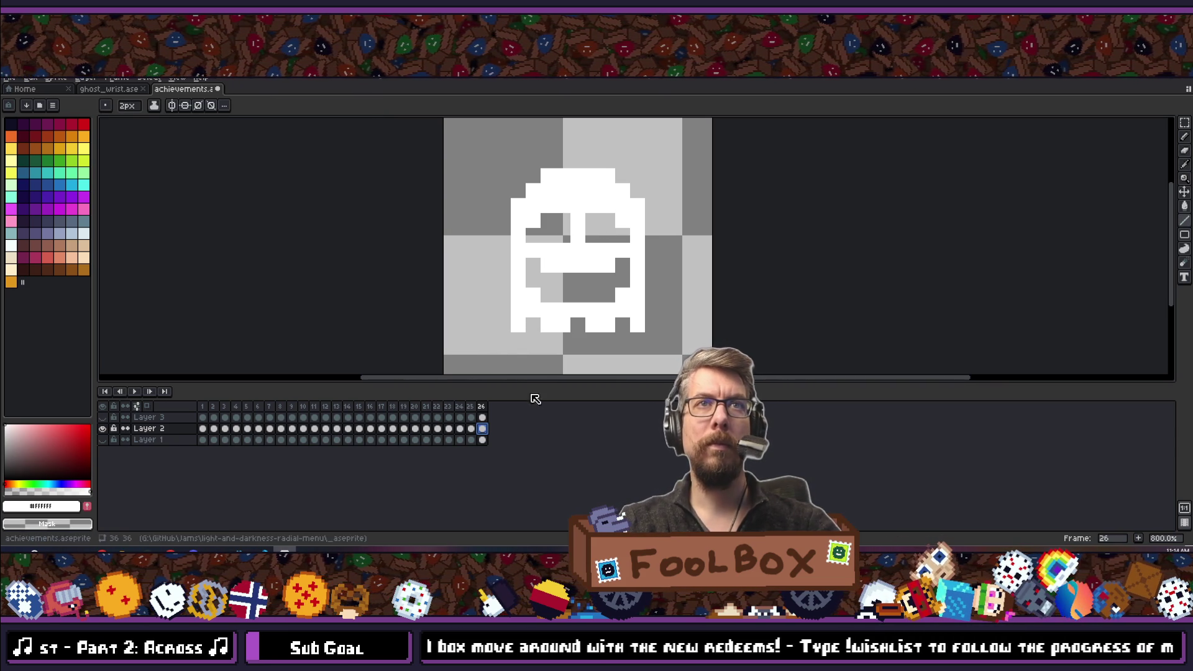
Jump to frame 20 and play the animation through its frames.
scroll(553, 318, "up", 3)
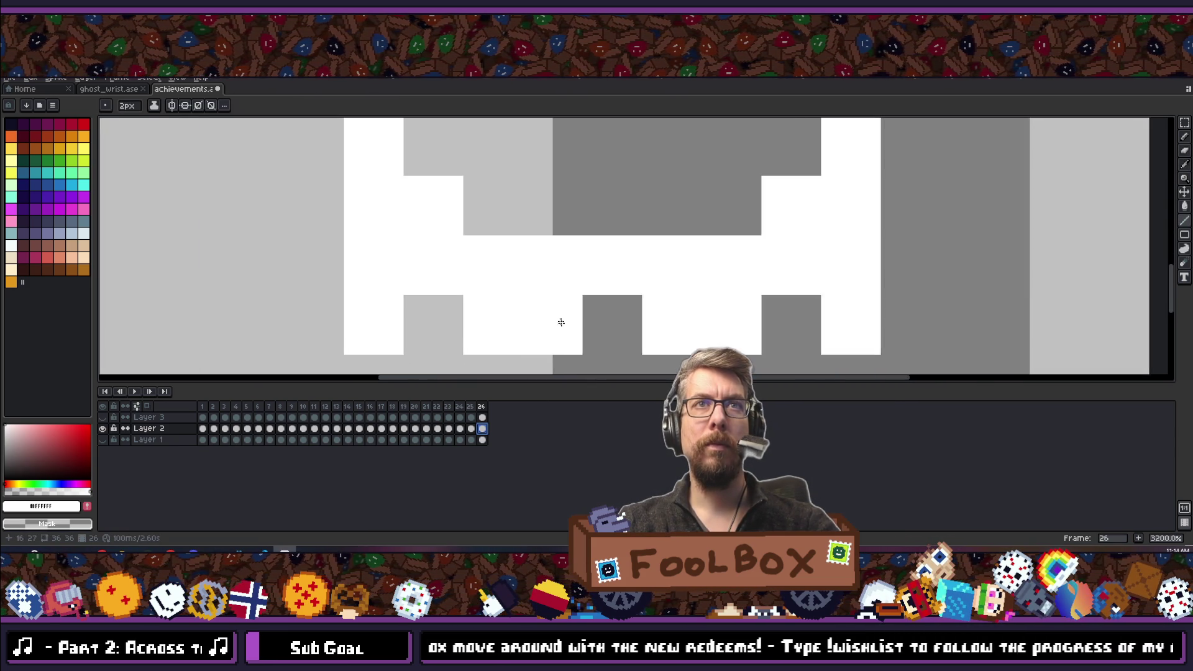
scroll(551, 314, "down", 4)
scroll(547, 310, "up", 3)
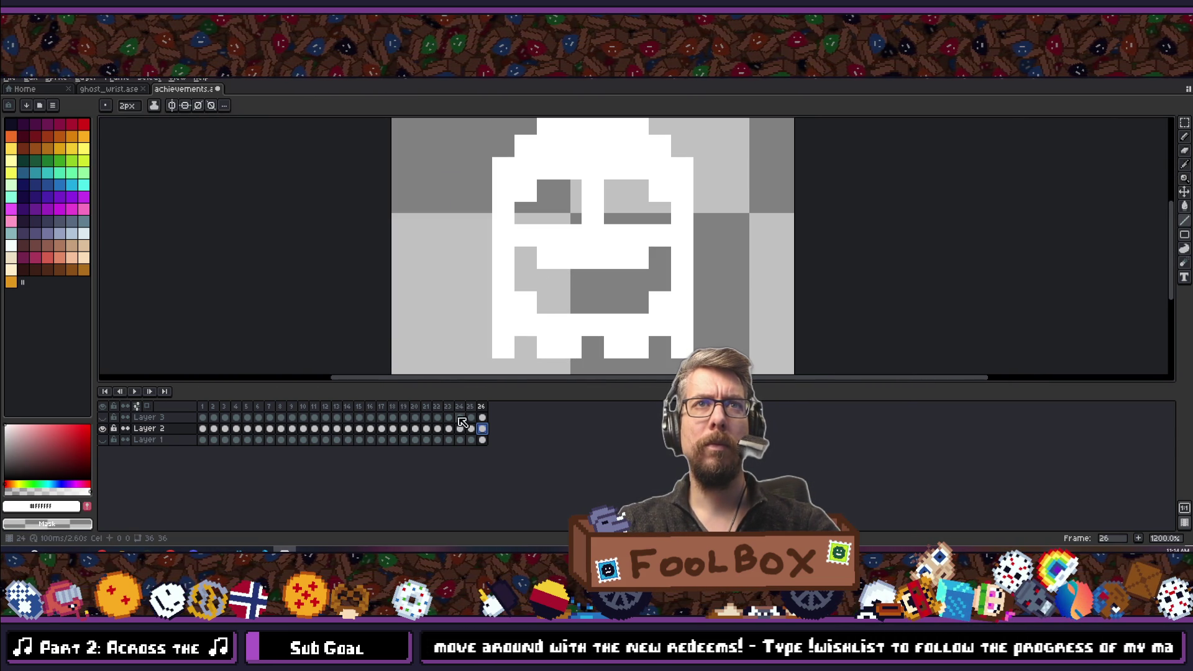
left_click(415, 407)
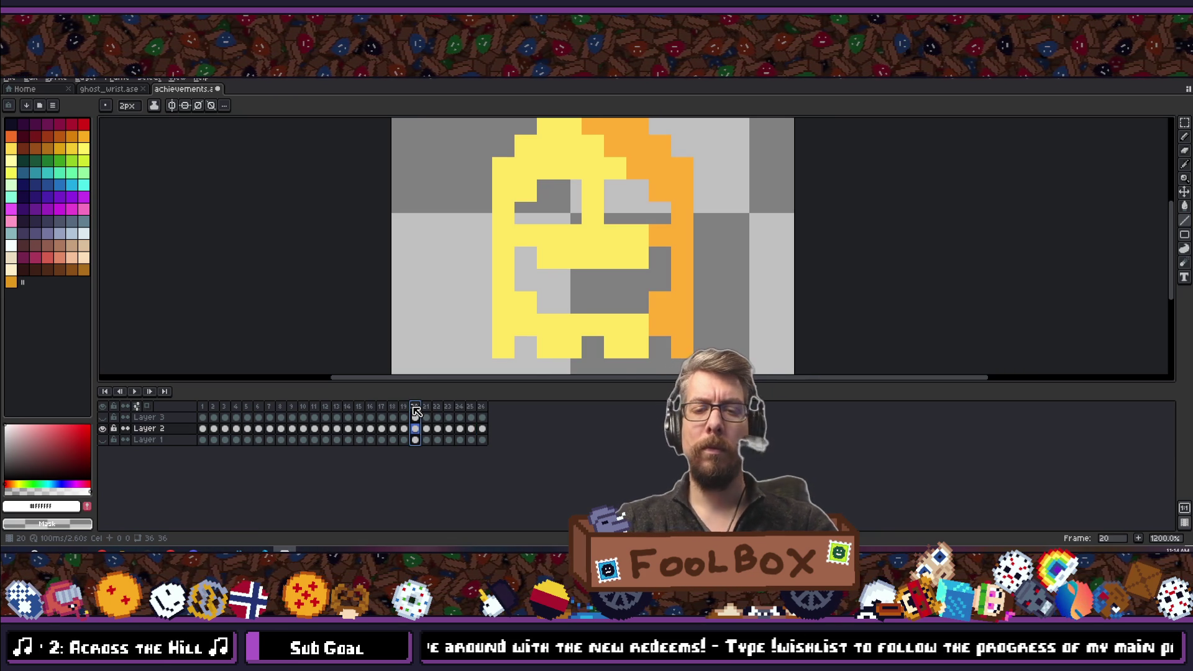
key("Return")
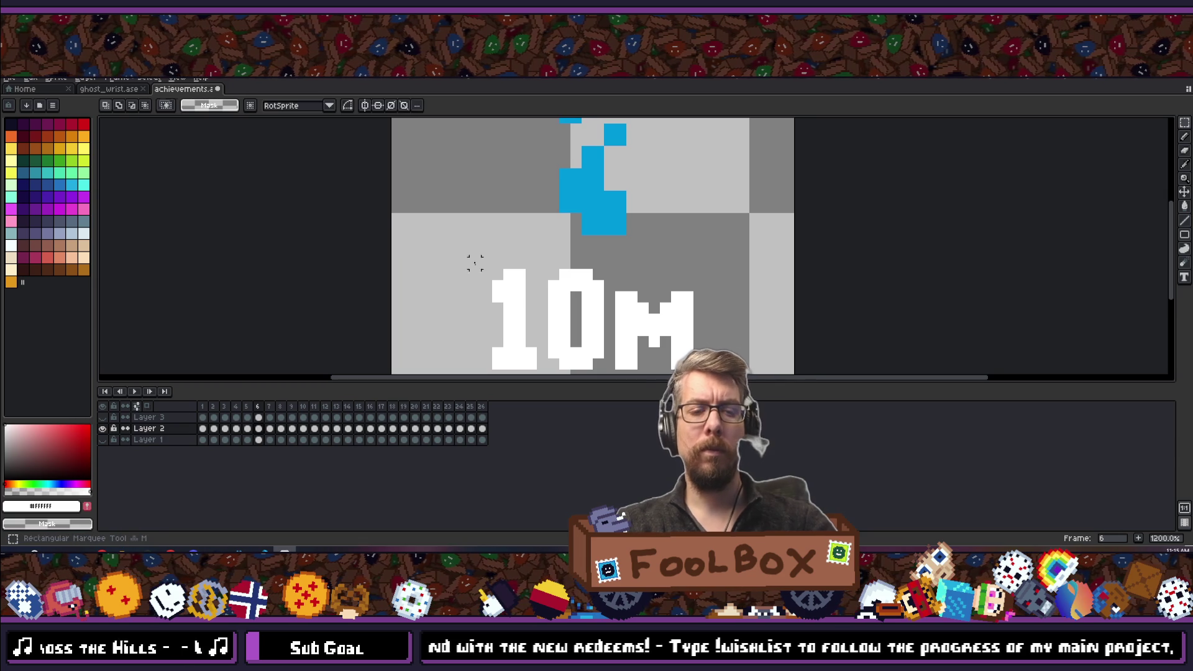
Select the 1 from the 10M numeral, then erase the ghost drawing on frame 26.
left_click_drag(527, 346, 534, 365)
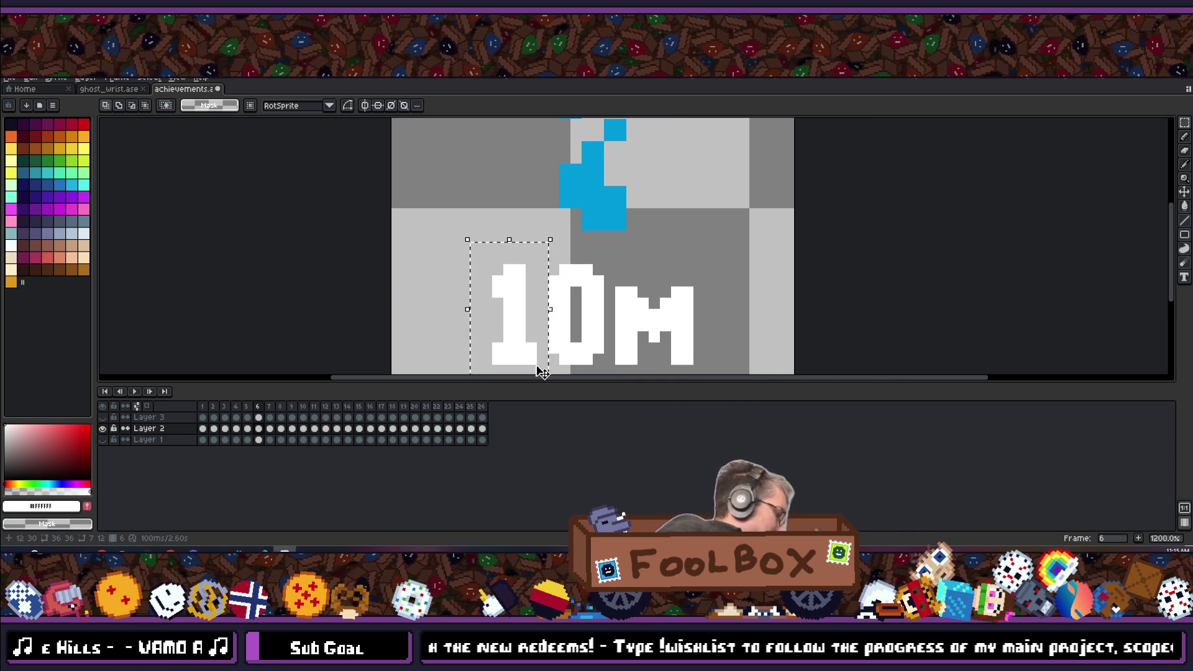
left_click(482, 405)
scroll(497, 141, "down", 4)
scroll(497, 141, "up", 2)
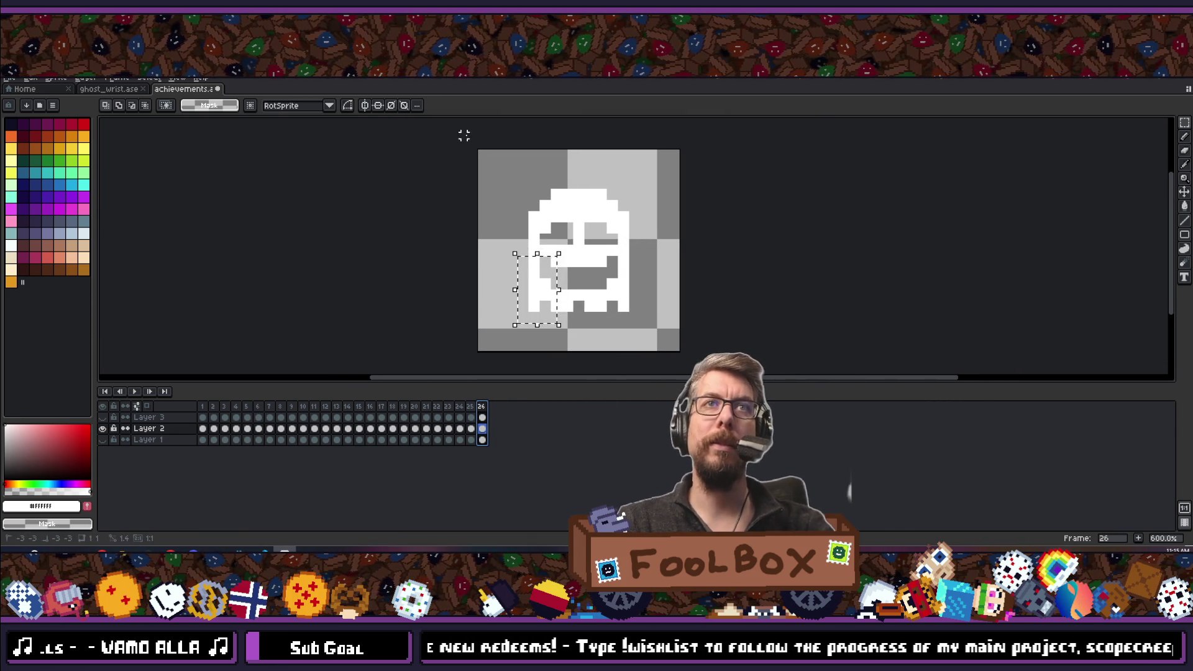
left_click_drag(464, 135, 737, 368)
key("Delete")
type("24")
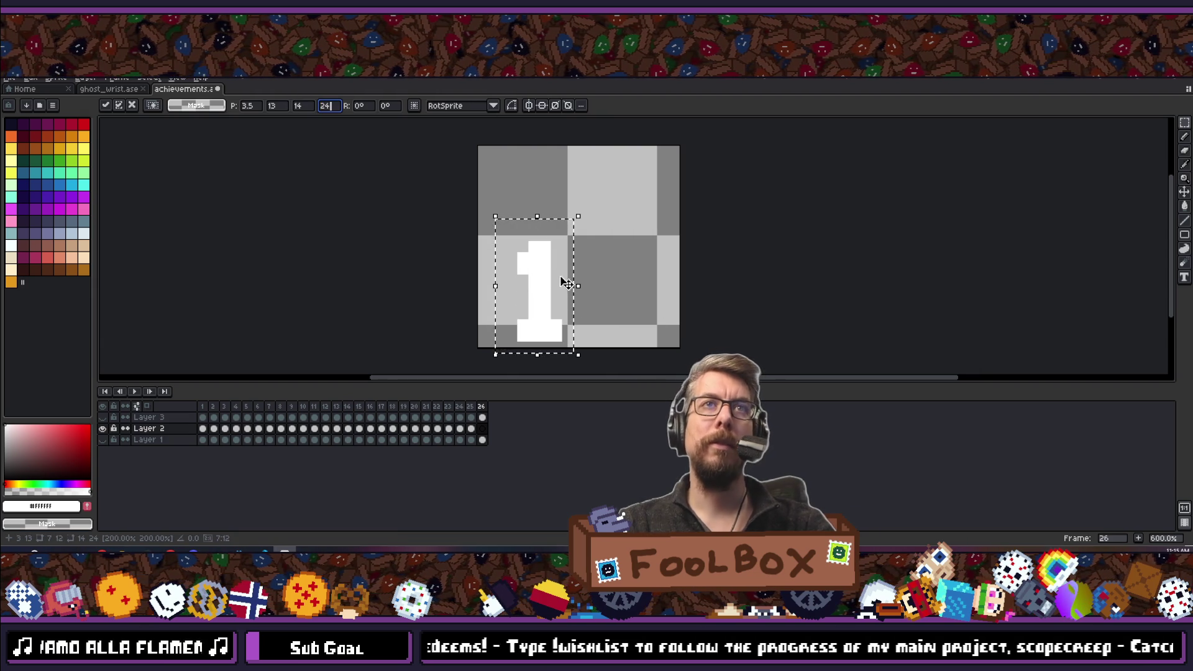
Position the pasted 1s as an 11 and show Layer 1's black framed background.
mouse_move(565, 282)
left_mouse_down()
mouse_move(555, 211)
mouse_move(623, 233)
left_mouse_up()
key("ctrl+d")
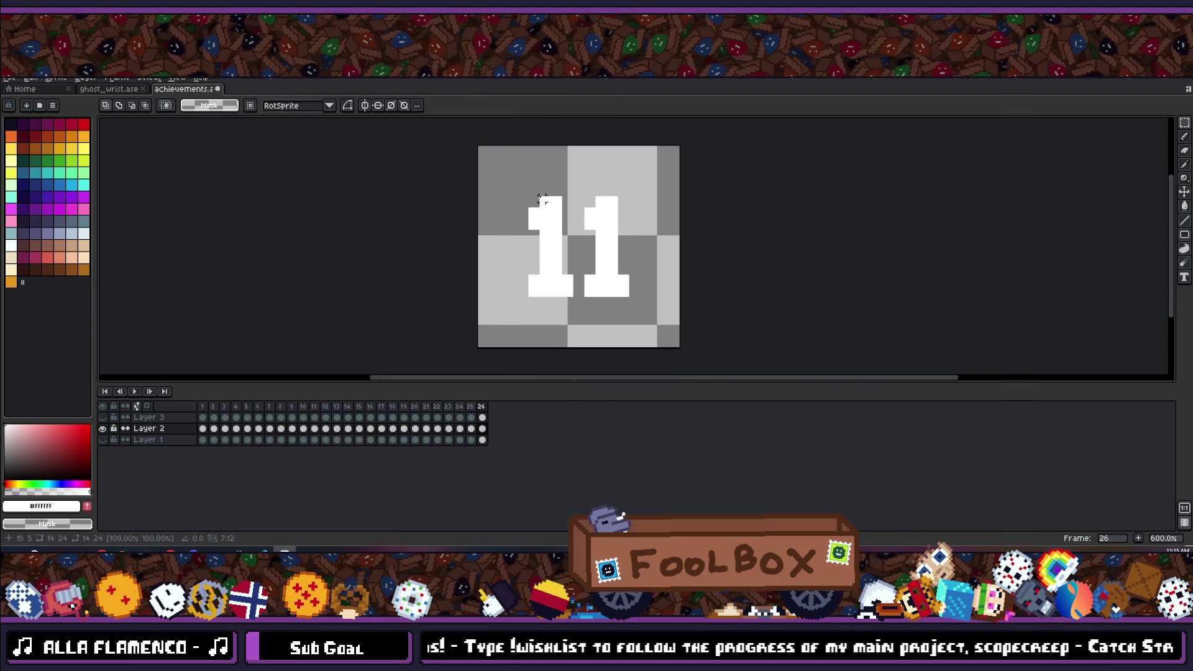
left_click(102, 439)
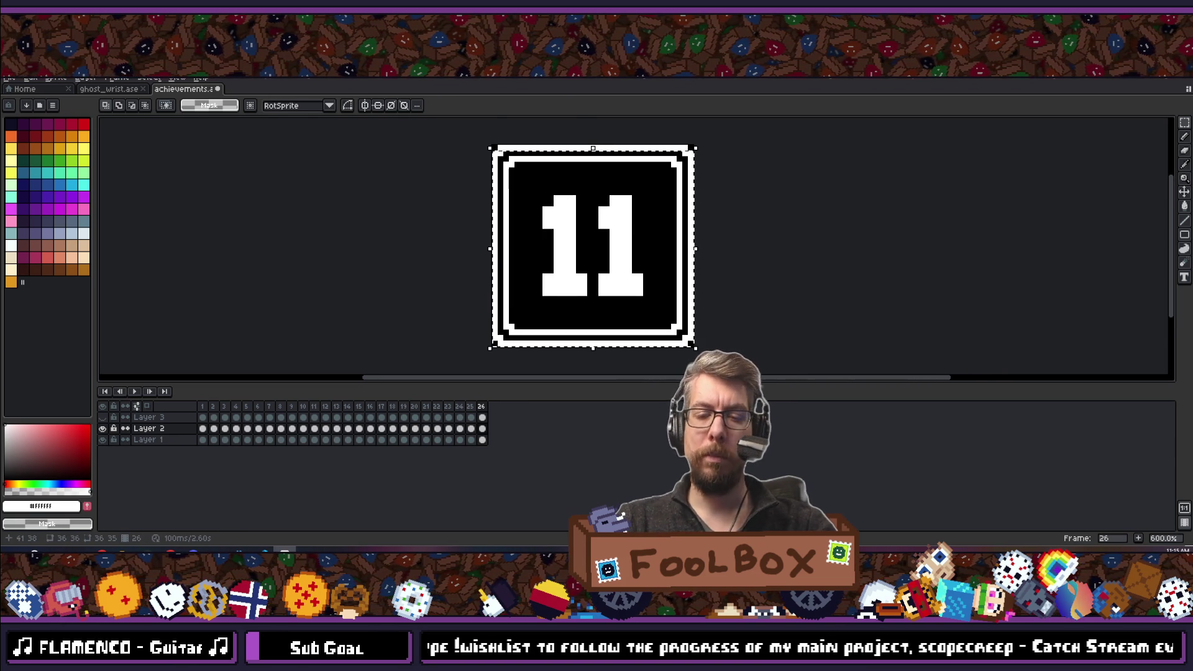
scroll(639, 287, "down", 6)
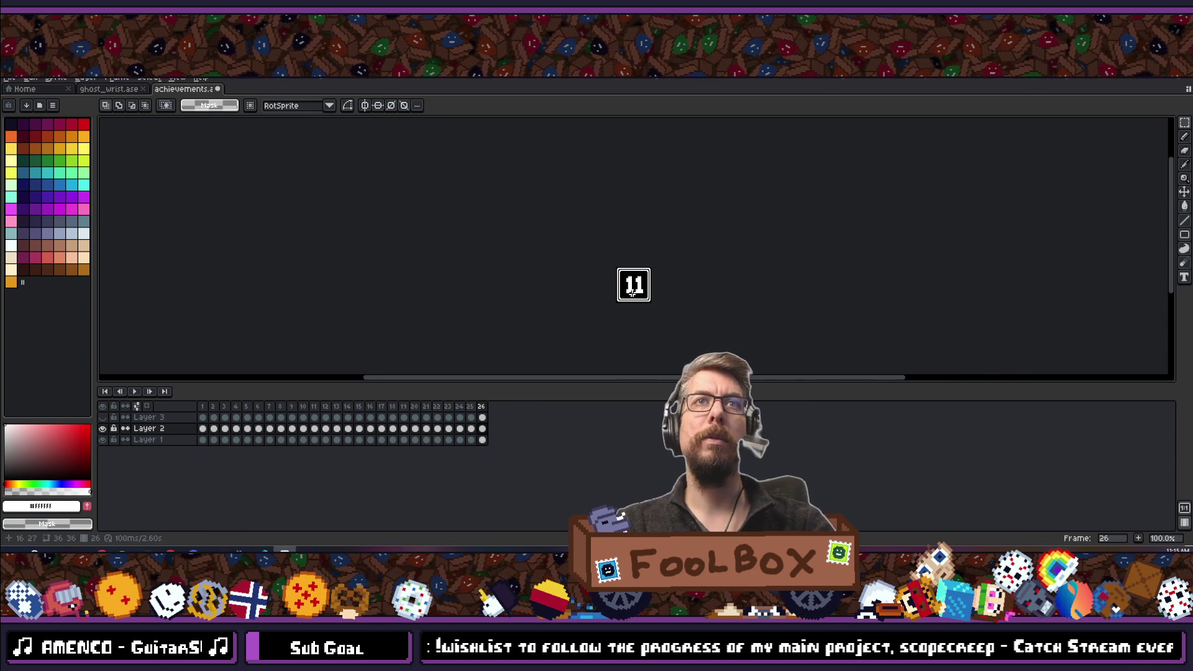
Select the left 1 with the Rectangular Marquee and save achievements.aseprite.
scroll(618, 292, "up", 8)
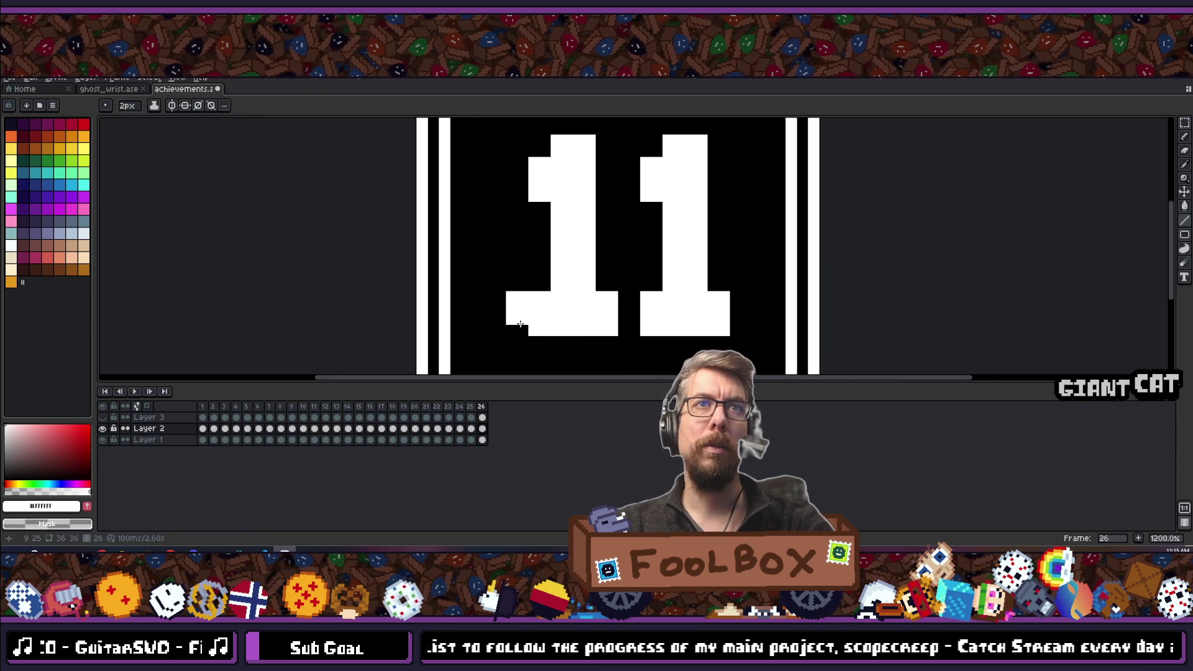
scroll(602, 272, "down", 7)
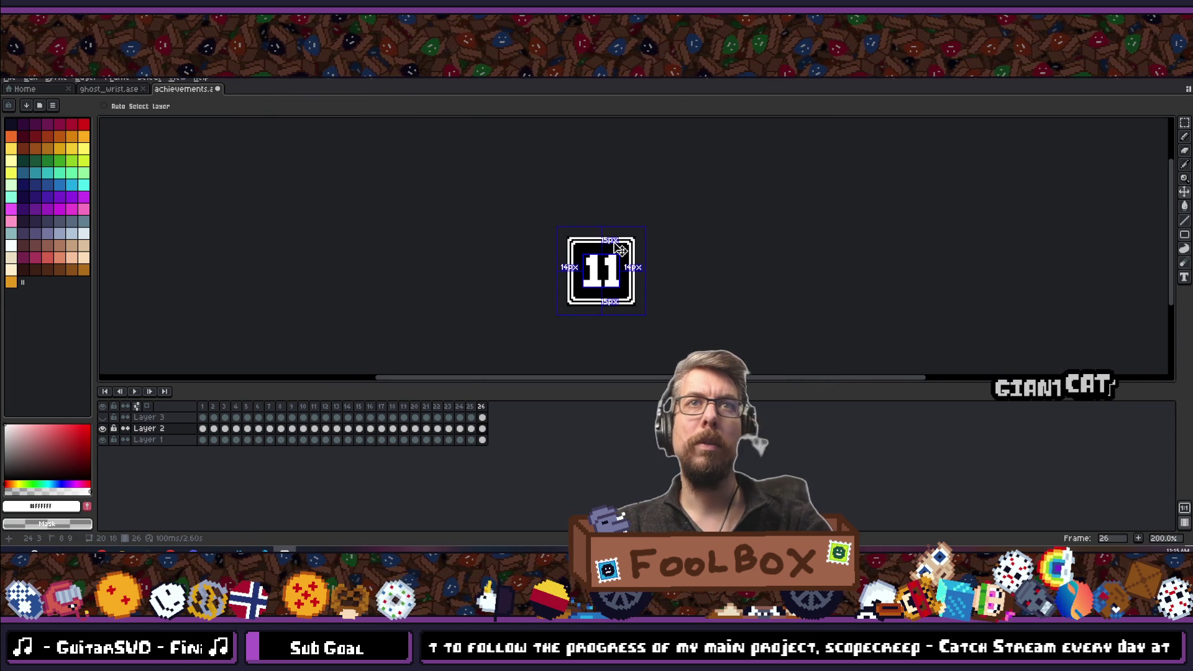
key("m")
scroll(590, 261, "up", 4)
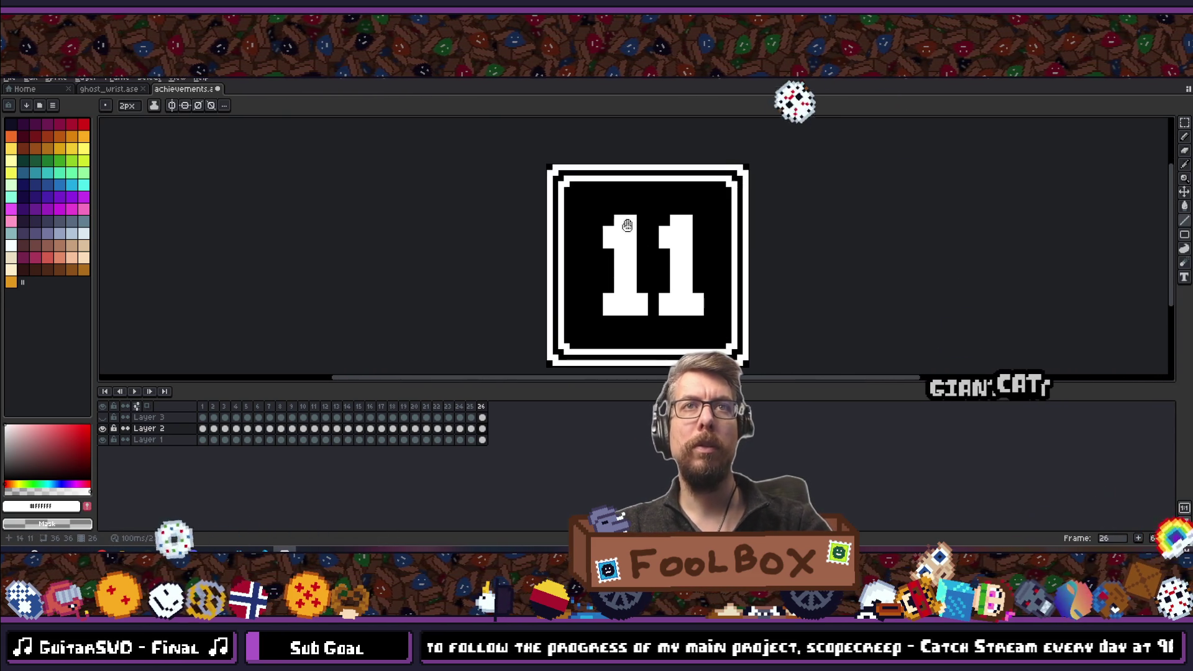
mouse_move(572, 179)
left_mouse_down()
mouse_move(670, 344)
mouse_move(654, 342)
left_mouse_up()
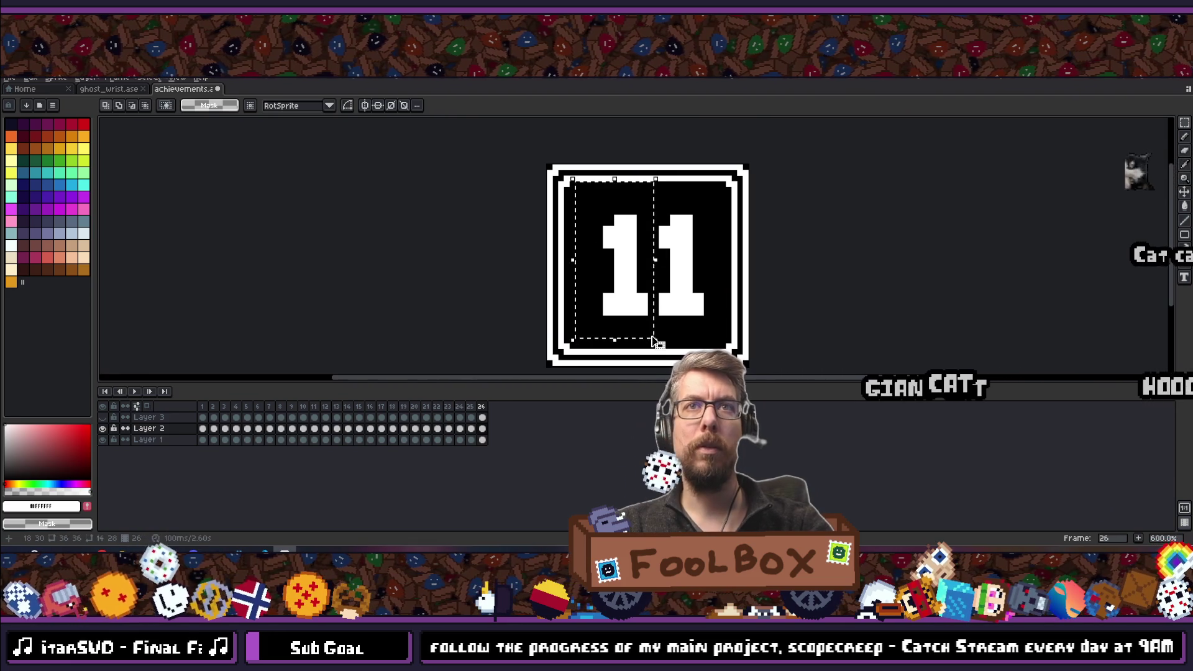
scroll(655, 335, "down", 7)
scroll(659, 320, "up", 2)
scroll(665, 311, "up", 4)
key("ctrl+s")
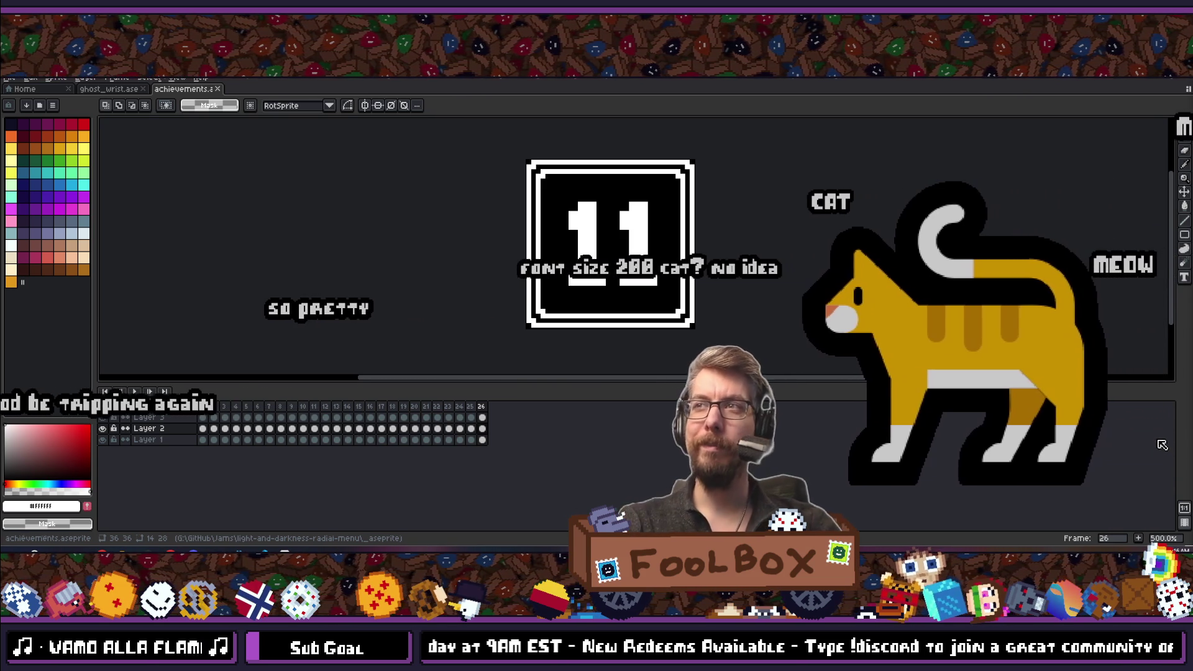
Save again and toggle Layer 3, leaving it visible so the 11 turns grey.
scroll(538, 223, "down", 3)
scroll(539, 223, "up", 2)
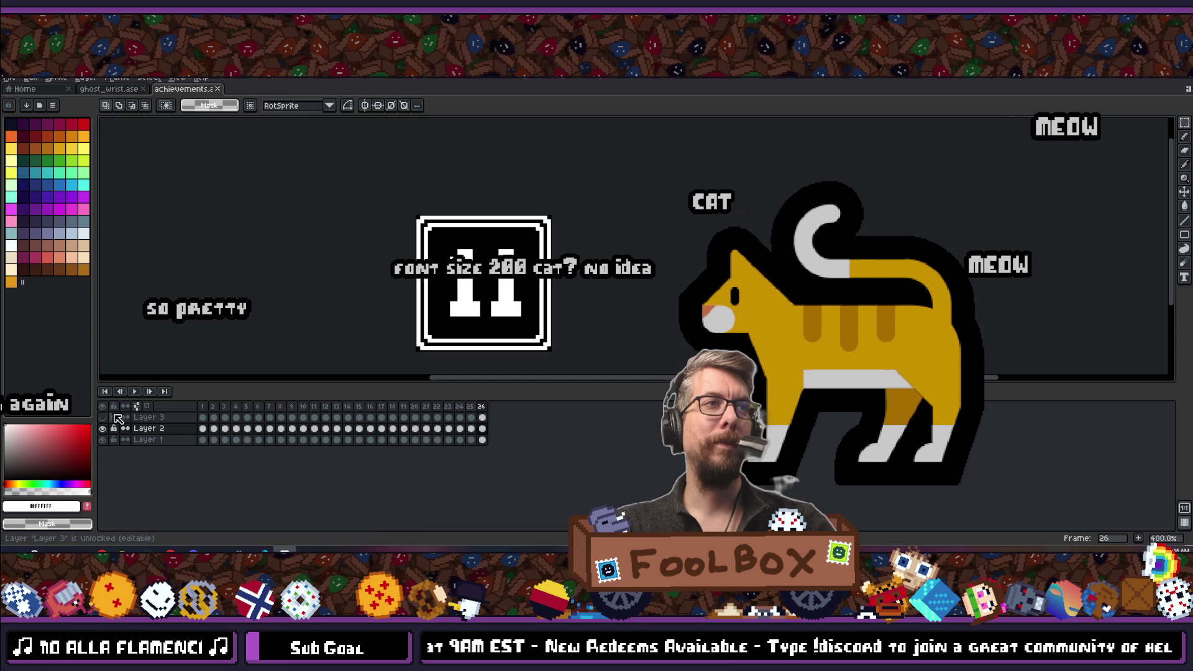
scroll(242, 329, "down", 3)
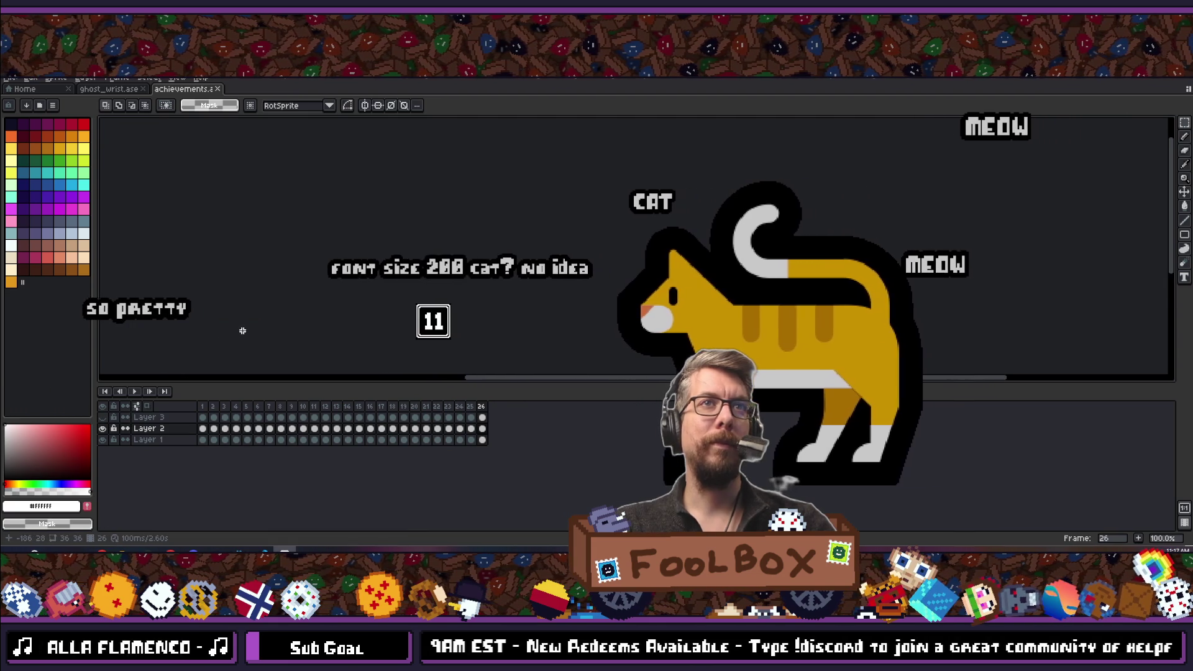
scroll(240, 341, "up", 2)
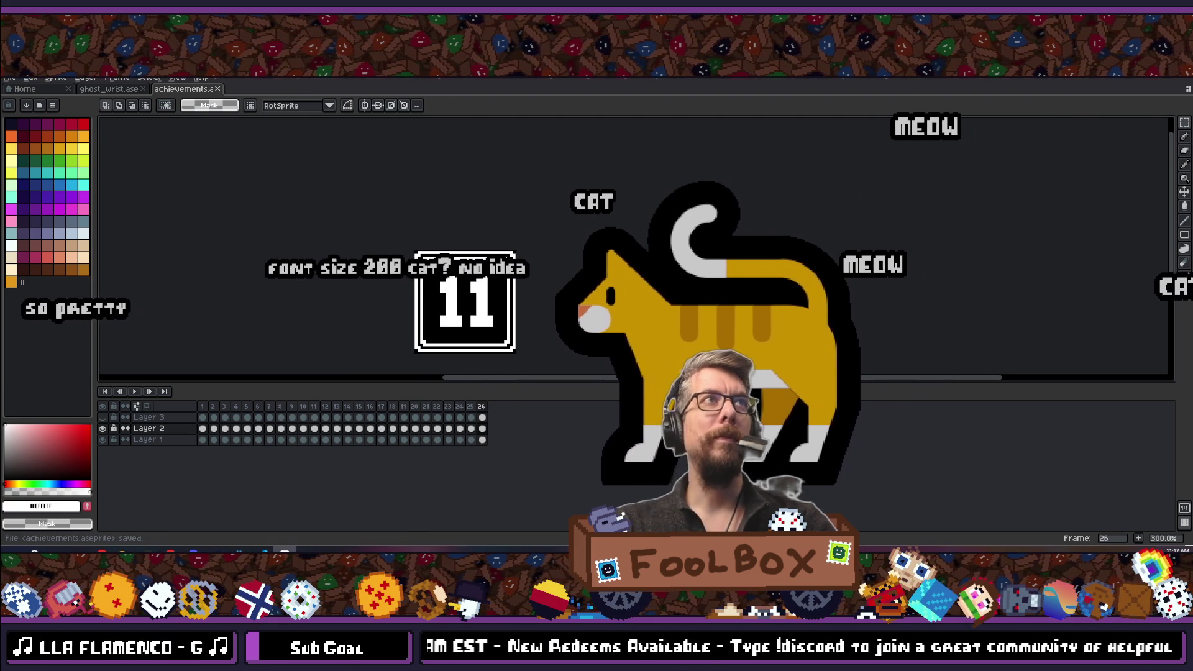
key("ctrl+s")
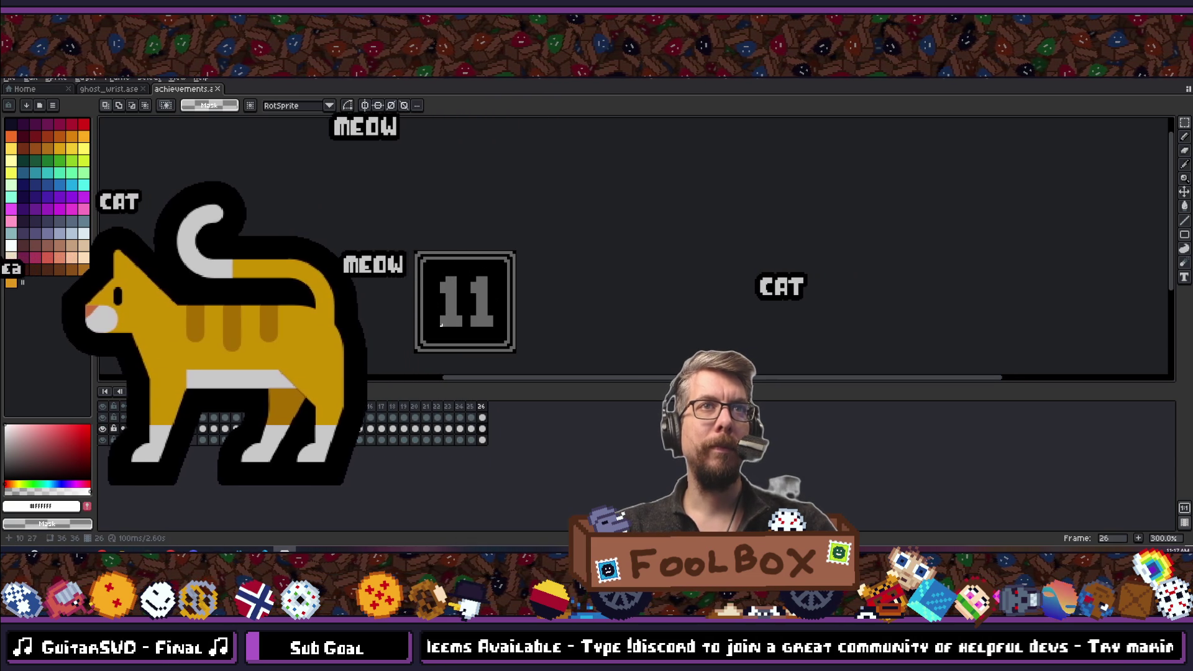
scroll(438, 208, "up", 3)
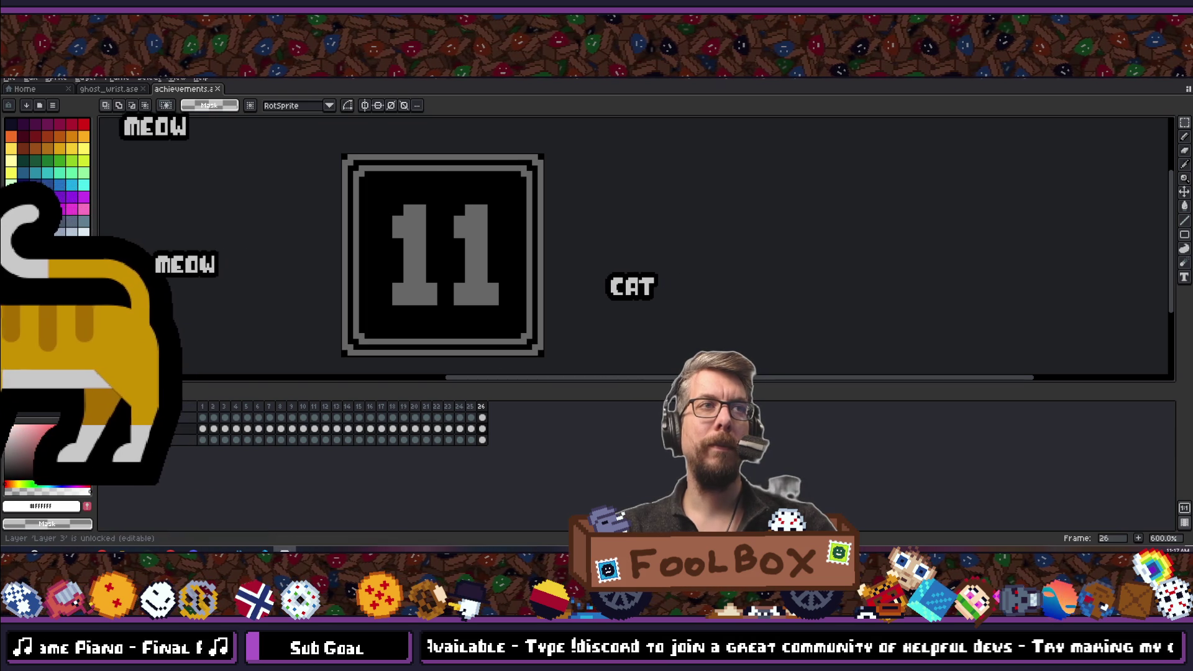
left_click(112, 417)
left_click(112, 417)
left_click(112, 417)
left_click(107, 418)
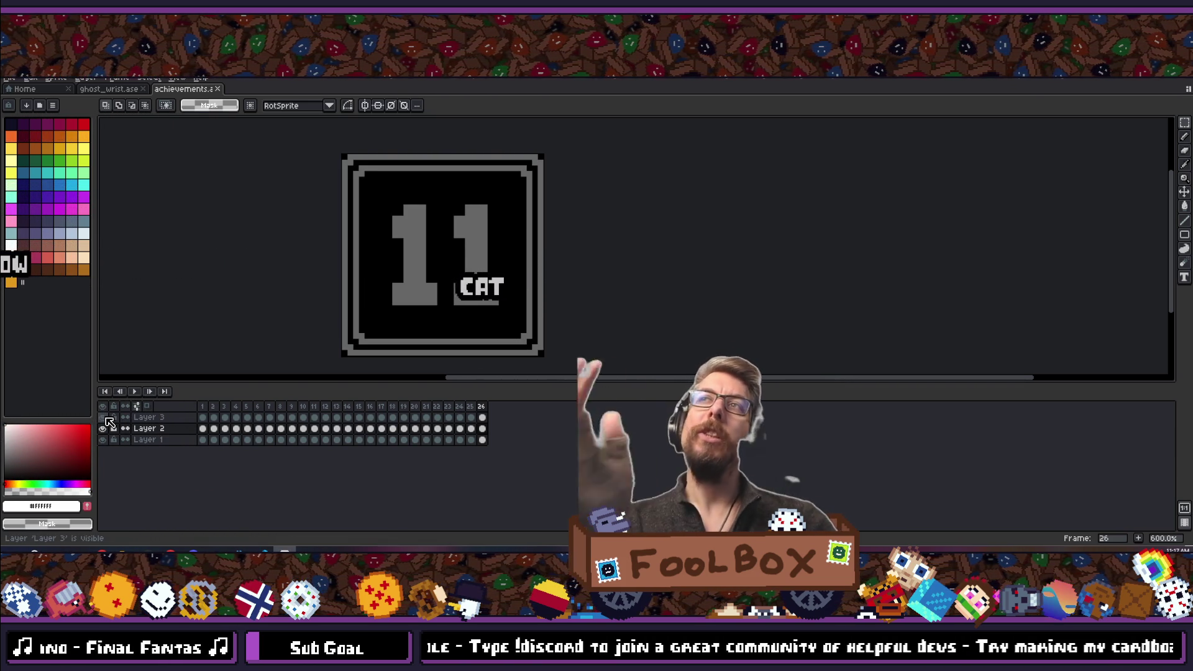
Switch to Steam and open the game library.
key("alt+Tab")
mouse_move(161, 93)
left_click(89, 83)
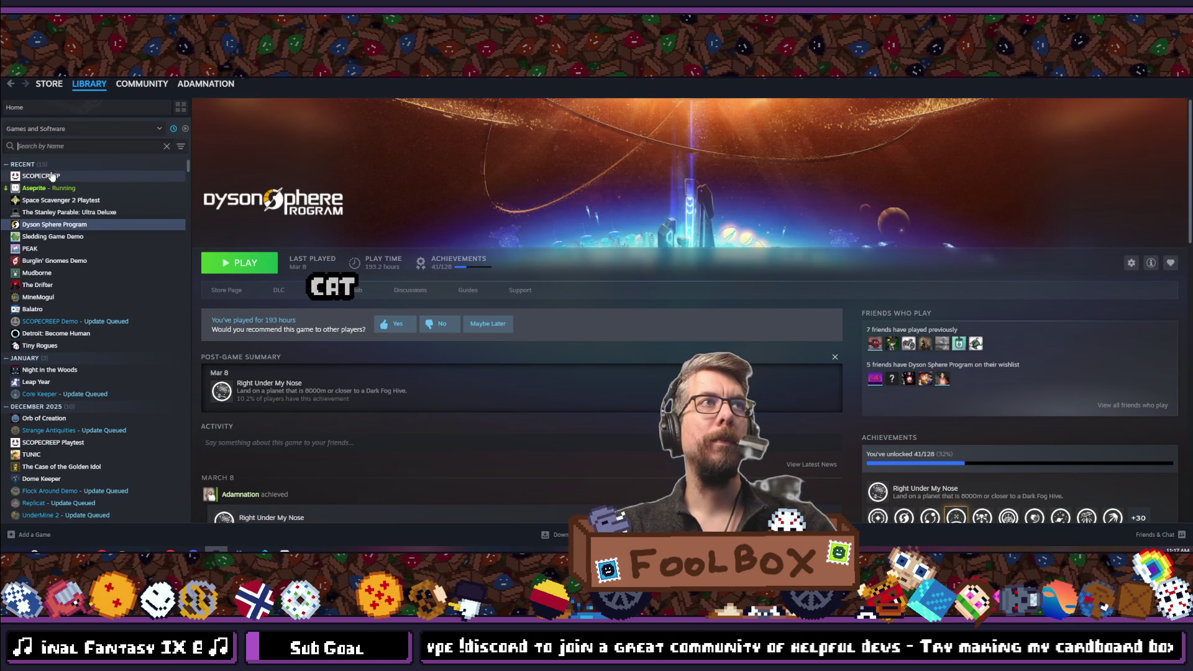
Open the SCOPECREEP library page and review its full achievements list.
left_click(41, 176)
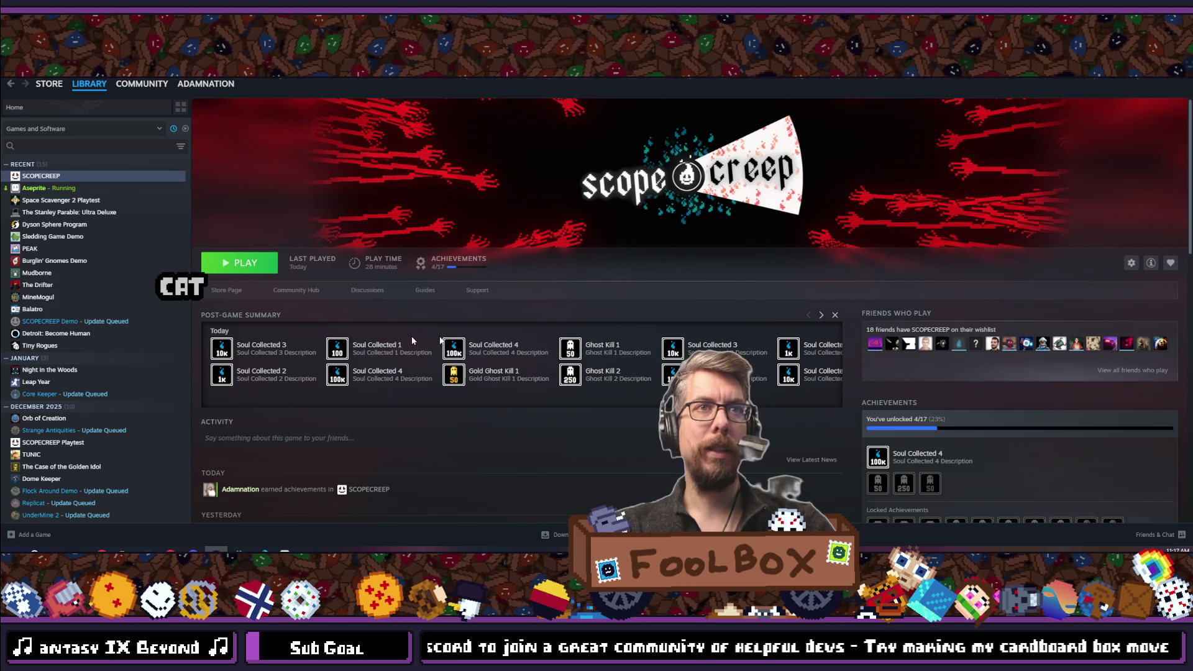
scroll(369, 331, "down", 3)
mouse_move(877, 322)
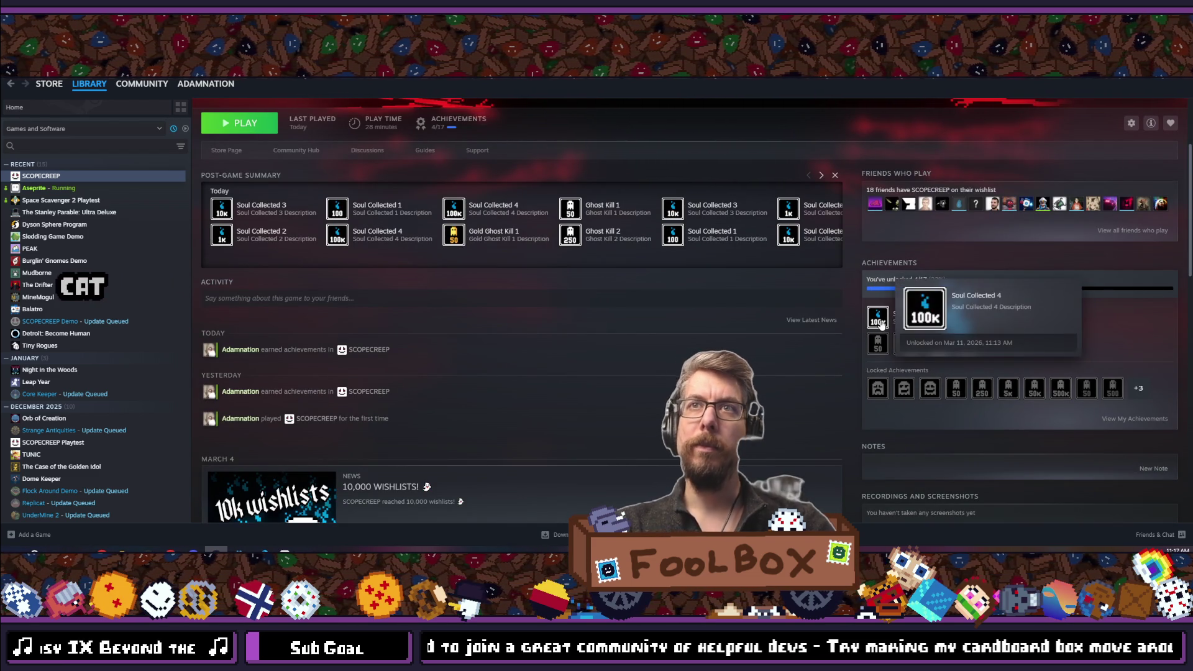
left_click(1143, 418)
scroll(614, 270, "down", 2)
scroll(614, 275, "up", 2)
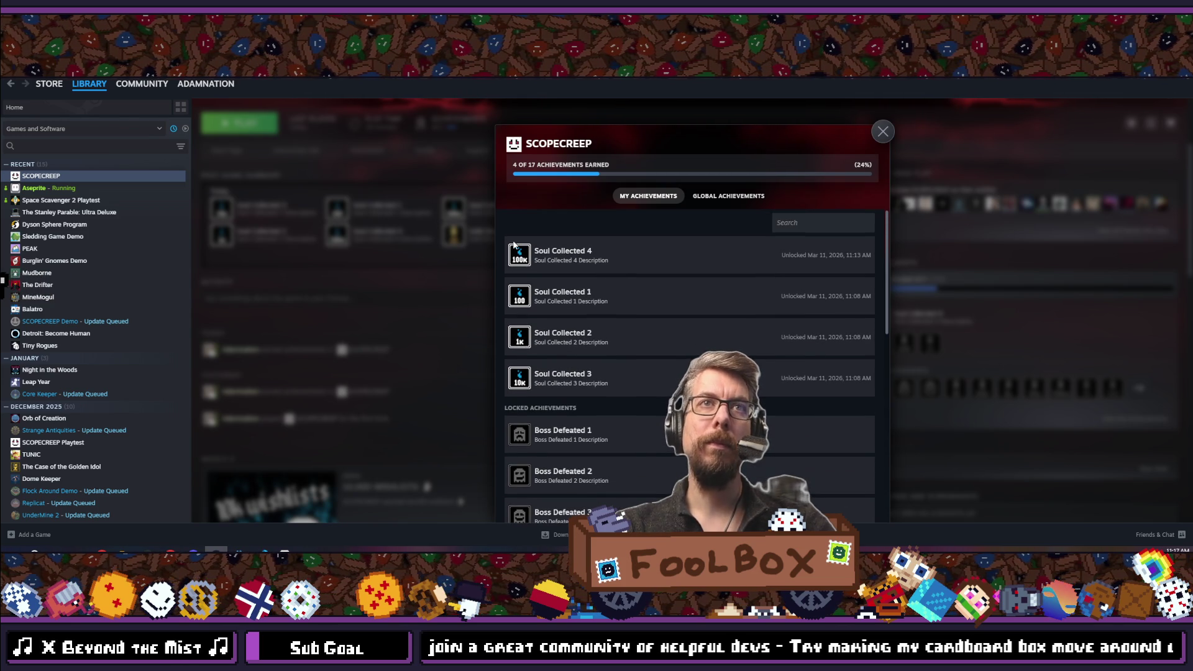
scroll(519, 366, "down", 8)
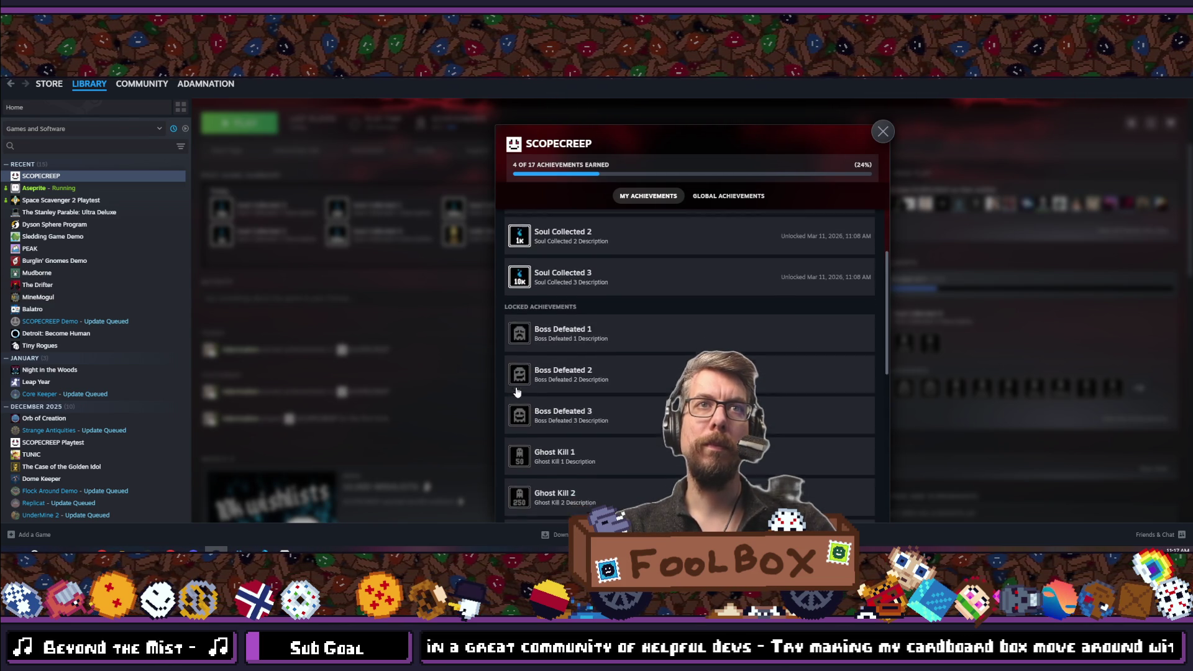
scroll(524, 376, "up", 8)
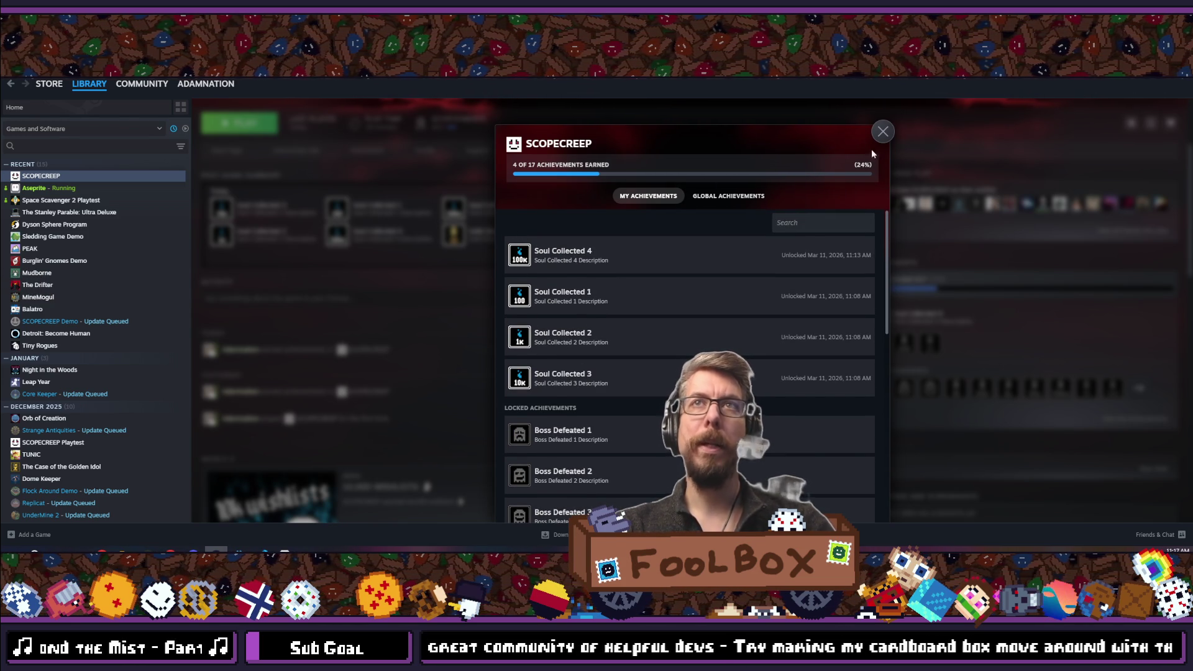
left_click(881, 135)
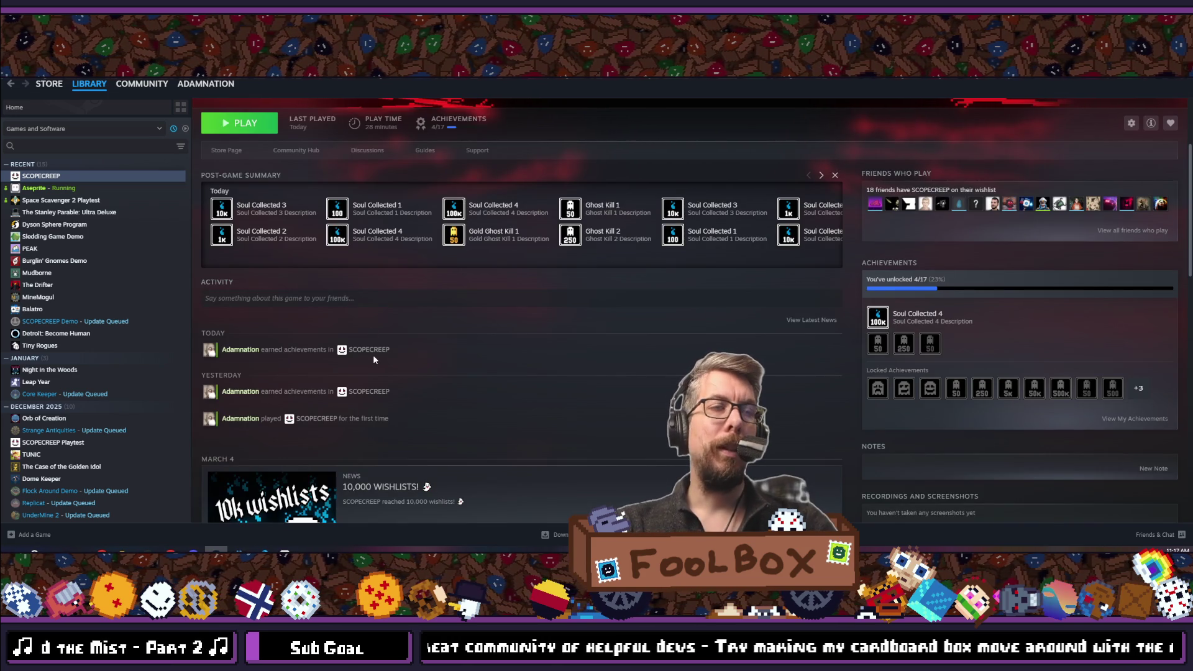
Bring up ScopeCreep's achievements overview once more and close it.
scroll(376, 373, "up", 3)
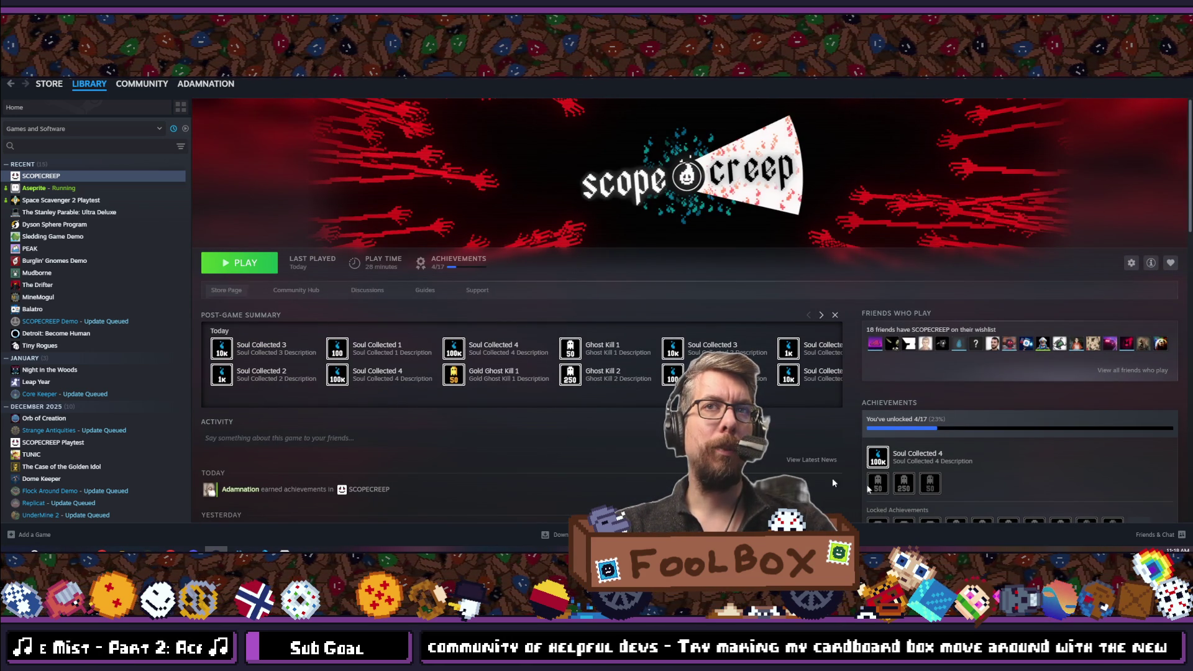
scroll(934, 438, "down", 6)
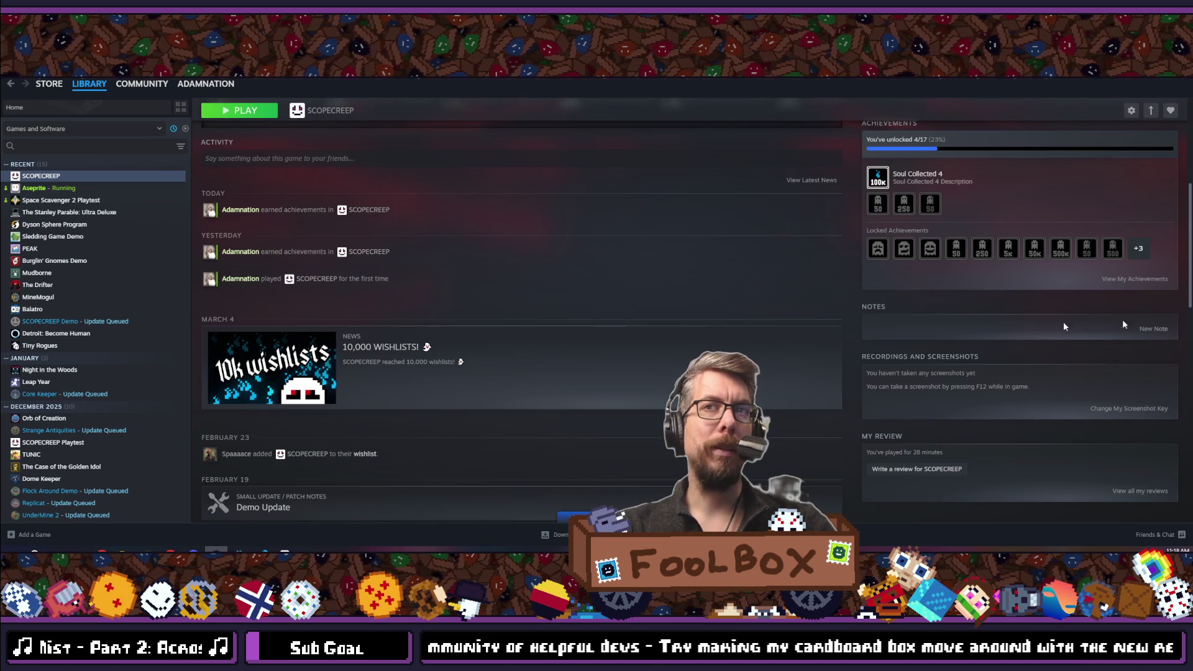
left_click(1118, 280)
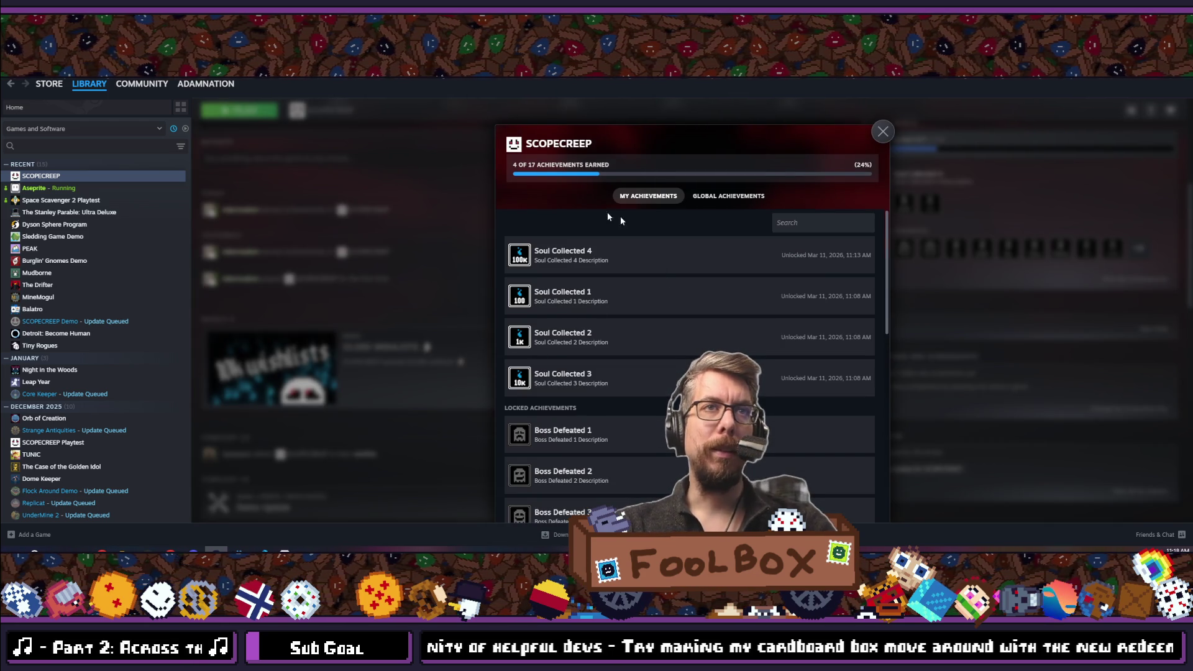
left_click(325, 350)
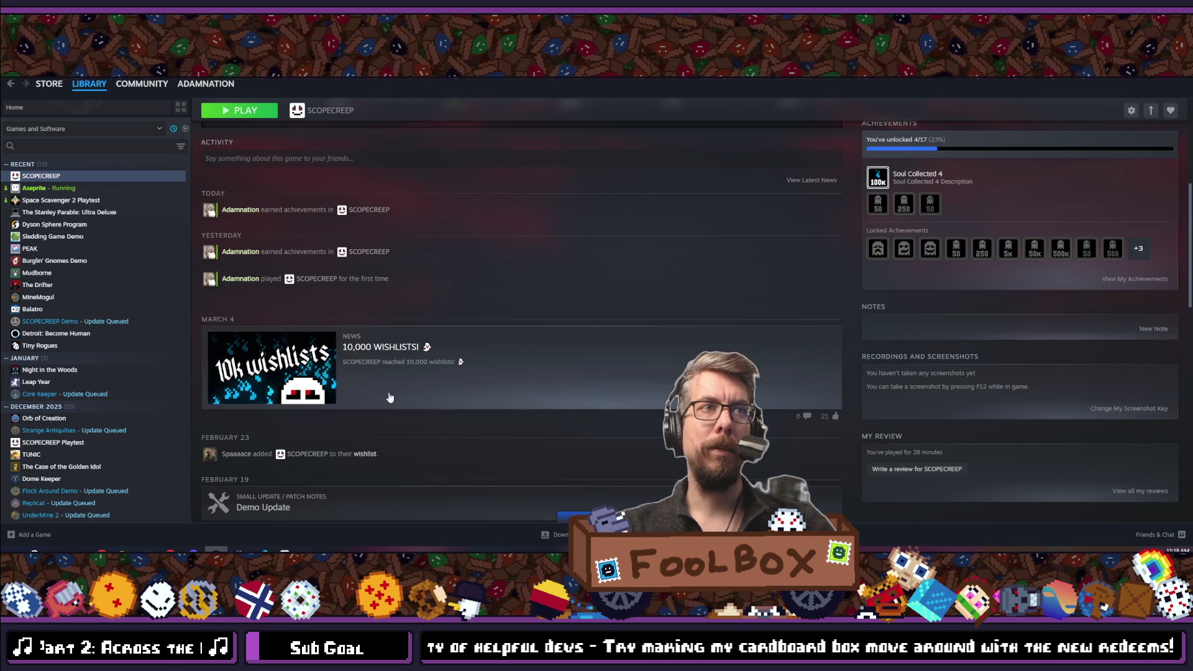
Page the post-game summary forward to Boss Defeated tiles, then back to its start.
scroll(706, 341, "down", 1)
scroll(706, 341, "down", 2)
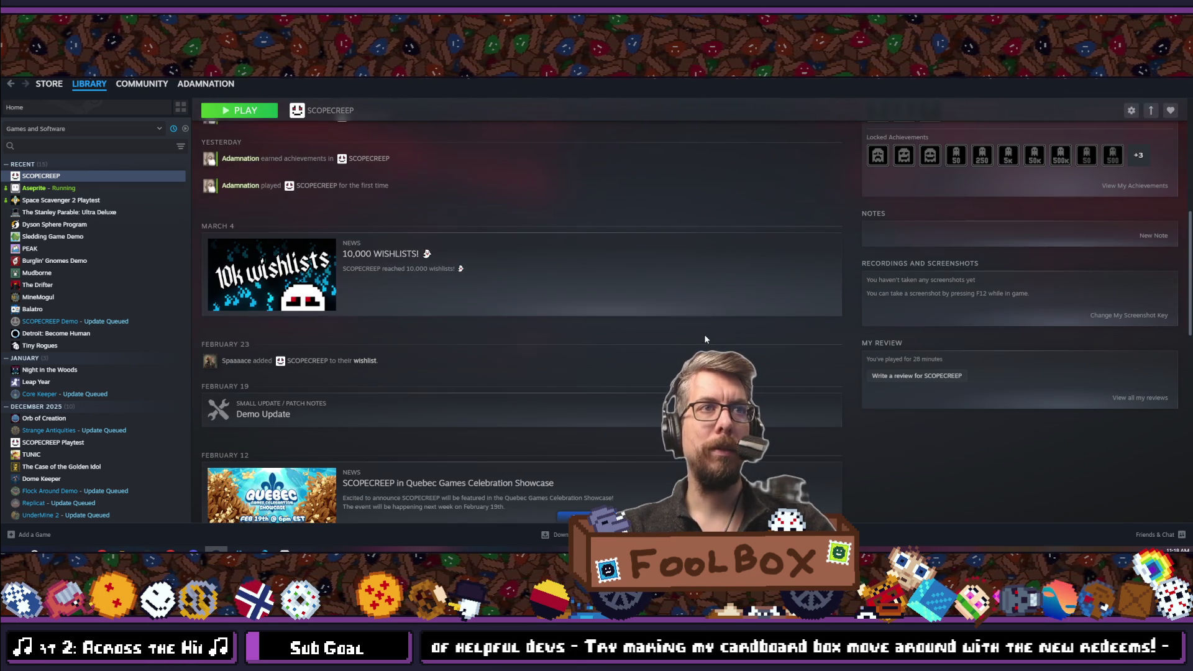
scroll(706, 339, "down", 4)
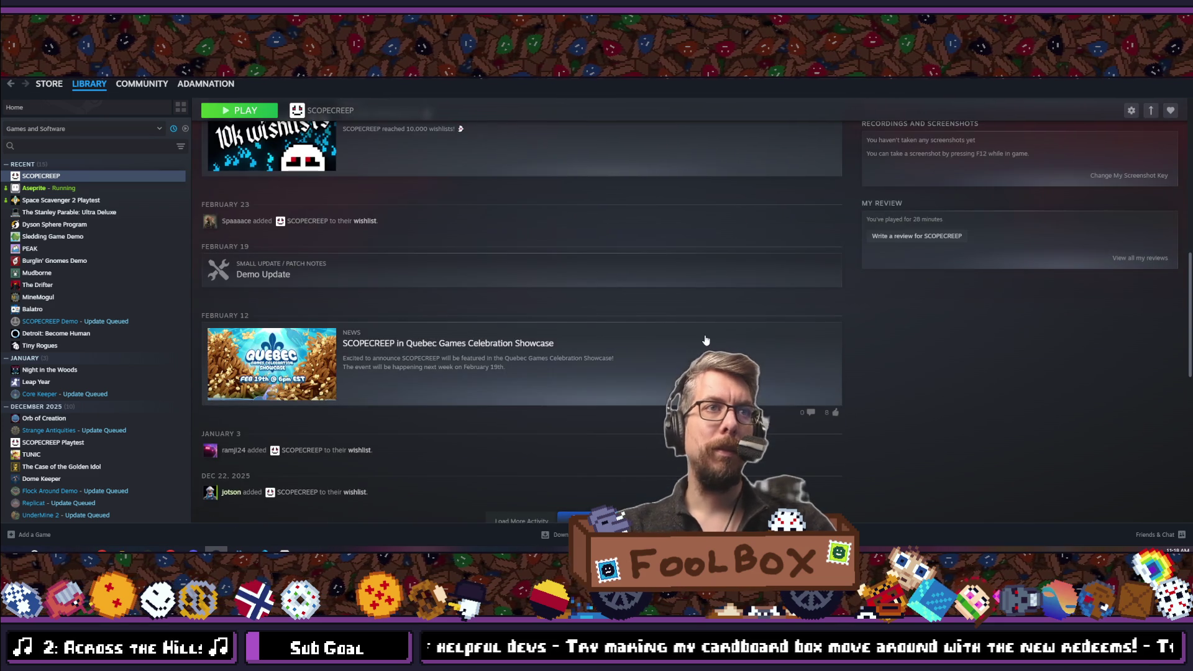
scroll(706, 341, "up", 10)
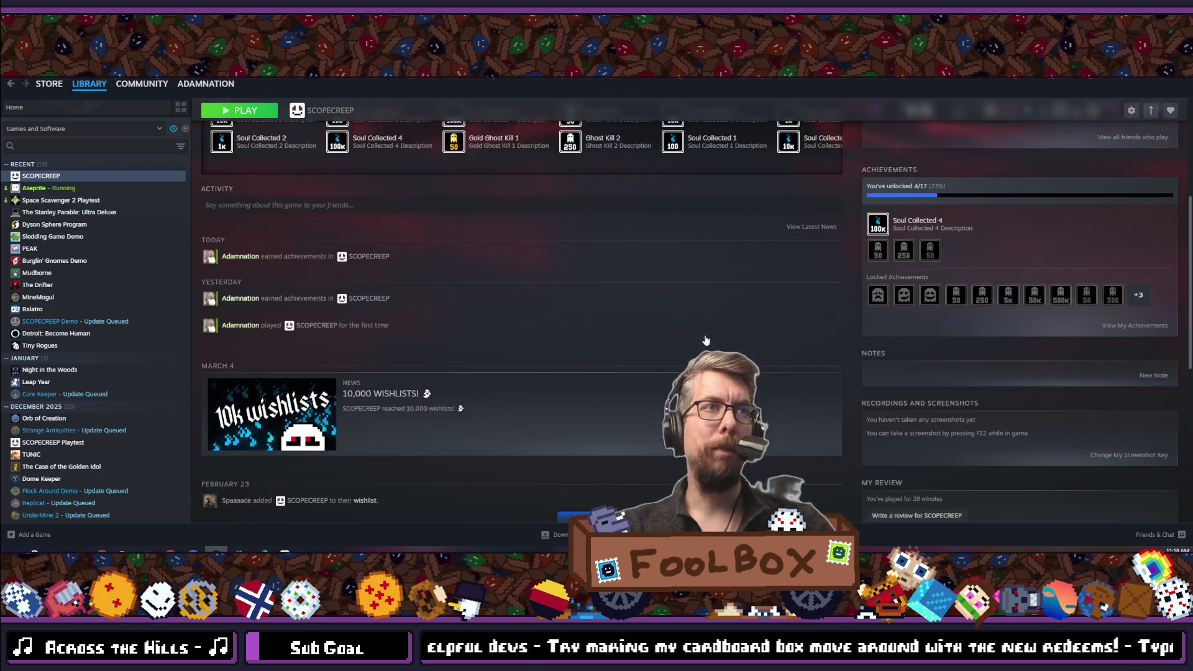
mouse_move(703, 345)
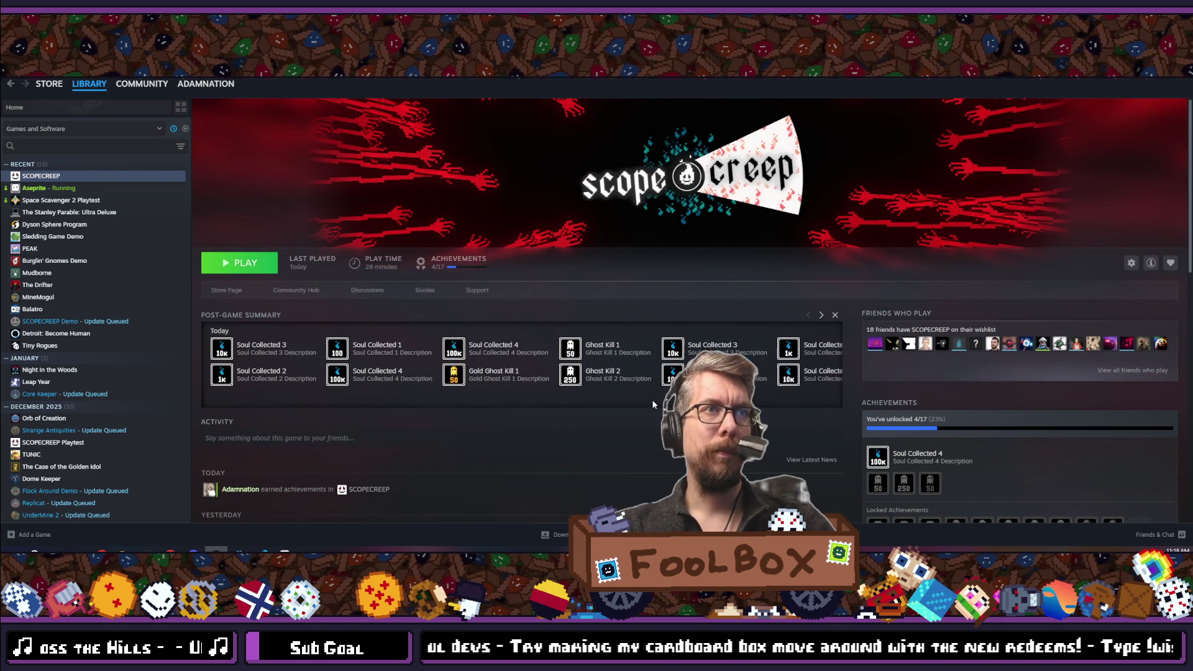
left_click(820, 315)
left_click(820, 316)
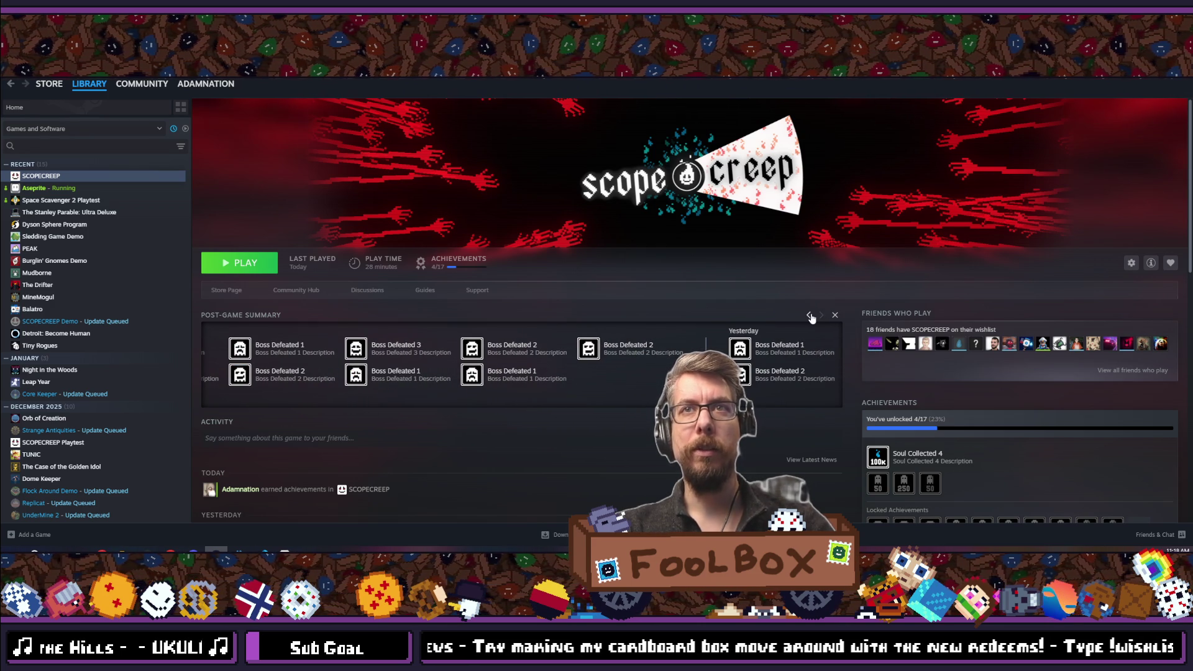
left_click(808, 316)
left_click(809, 315)
left_click(809, 316)
left_click(809, 316)
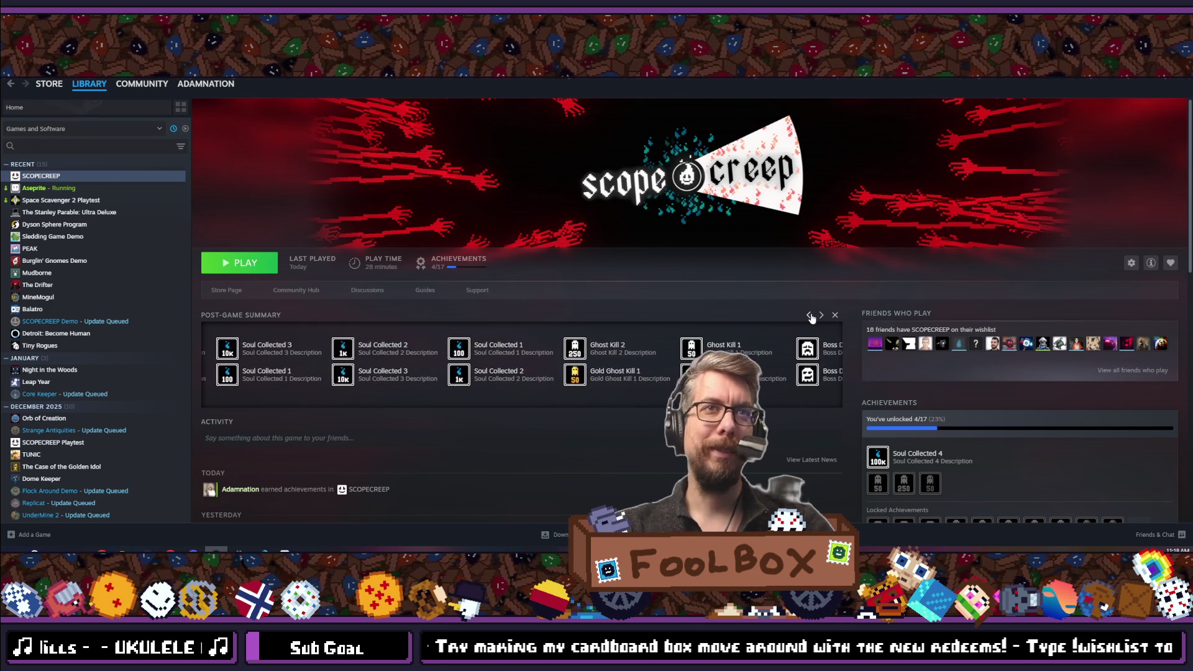
left_click(809, 315)
left_click(809, 316)
mouse_move(264, 552)
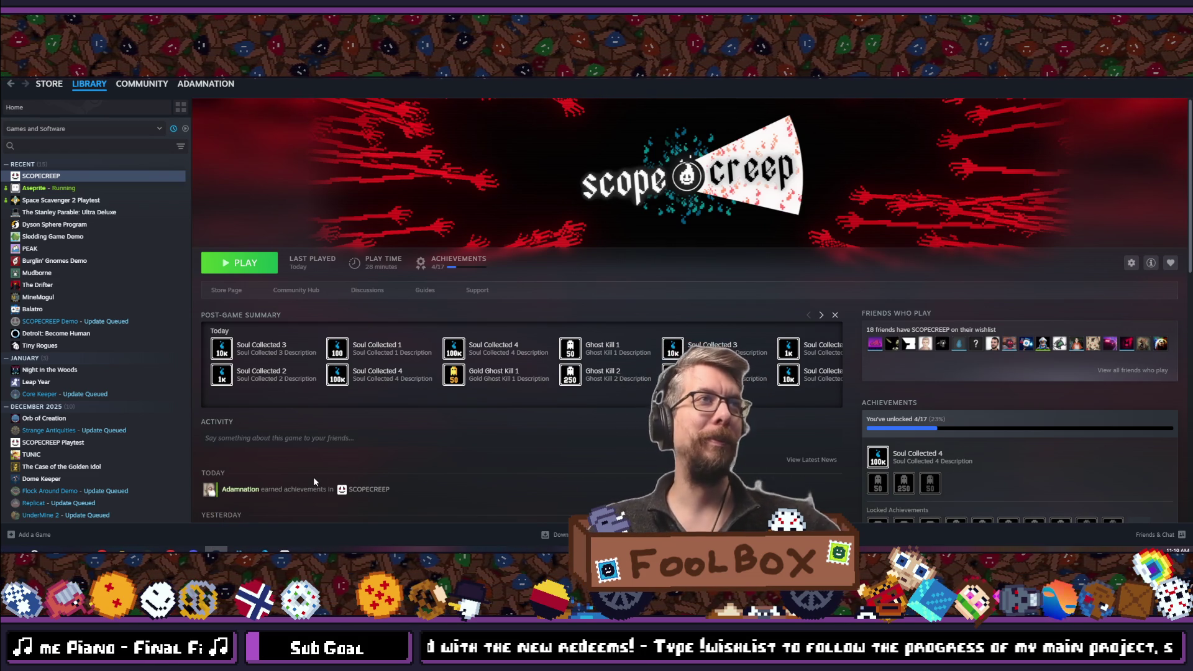
Cycle past the Godot and VS Code windows and bring the Godot editor to the front.
mouse_move(7, 201)
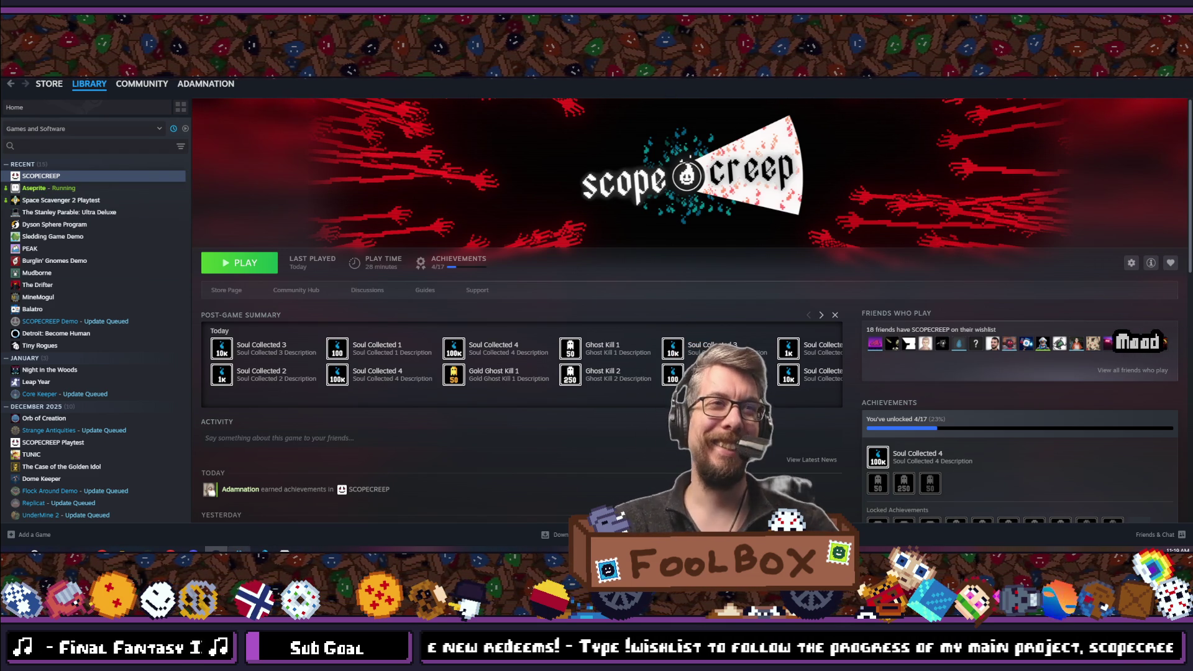
key("alt+Tab")
key("alt+Tab")
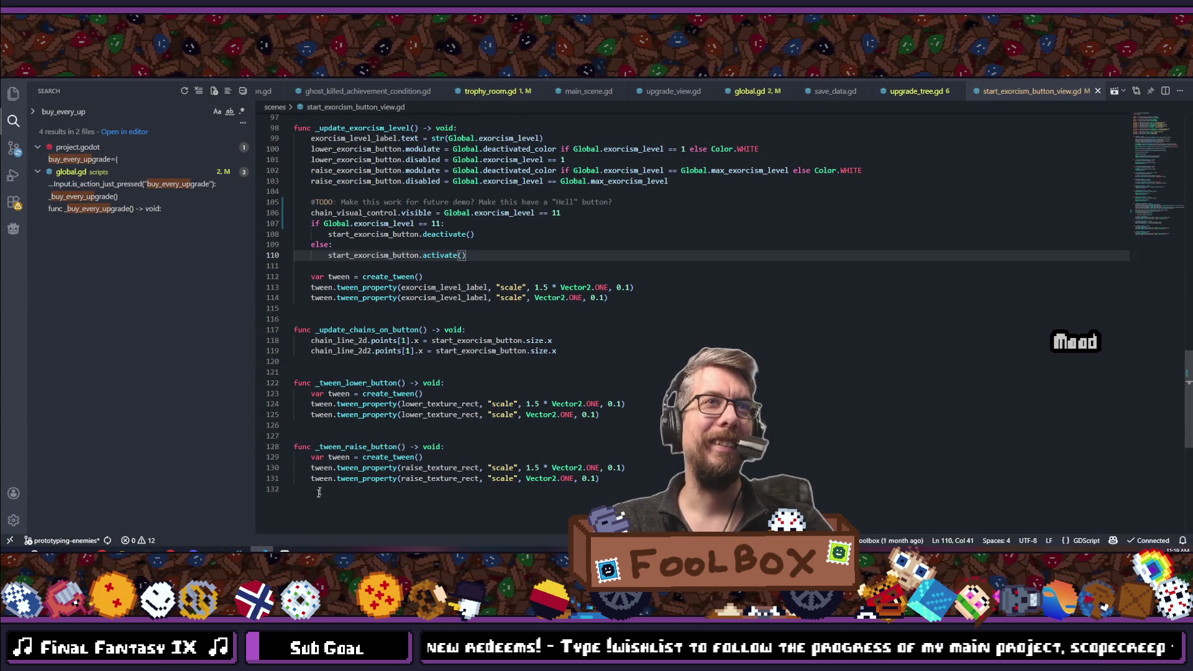
key("alt+Tab")
left_click(262, 518)
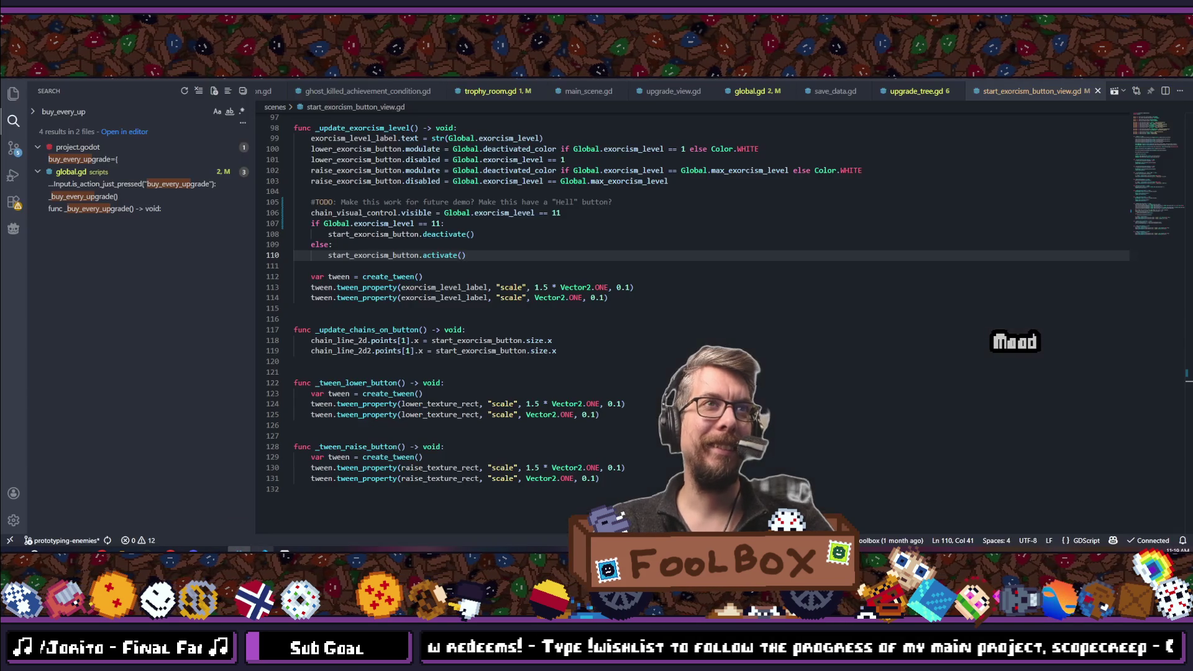
left_click(239, 507)
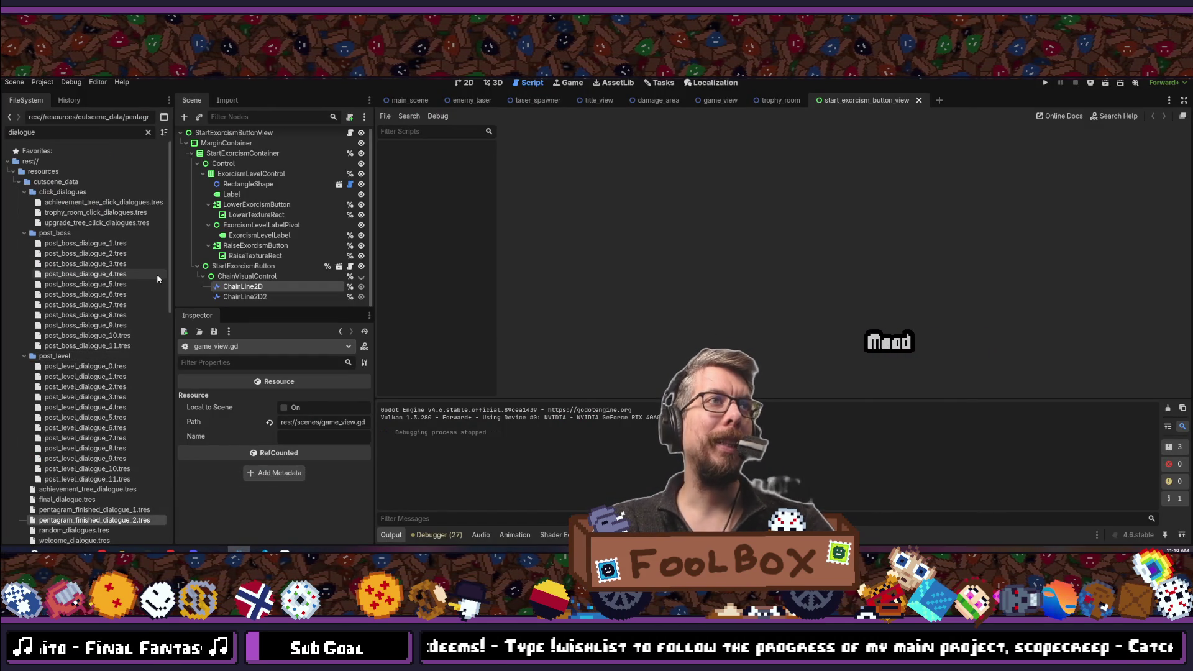
Filter files by 'level', open exorcism_11_level_data.tres, and expand its enemy data arrays.
type("level")
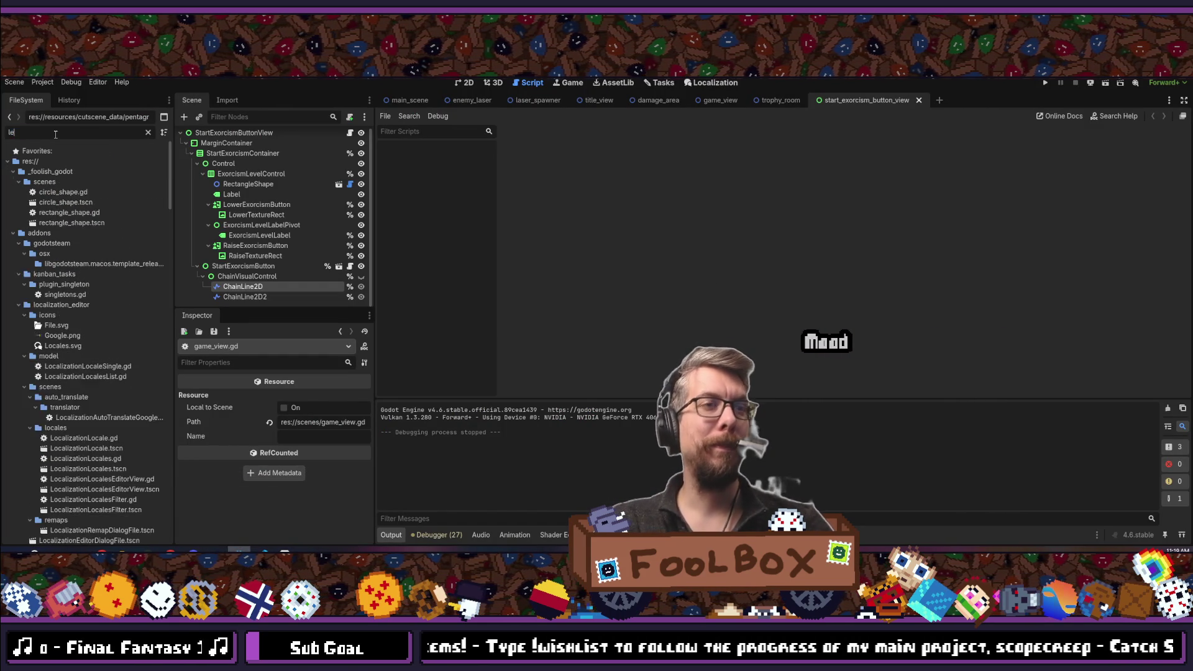
scroll(71, 239, "down", 5)
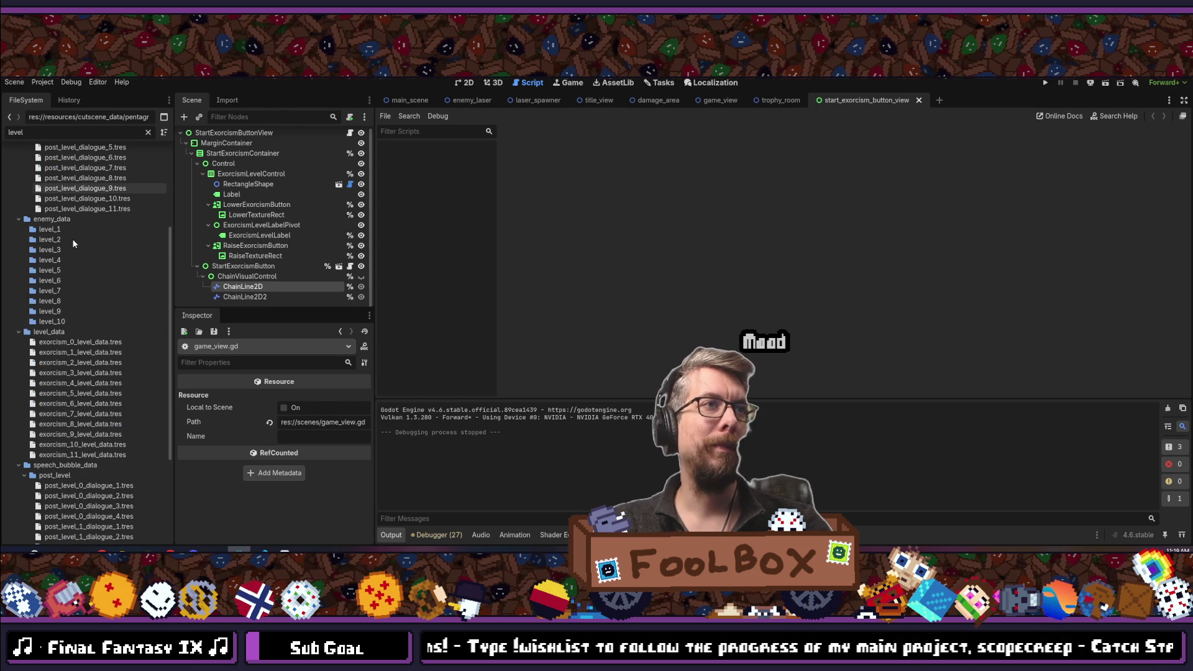
left_click(91, 455)
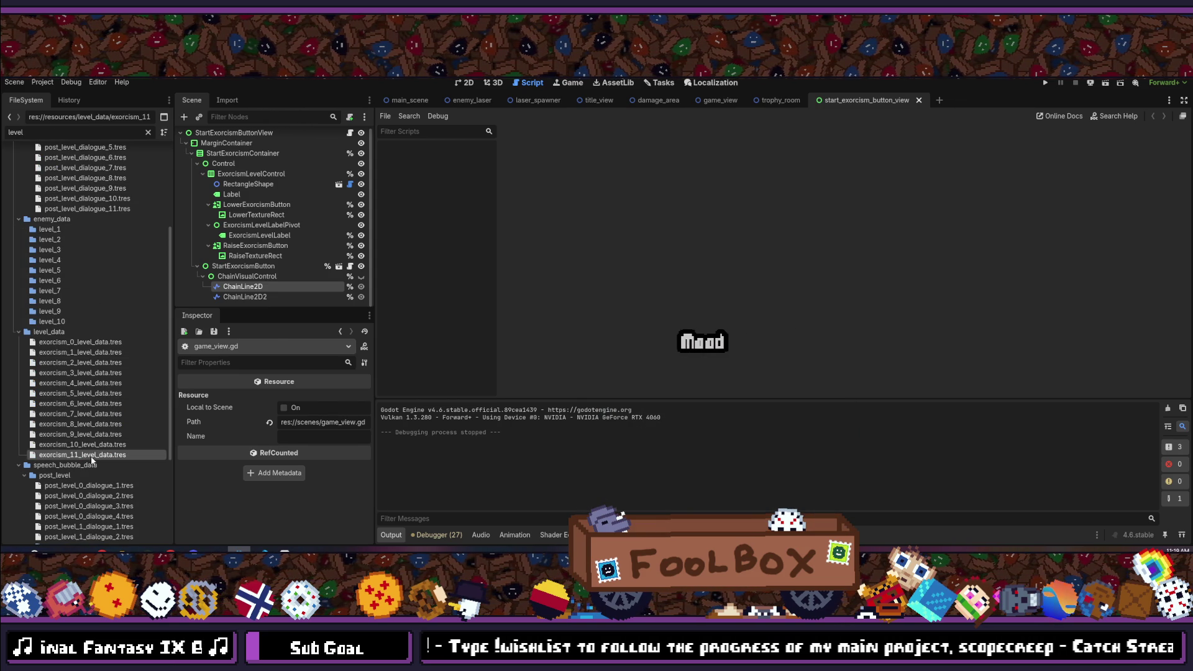
left_click(322, 396)
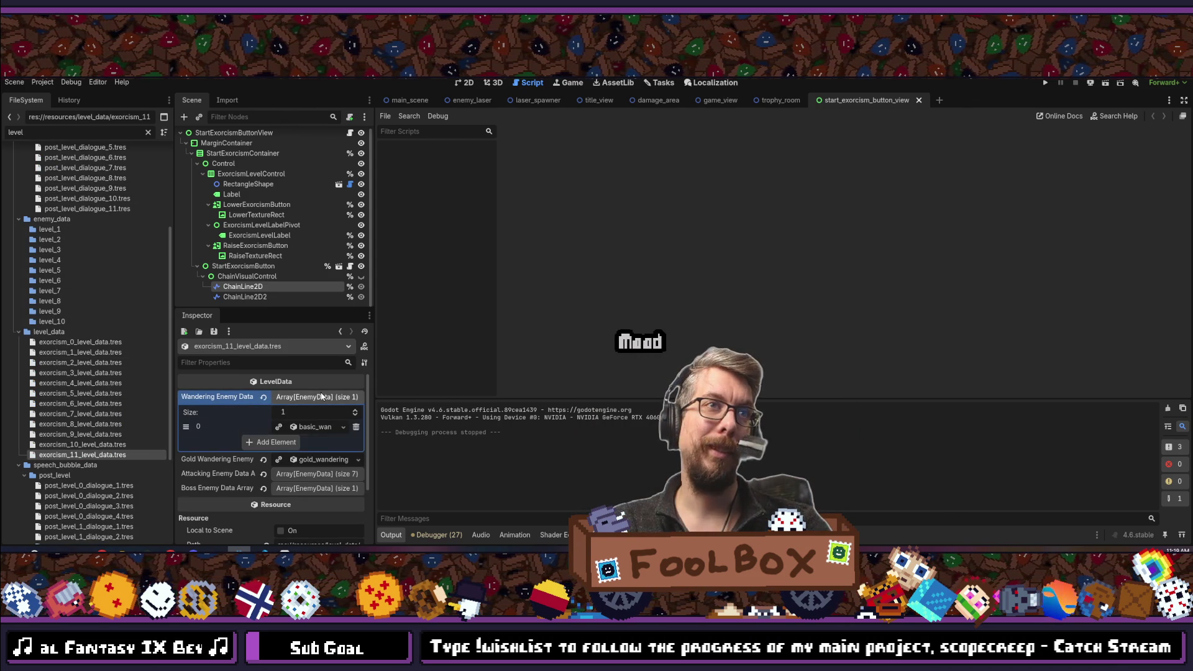
left_click(322, 396)
left_click(323, 425)
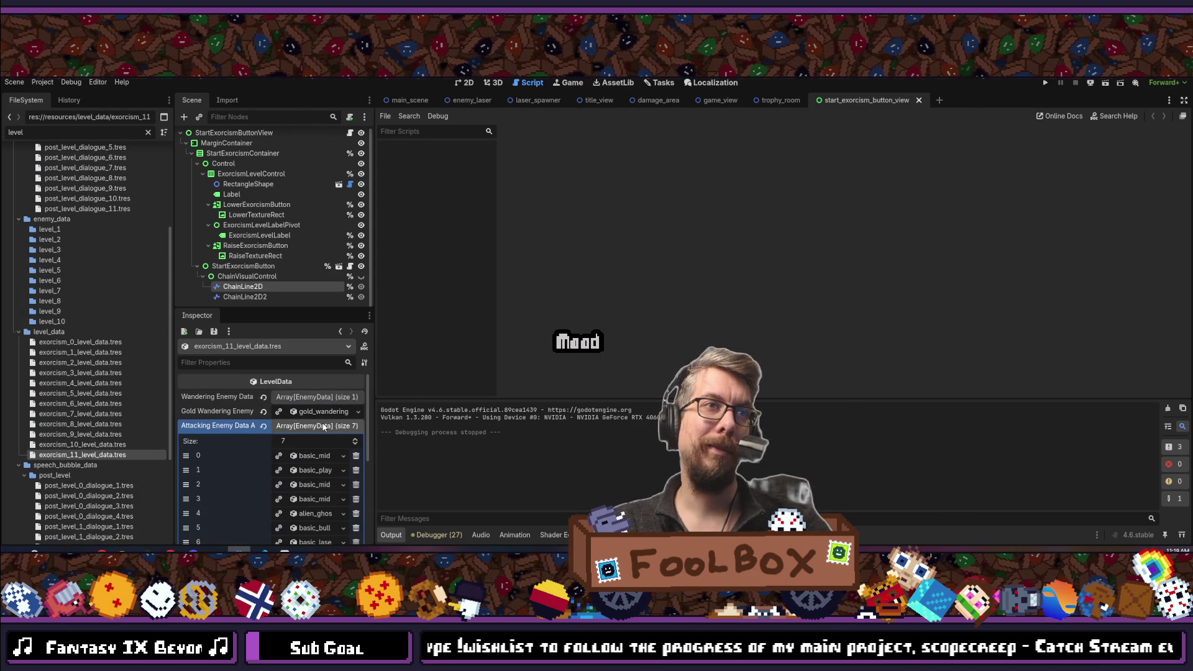
left_click(323, 425)
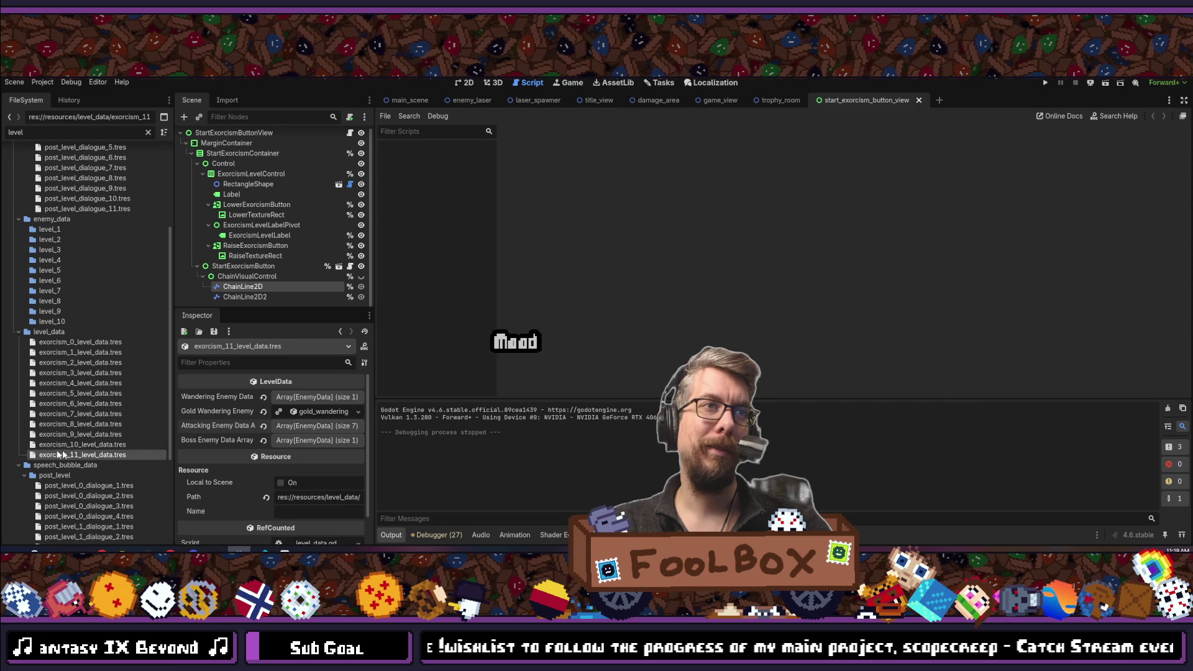
Compare level data files 10 down to 7, then reselect exorcism_11_level_data.tres.
left_click(81, 444)
left_click(86, 435)
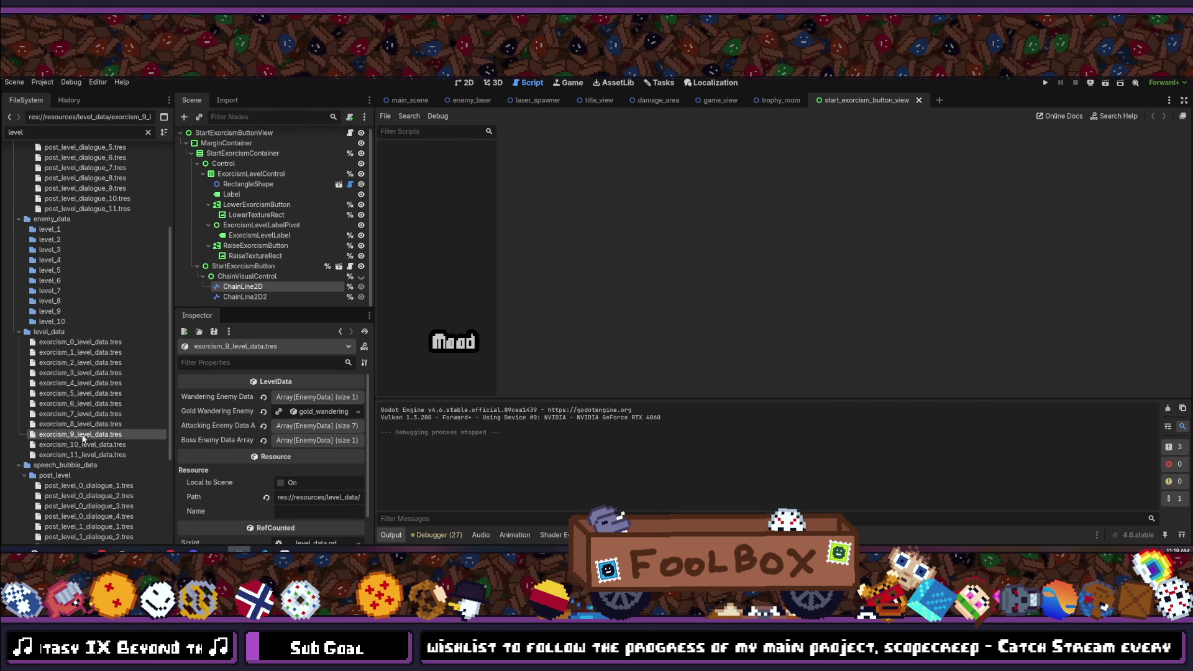
left_click(86, 421)
left_click(87, 413)
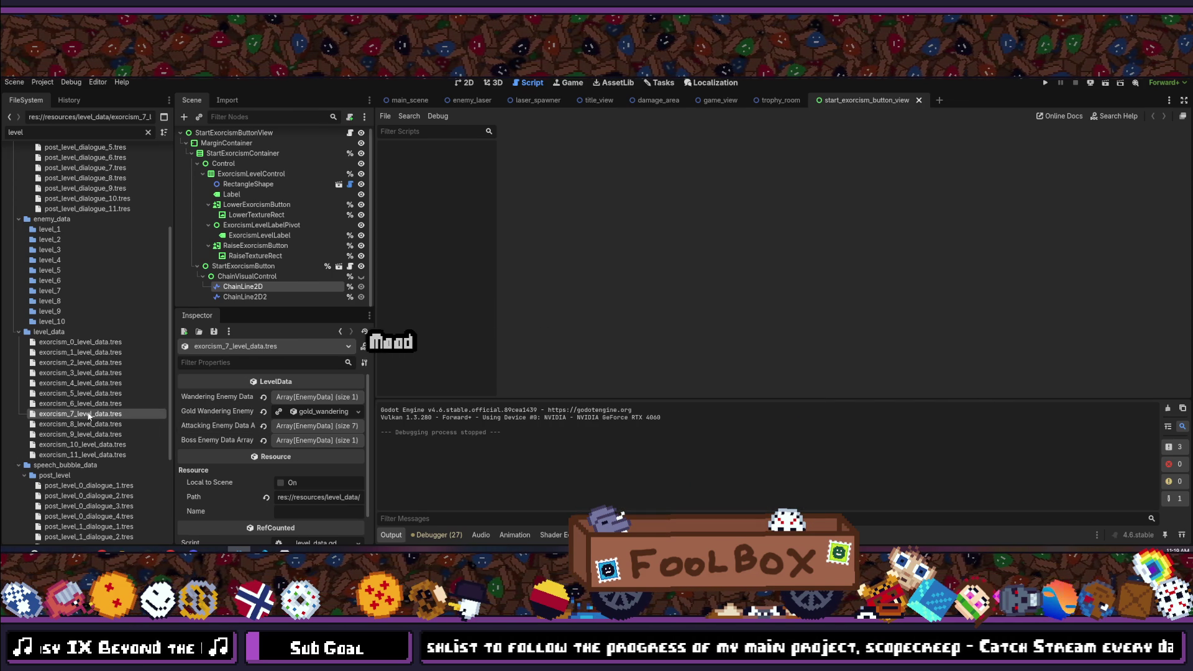
left_click(92, 454)
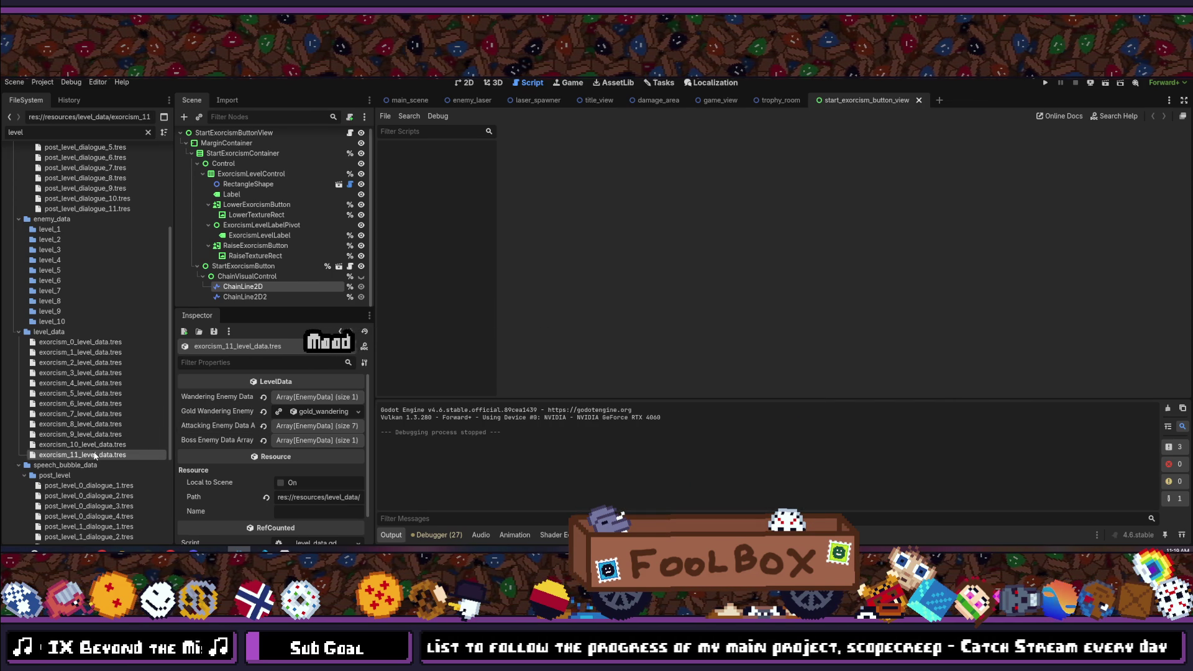
key("shift+alt+o")
Open game_view.tscn and expand its Level Data Array in an enlarged Inspector.
type("game_view")
key("Down")
key("Return")
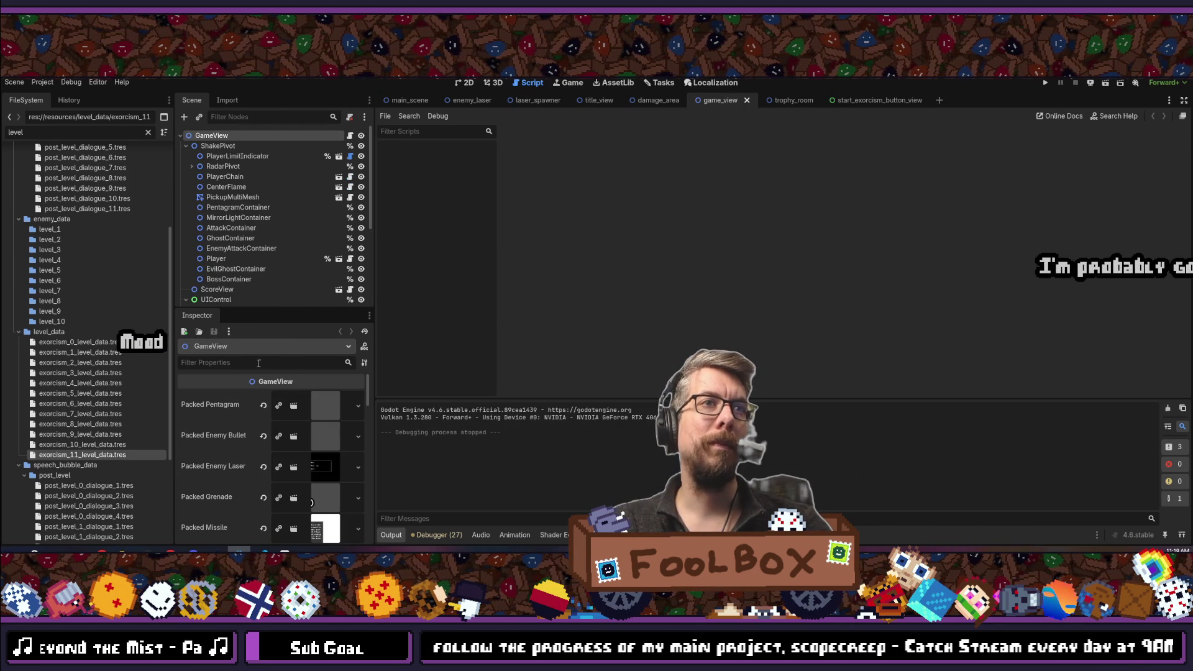
left_click_drag(288, 308, 288, 182)
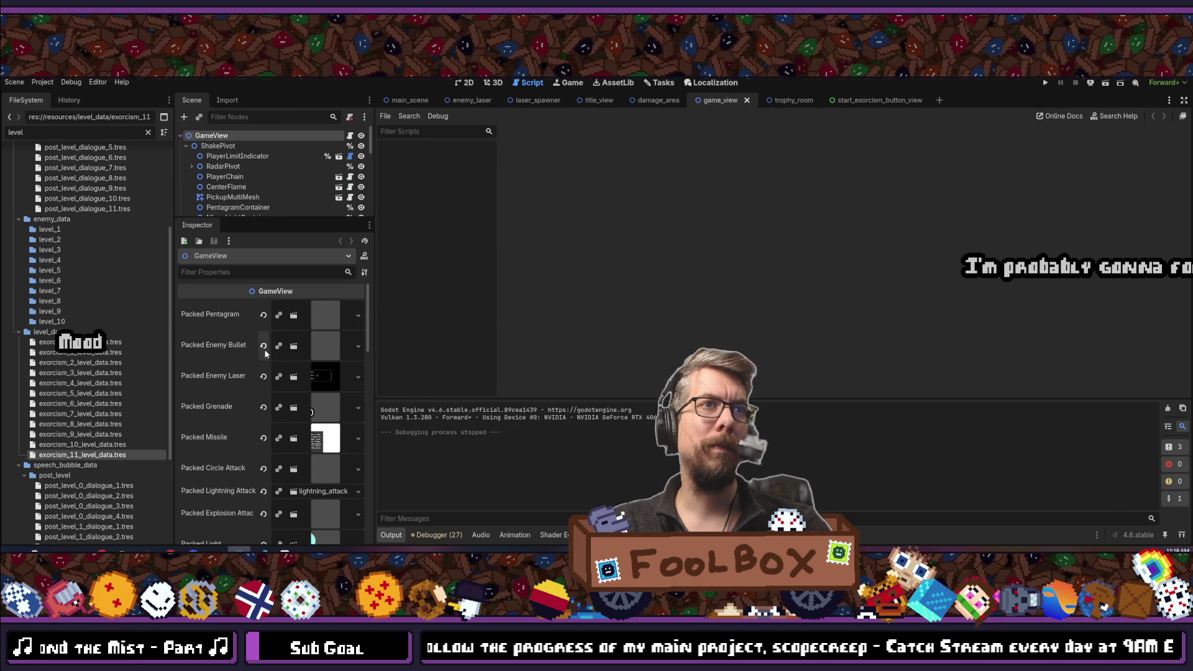
scroll(258, 350, "down", 3)
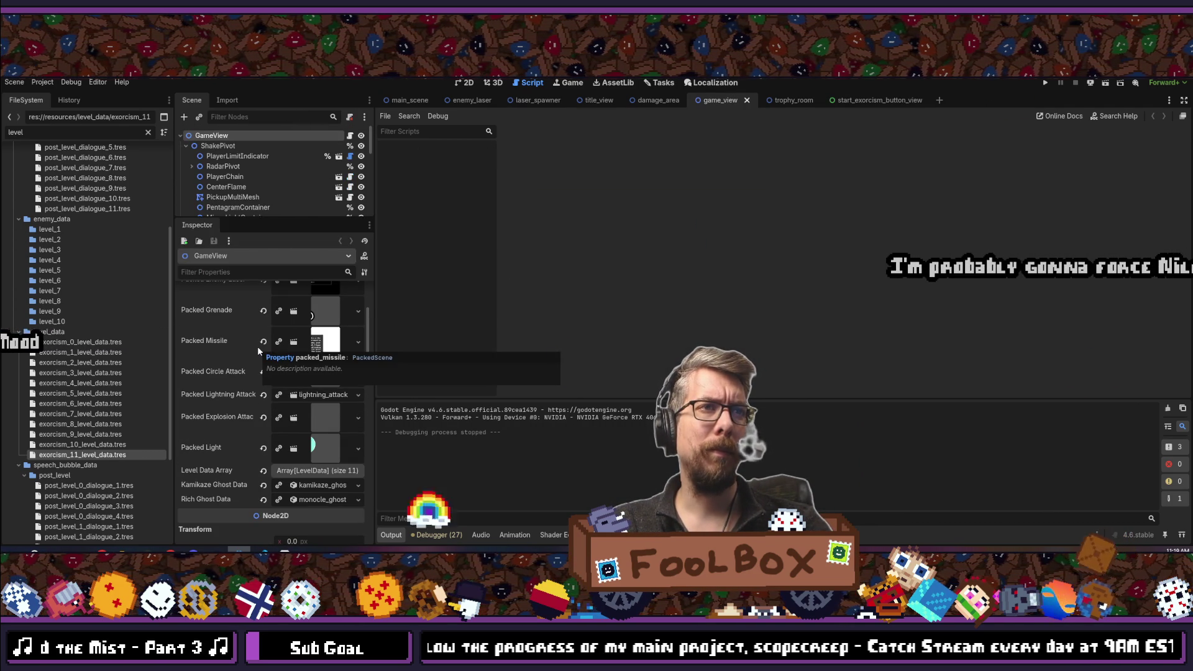
left_click(298, 470)
scroll(298, 458, "down", 5)
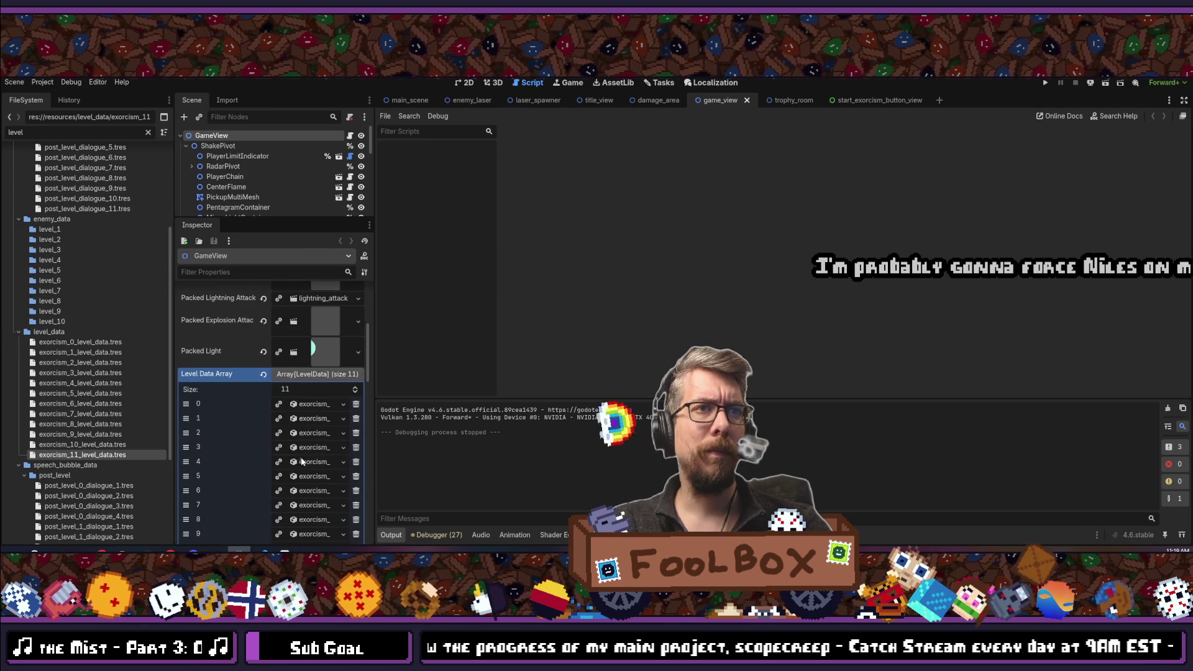
left_click_drag(372, 397, 573, 390)
Add a twelfth slot and drop exorcism_11_level_data.tres into slot 11.
left_click(354, 468)
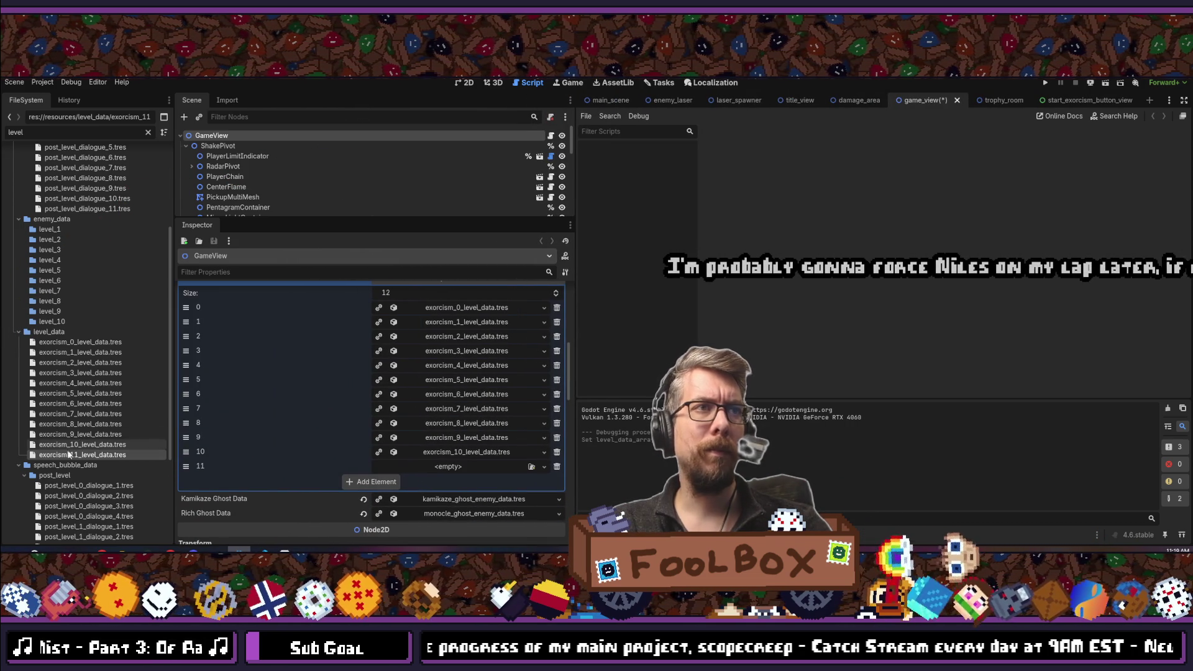
mouse_move(99, 458)
left_mouse_down()
mouse_move(406, 490)
mouse_move(430, 469)
left_mouse_up()
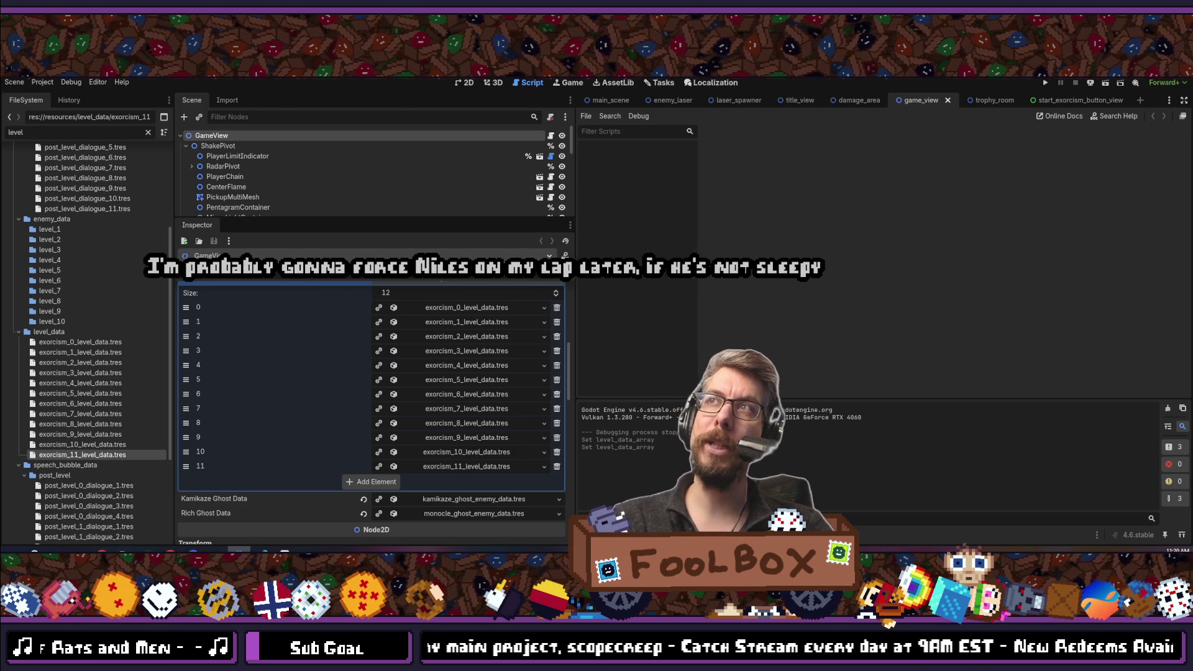
scroll(359, 405, "up", 2)
left_click(448, 345)
scroll(424, 381, "up", 3)
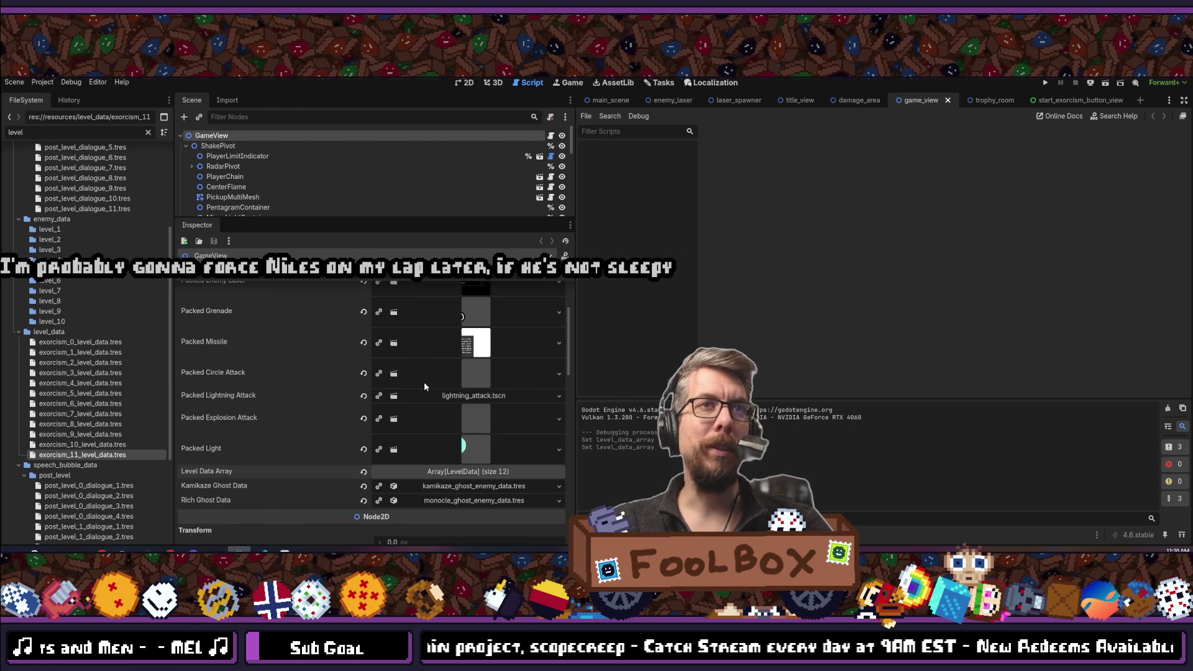
scroll(411, 444, "down", 3)
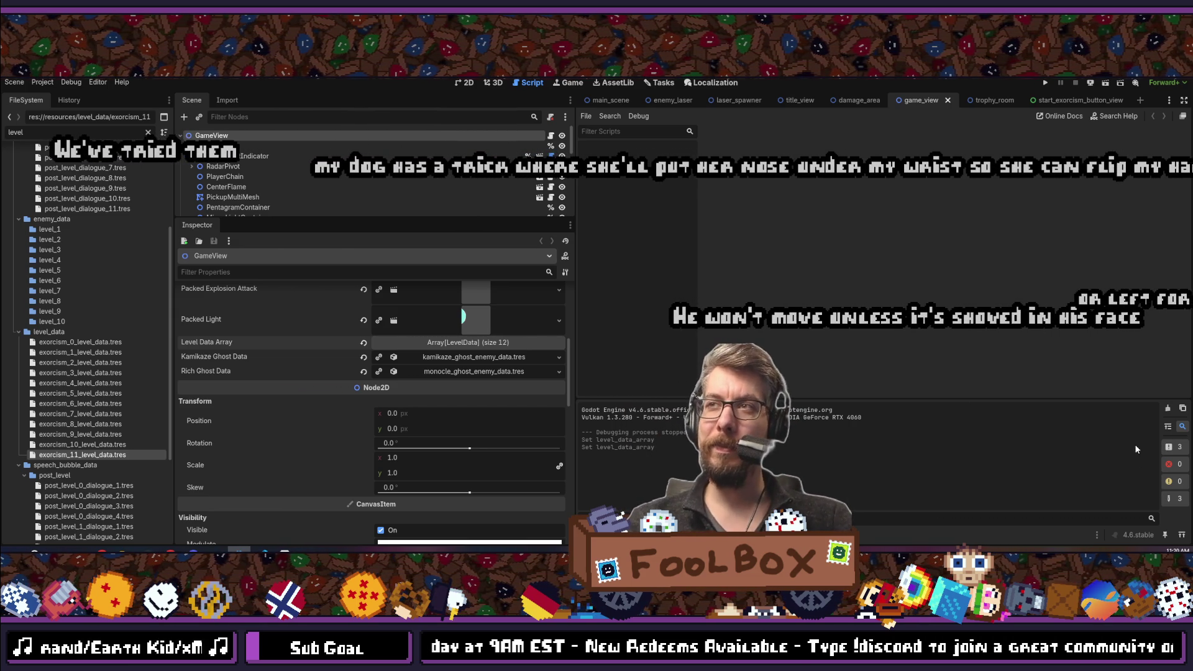
Drag the dock splitters to widen the FileSystem file list and move the Scene/Inspector docks right.
mouse_move(584, 287)
left_mouse_down()
mouse_move(253, 279)
mouse_move(376, 279)
left_mouse_up()
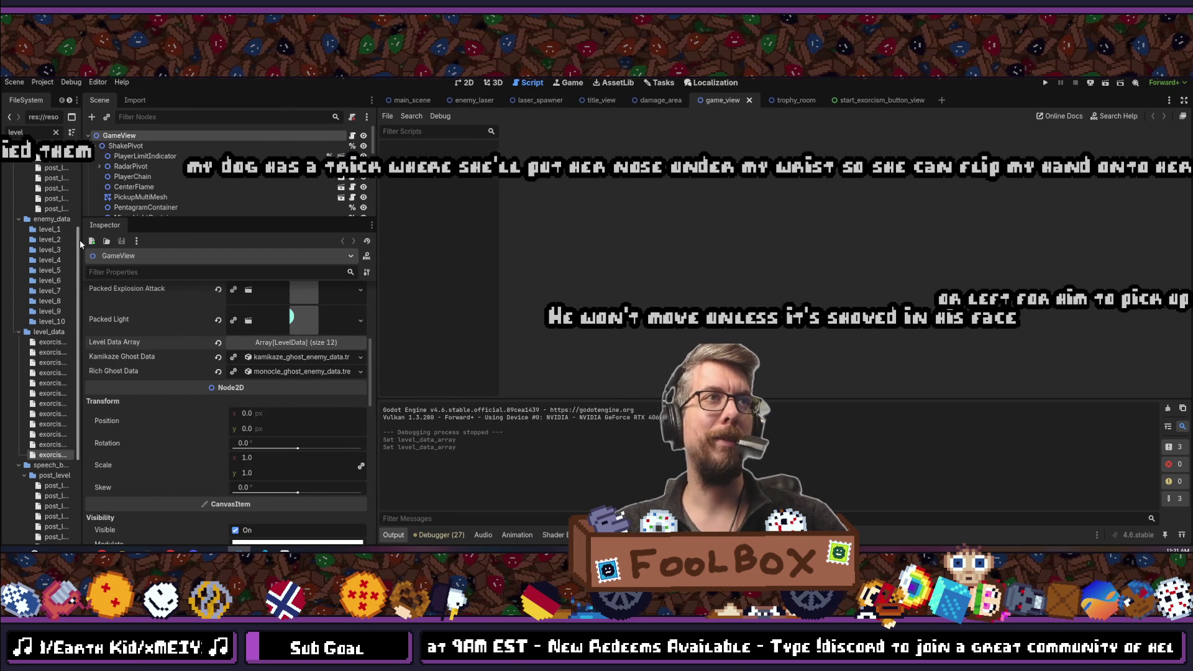
left_click_drag(83, 256, 178, 255)
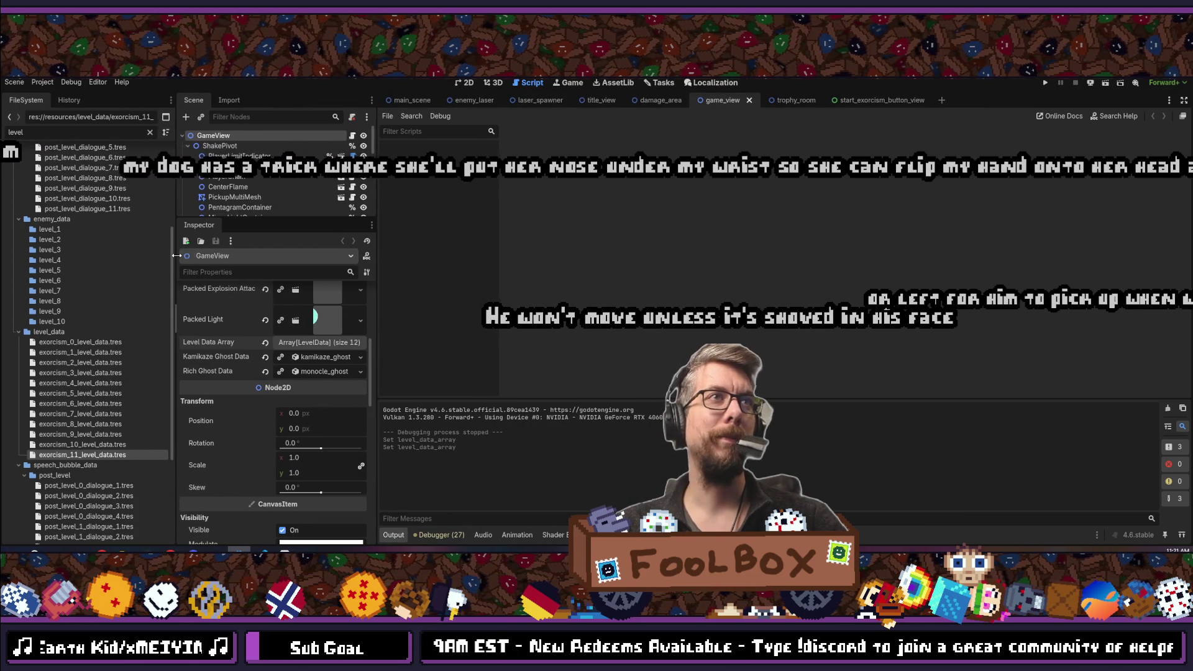
left_click_drag(379, 315, 382, 317)
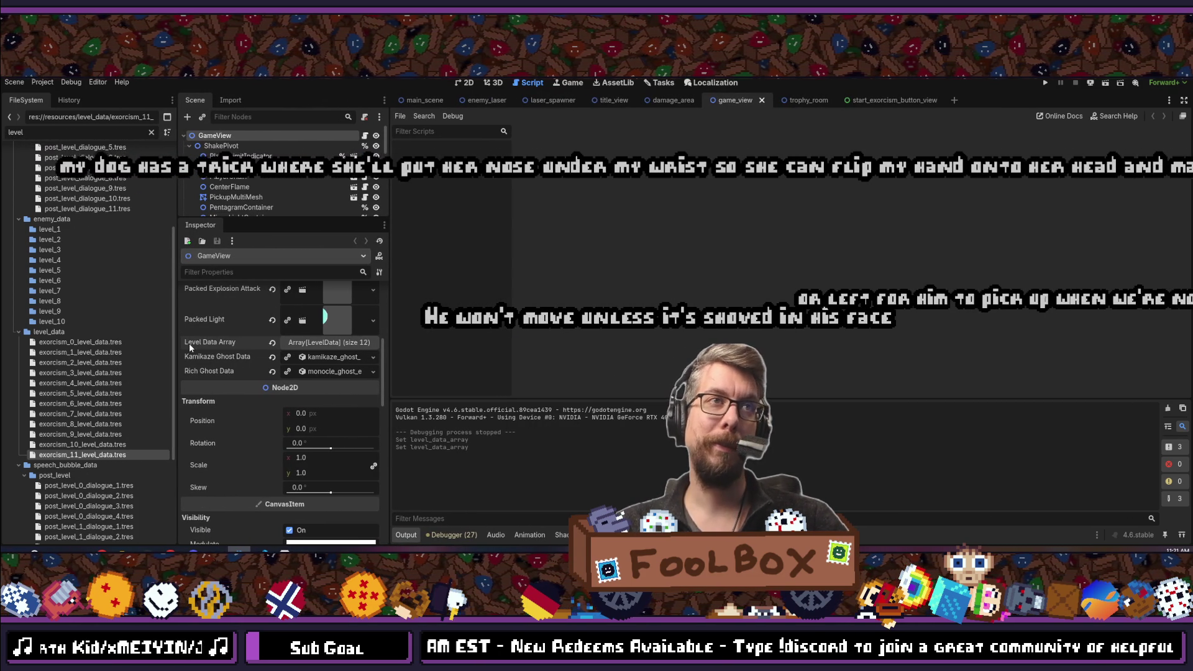
left_click_drag(178, 310, 187, 311)
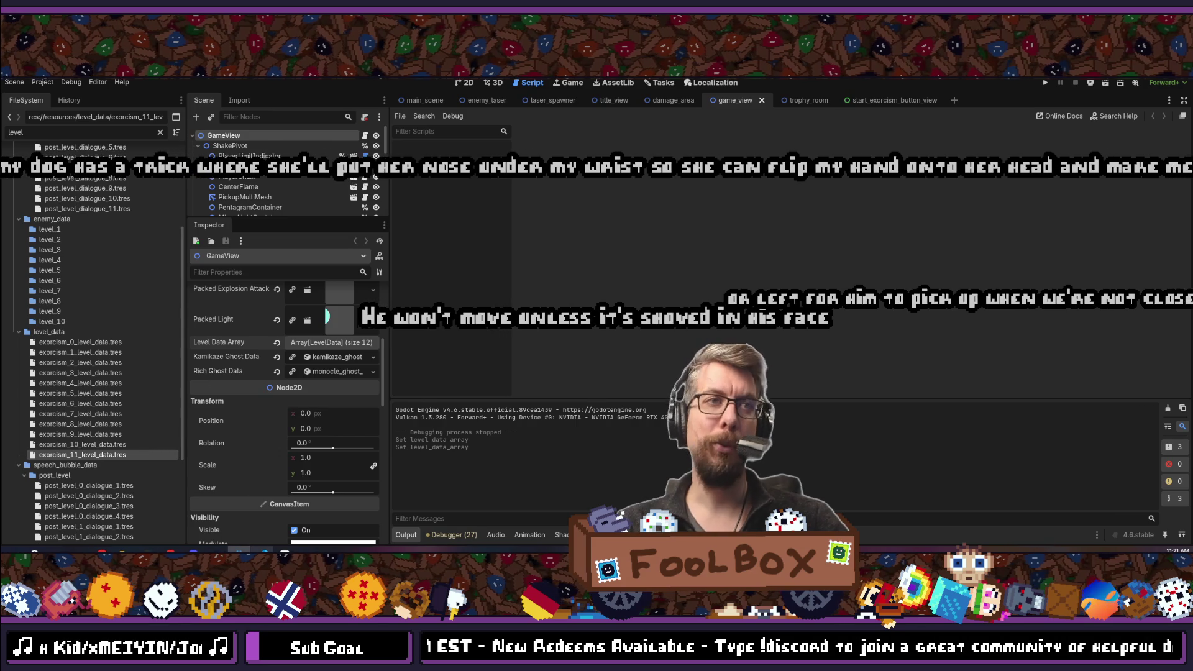
Change both '== 11' checks on lines 106–107 of start_exorcism_button_view.gd to 12, then run the project in Godot.
left_click(262, 550)
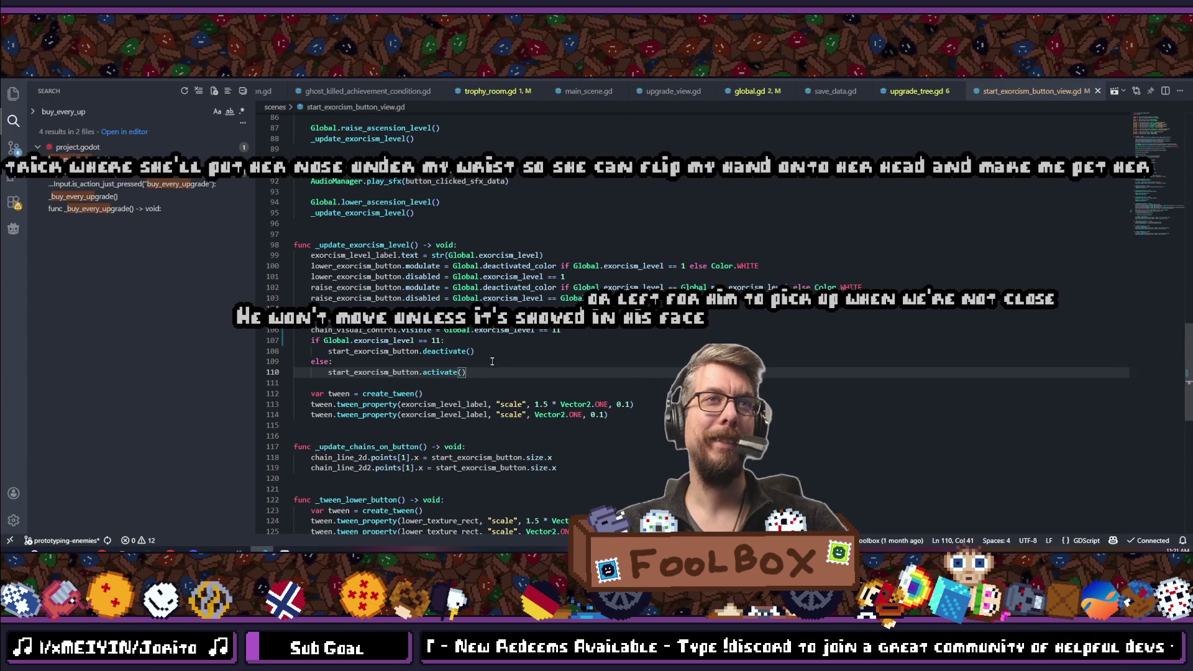
double_click(556, 330)
type("12")
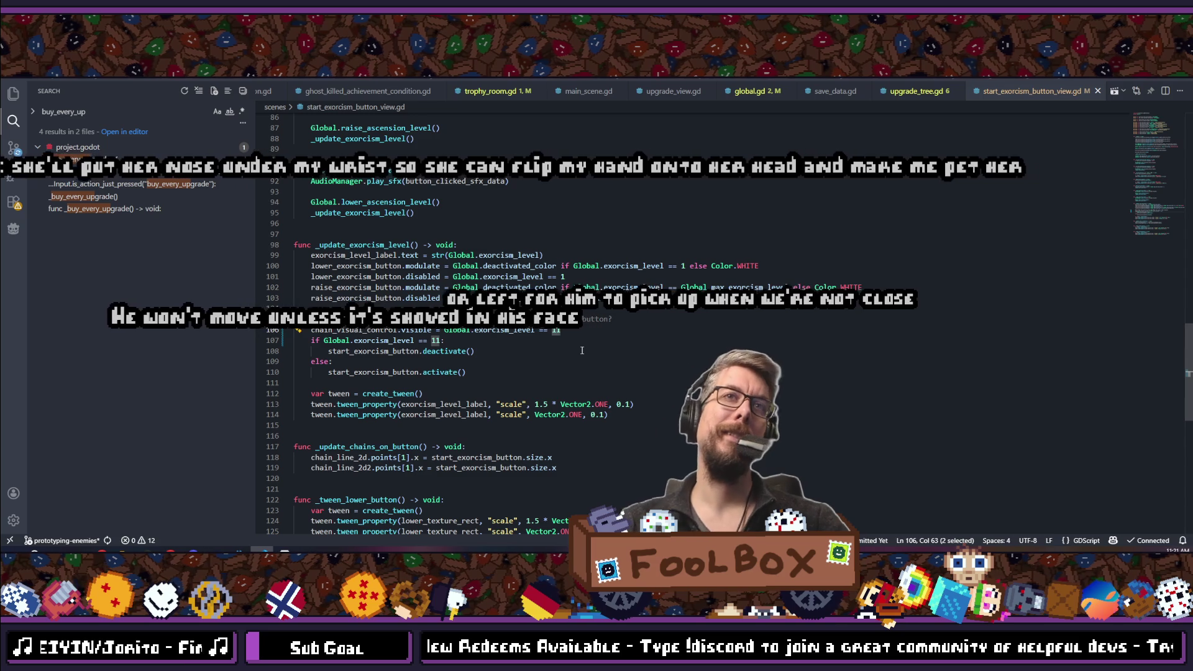
double_click(437, 340)
type("12")
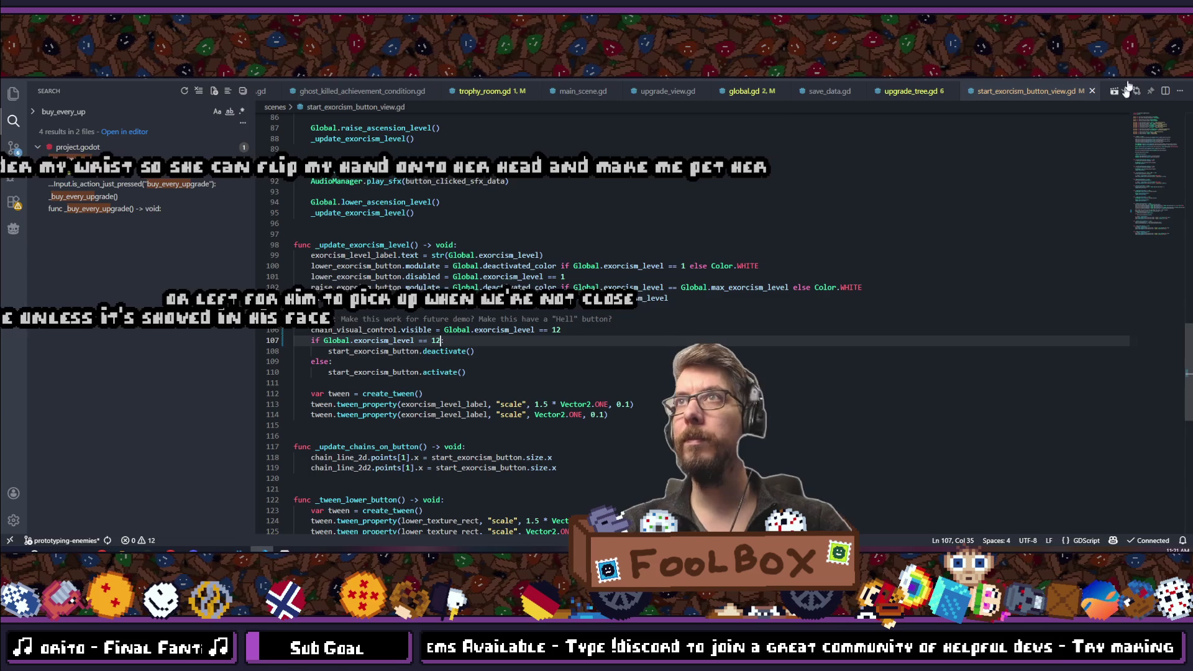
key("alt+Tab")
left_click(1045, 83)
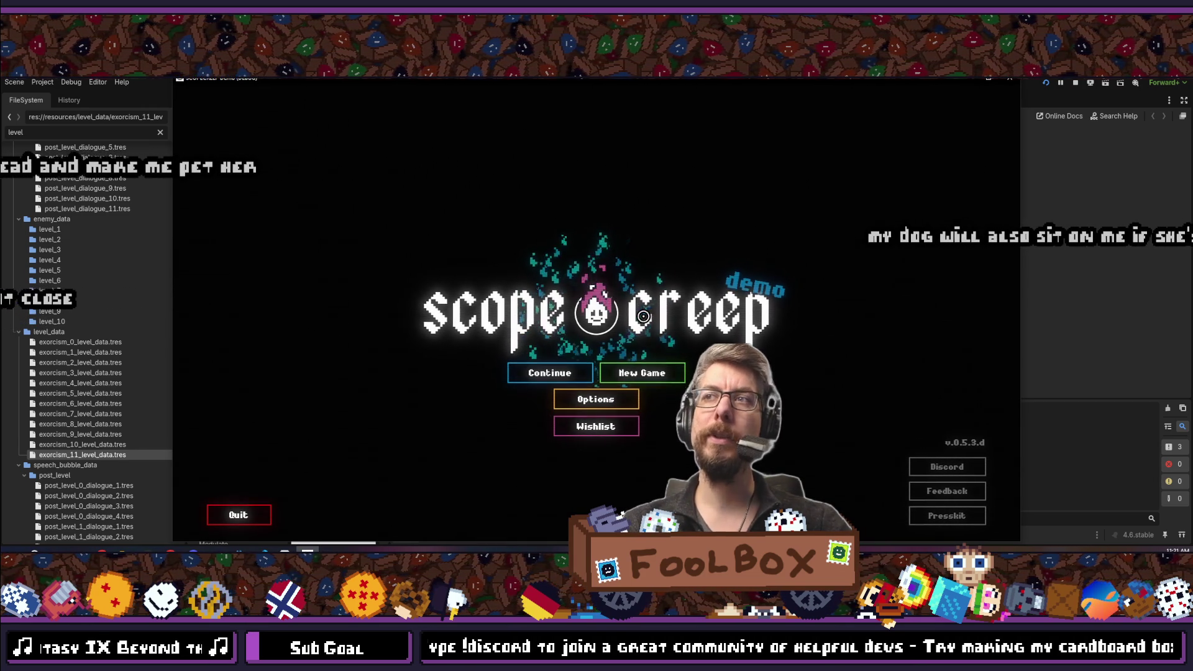
Put the game in fullscreen with F11 and choose Continue on the title menu.
key("F11")
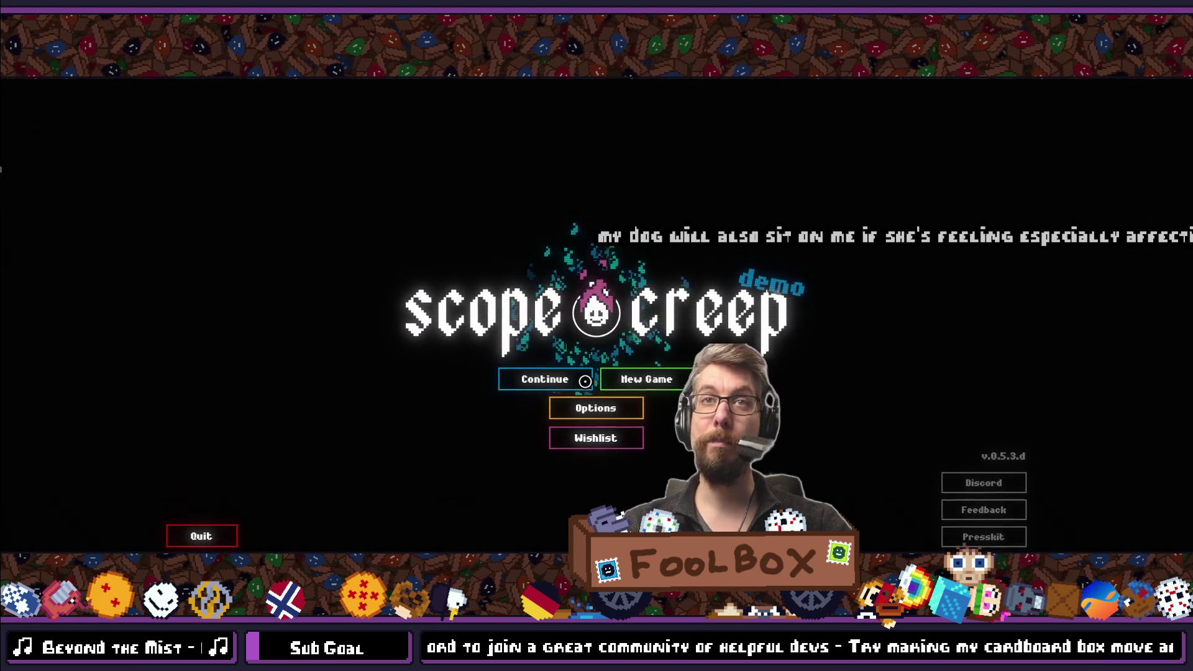
left_click(585, 381)
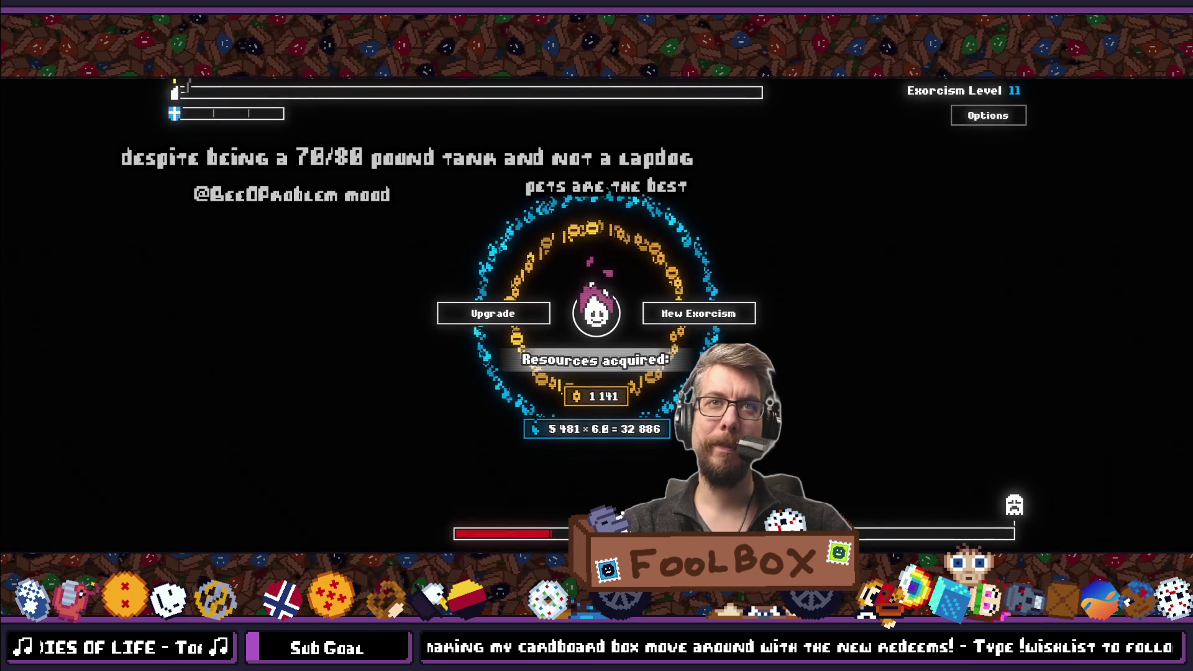
Start a New Exorcism at level 11, then stop the session after the cutscene index crash.
left_click(512, 320)
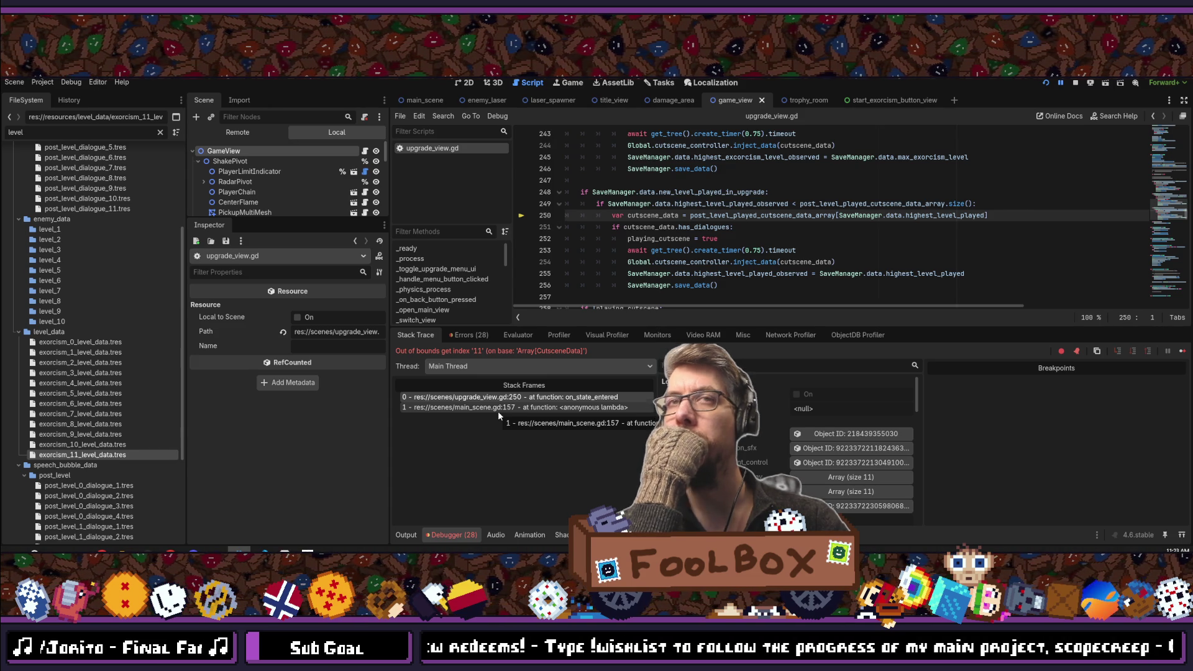
left_click(1075, 83)
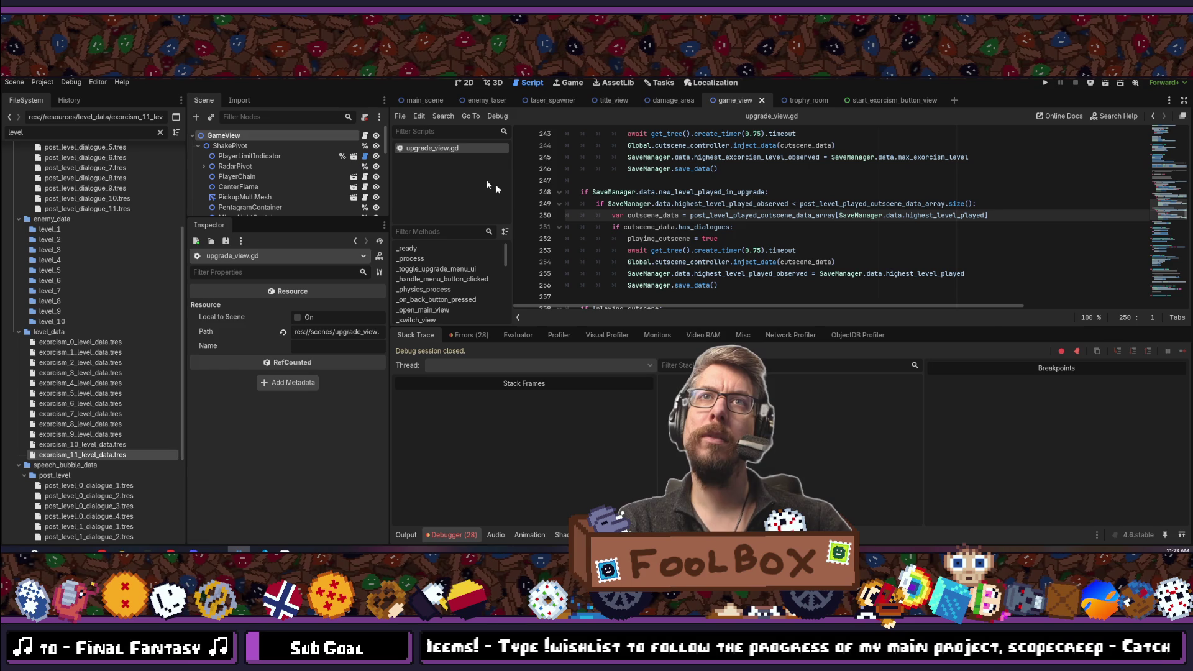
Close upgrade_view.gd and open the upgrade_view scene through quick resource search.
middle_click(440, 149)
key("shift+alt+o")
type("upgrade_view")
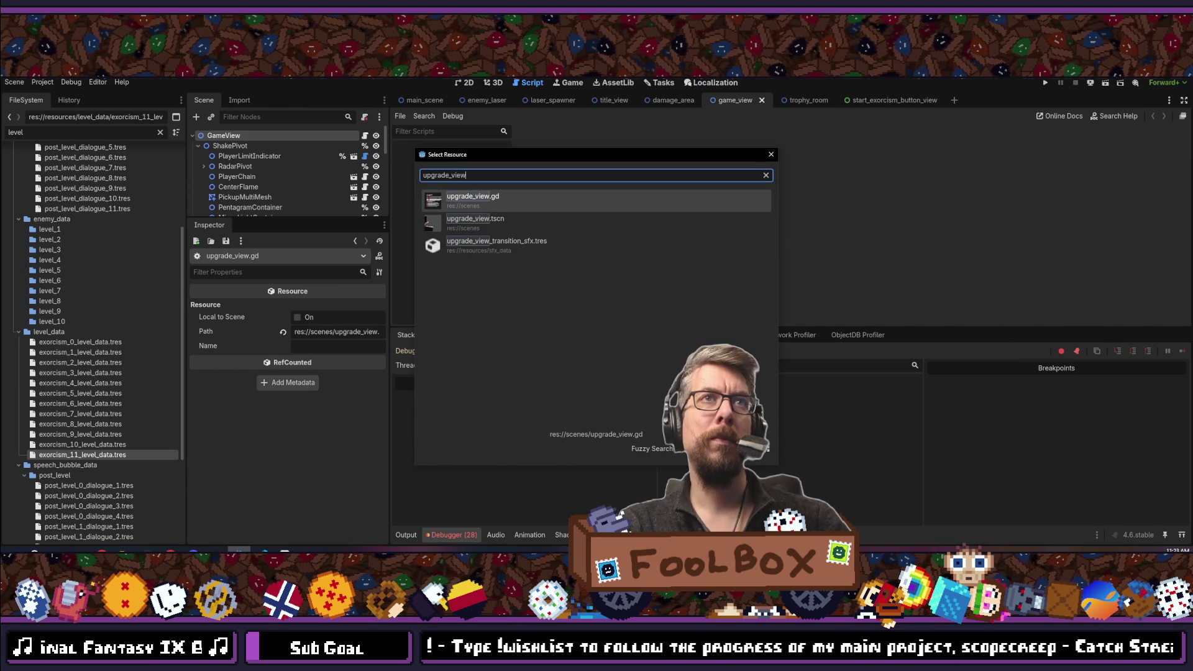
key("Down")
key("Return")
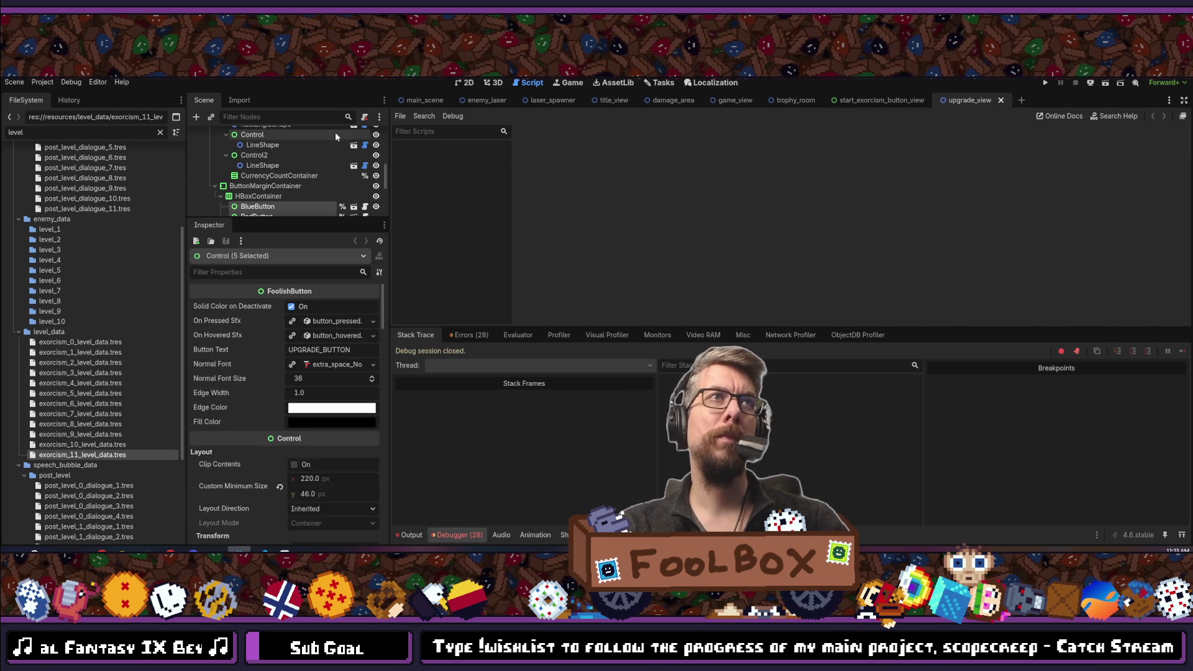
On the UpgradeView node, expand Upgrade Cutscene Data and add a twelfth array slot.
scroll(261, 155, "up", 5)
left_click(228, 136)
left_click(323, 352)
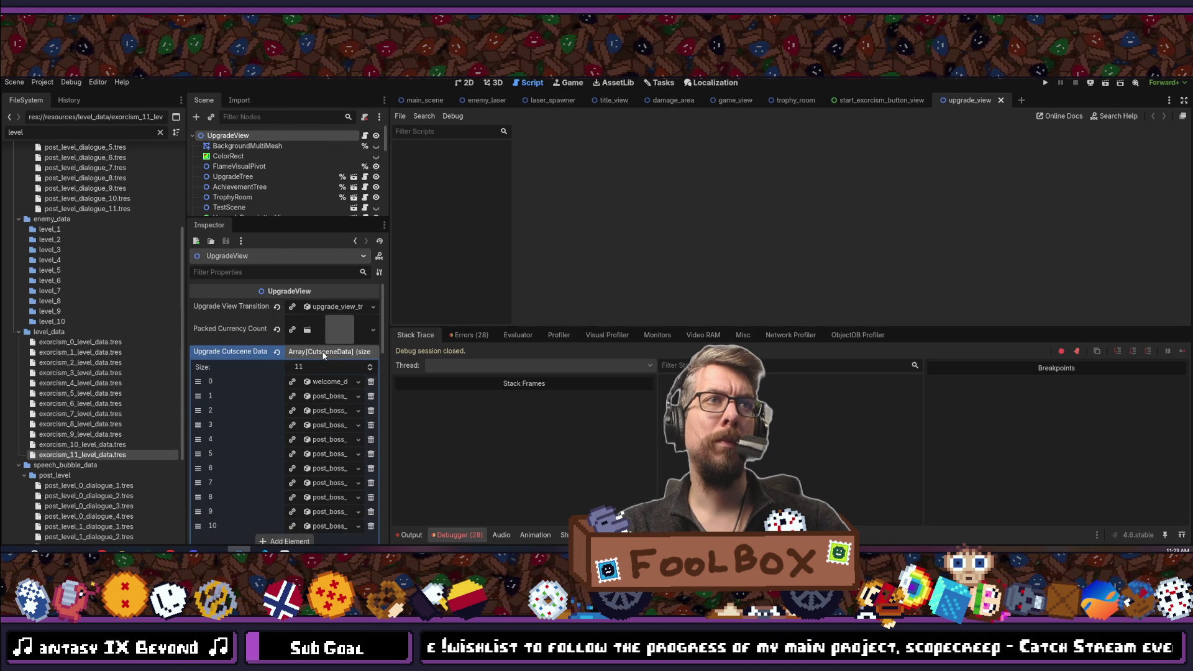
scroll(323, 352, "down", 2)
left_click_drag(389, 280, 578, 281)
scroll(73, 396, "up", 3)
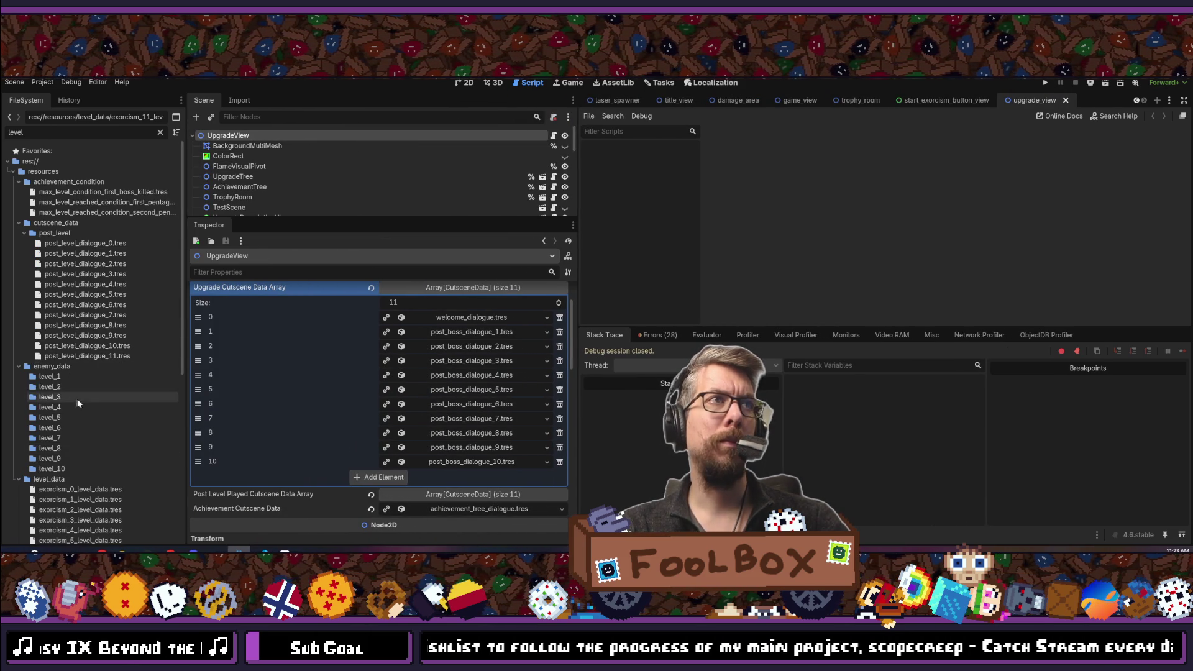
left_click(364, 476)
Drag post_boss_dialogue_11.tres into slot 11, save the scene, and collapse the array.
scroll(91, 259, "down", 5)
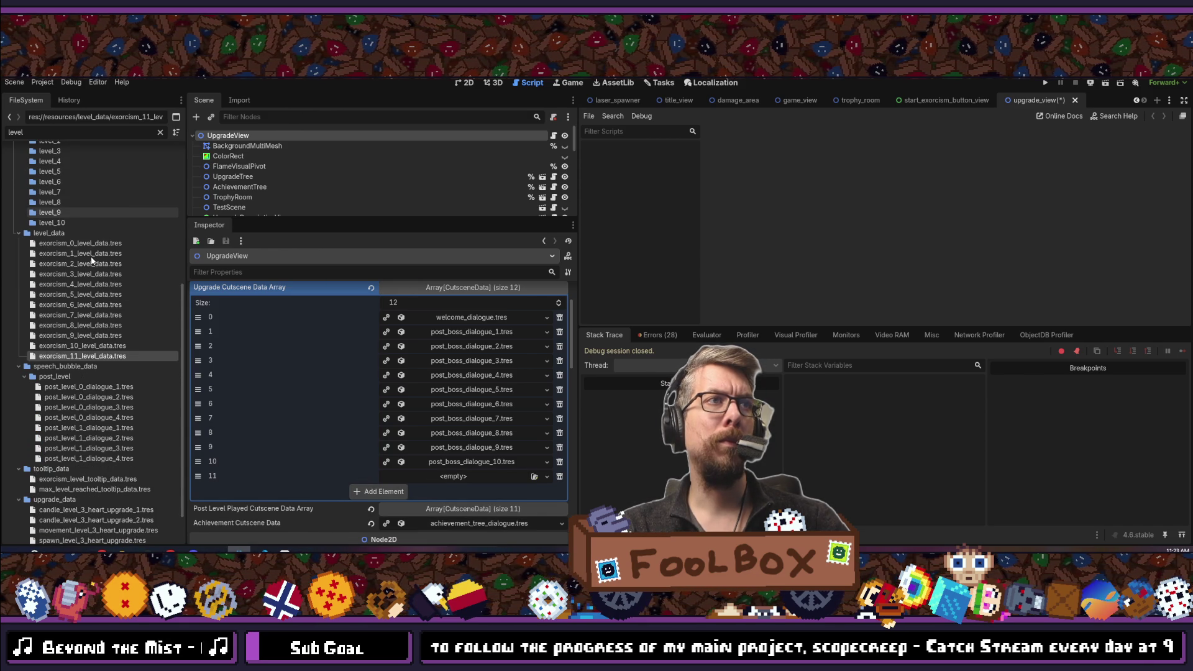
scroll(91, 259, "down", 2)
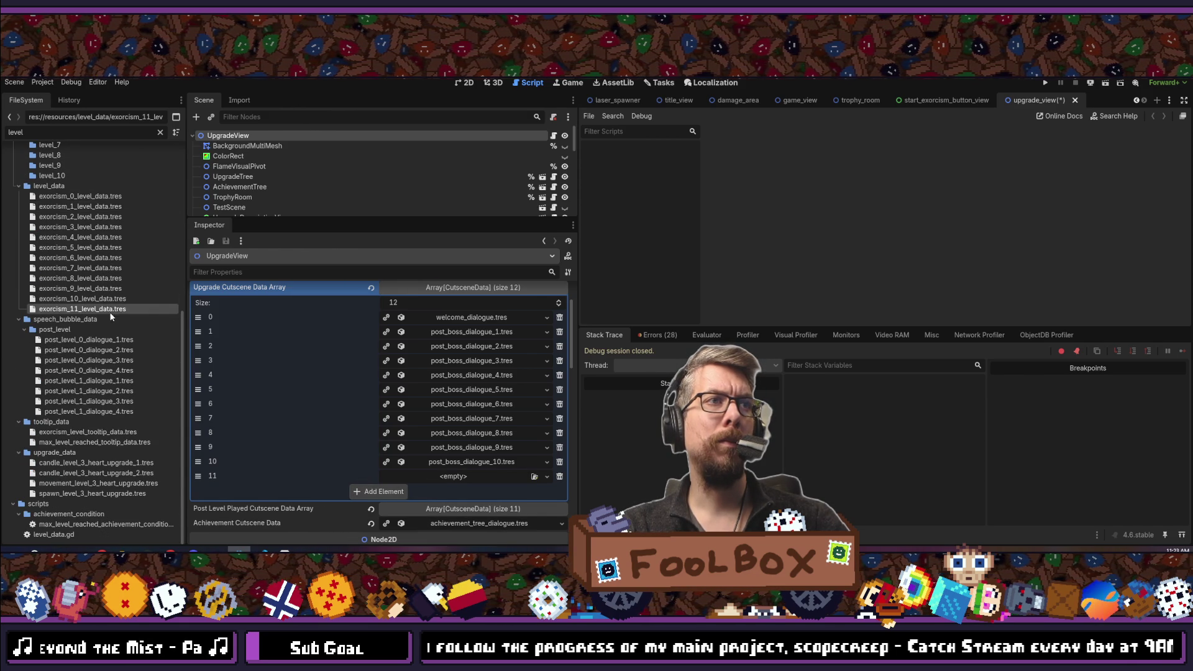
scroll(90, 260, "up", 6)
scroll(112, 327, "down", 6)
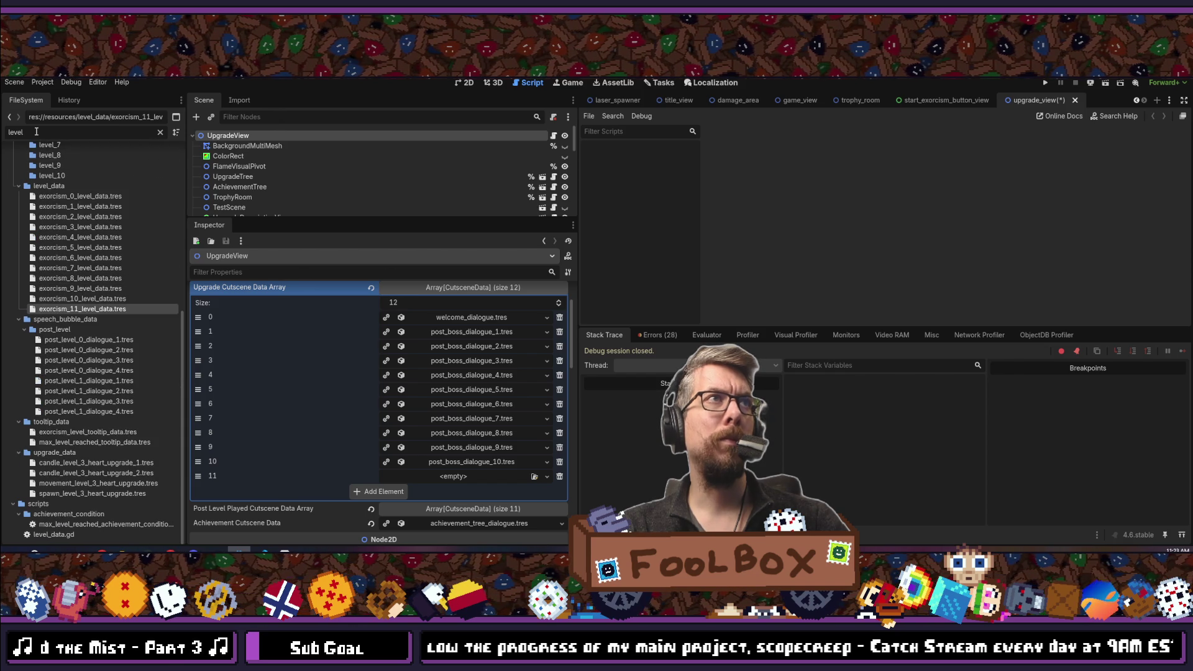
type("pos")
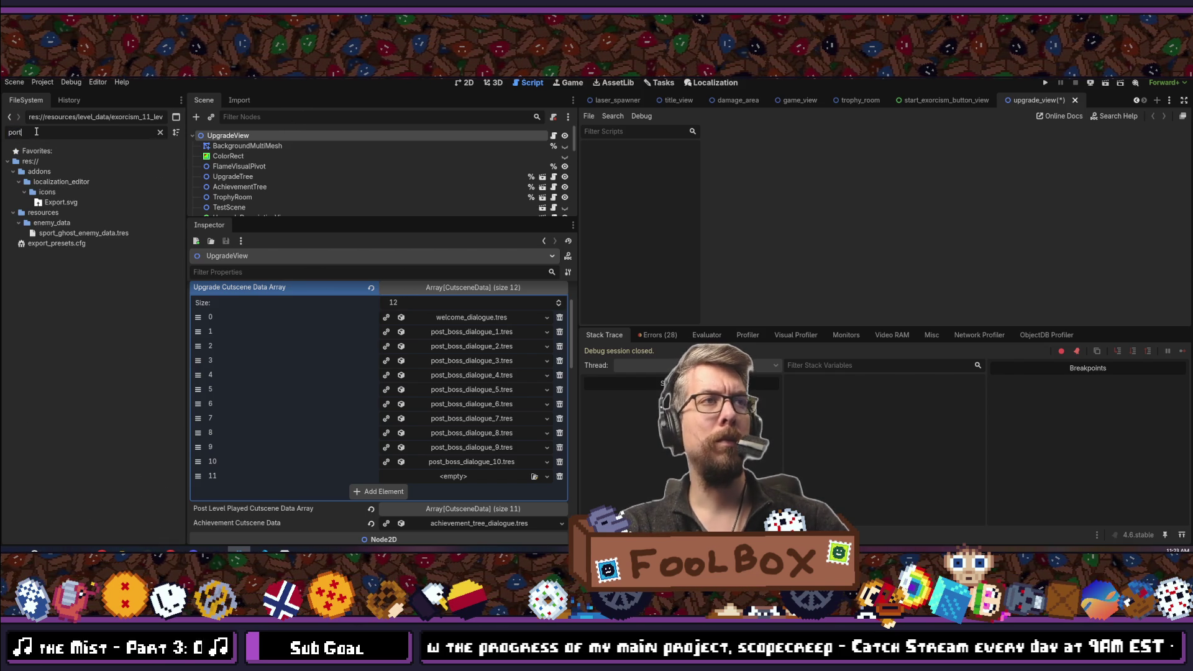
type("t")
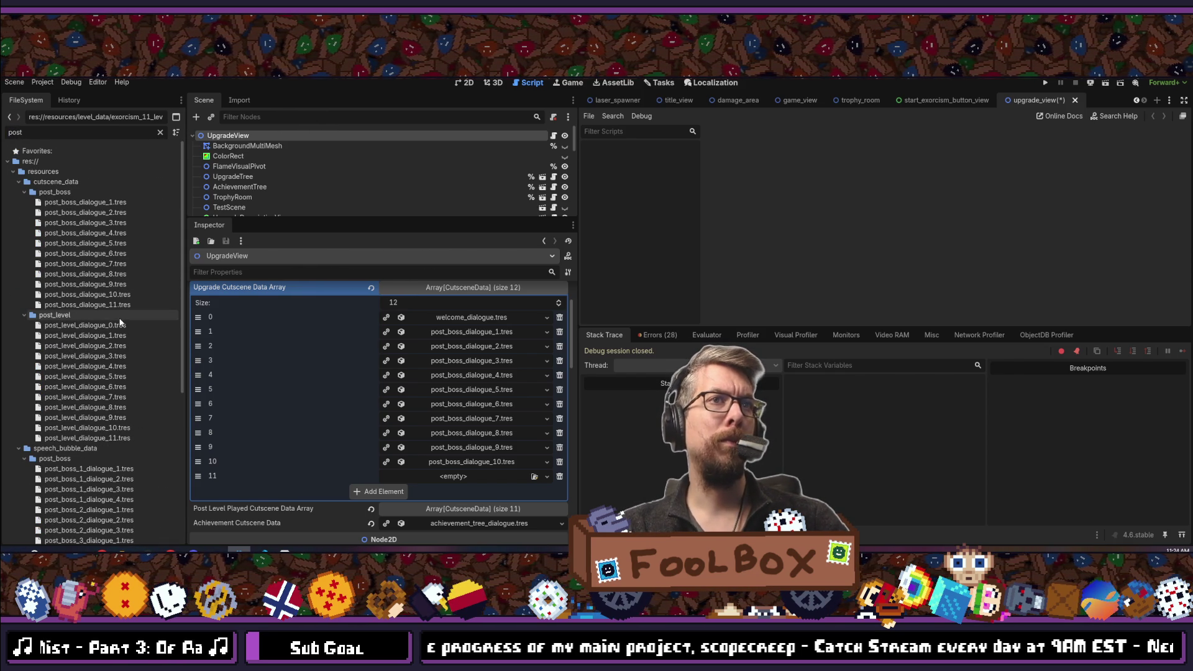
left_click_drag(87, 304, 450, 475)
key("ctrl+s")
key("ctrl+s")
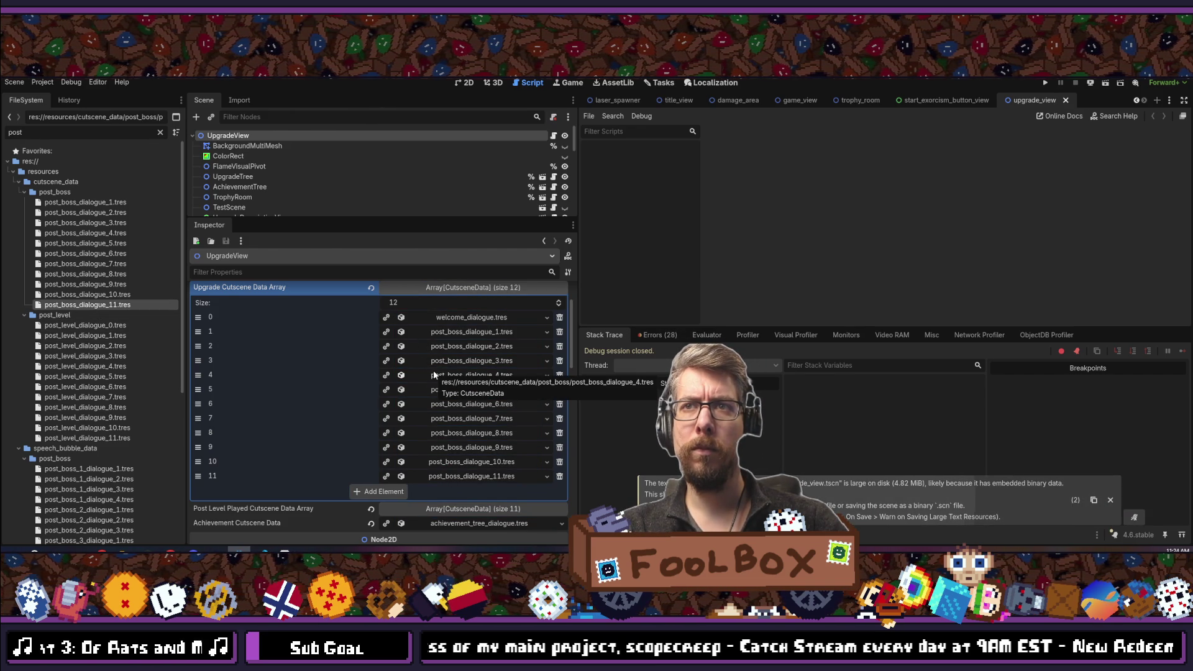
left_click(433, 290)
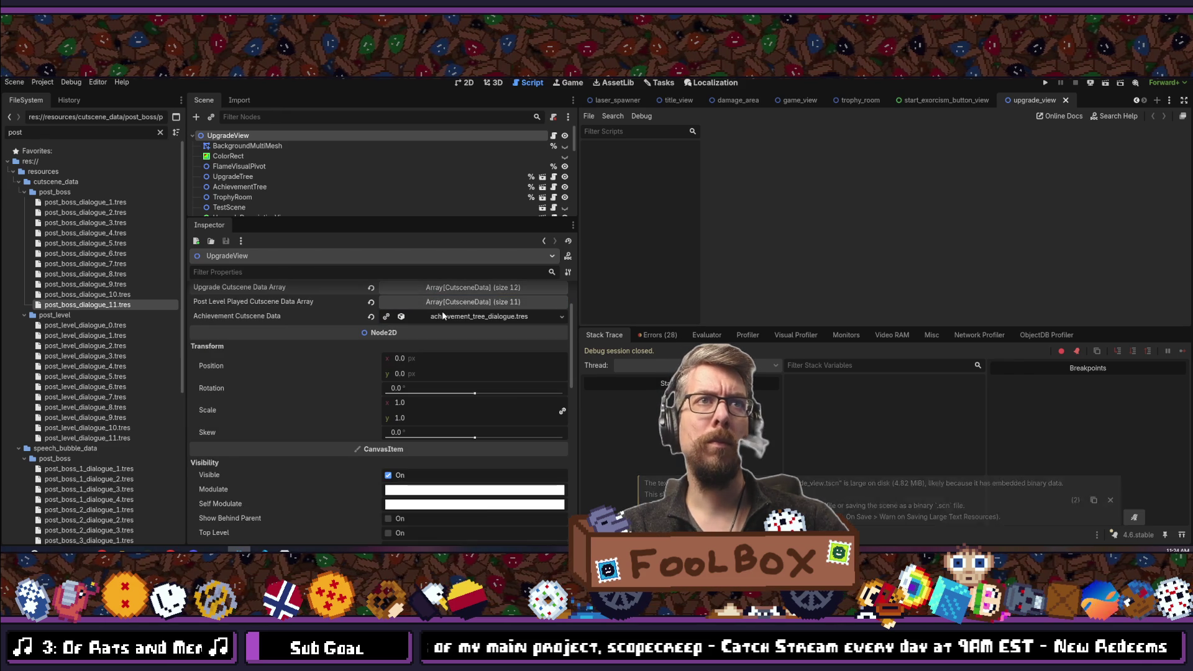
Add post_level_dialogue_11.tres to the Post Level Played Cutscene Data array and save.
left_click(446, 302)
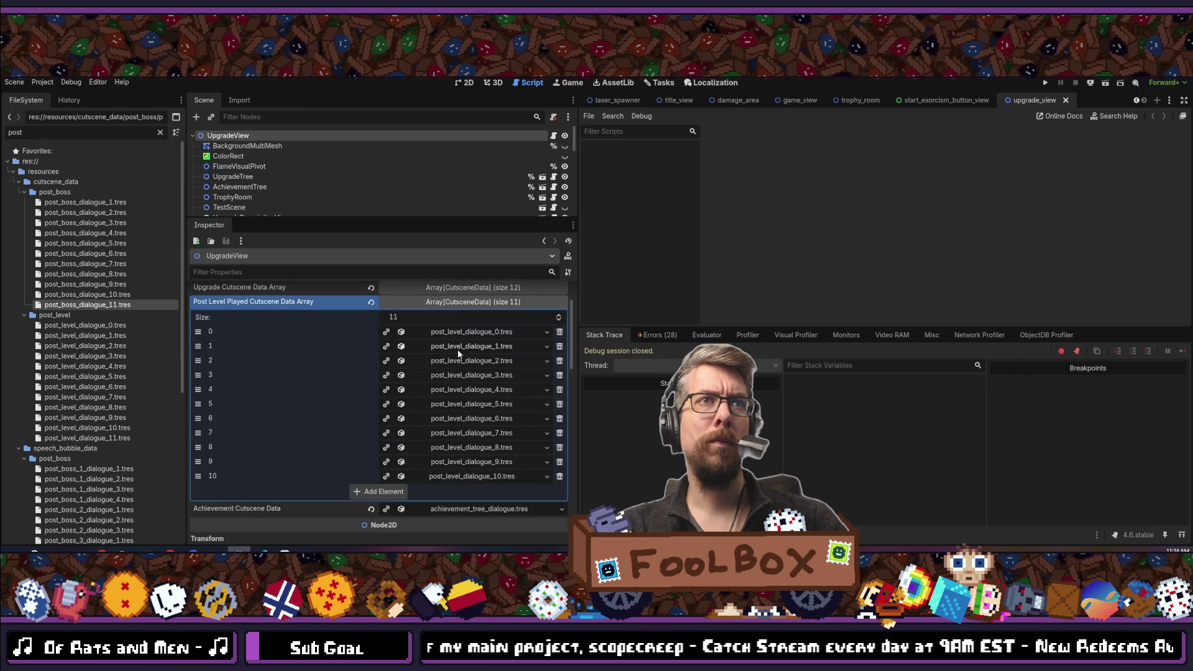
key("ctrl+s")
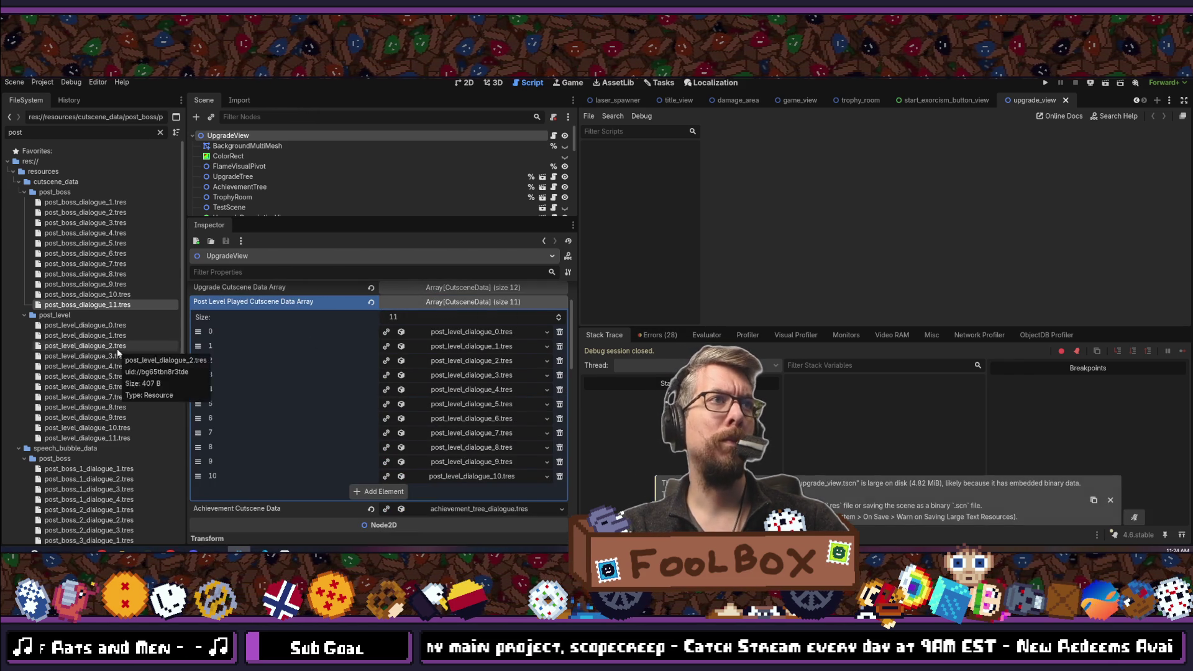
scroll(120, 372, "down", 2)
mouse_move(118, 389)
left_mouse_down()
mouse_move(367, 494)
mouse_move(397, 494)
left_mouse_up()
key("ctrl+s")
key("ctrl+s")
Narrow the FileSystem and Inspector docks, view the debugger errors, and save upgrade_view.tscn.
scroll(424, 405, "up", 2)
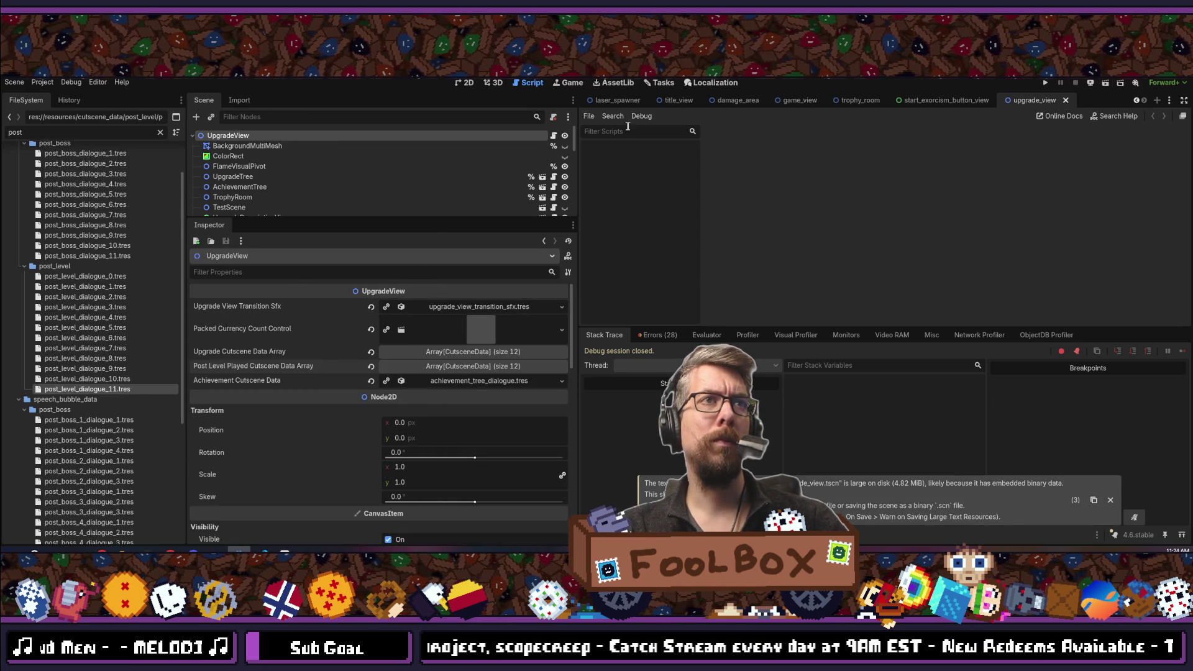
mouse_move(576, 261)
left_mouse_down()
mouse_move(508, 217)
mouse_move(442, 197)
left_mouse_up()
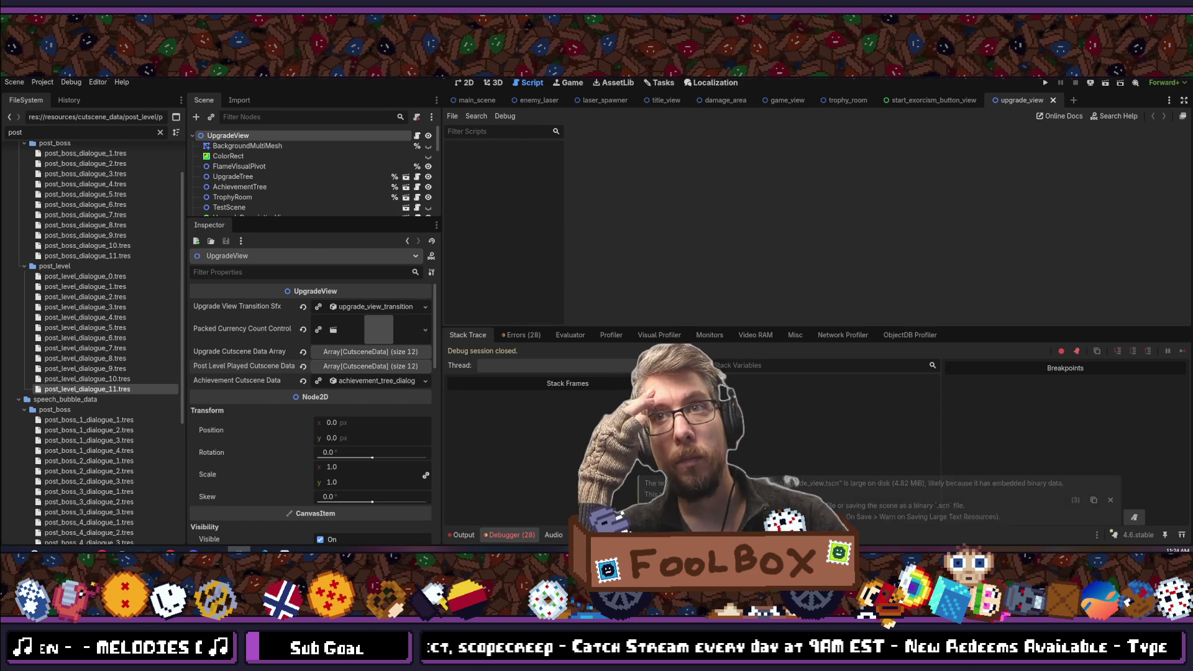
key("ctrl+s")
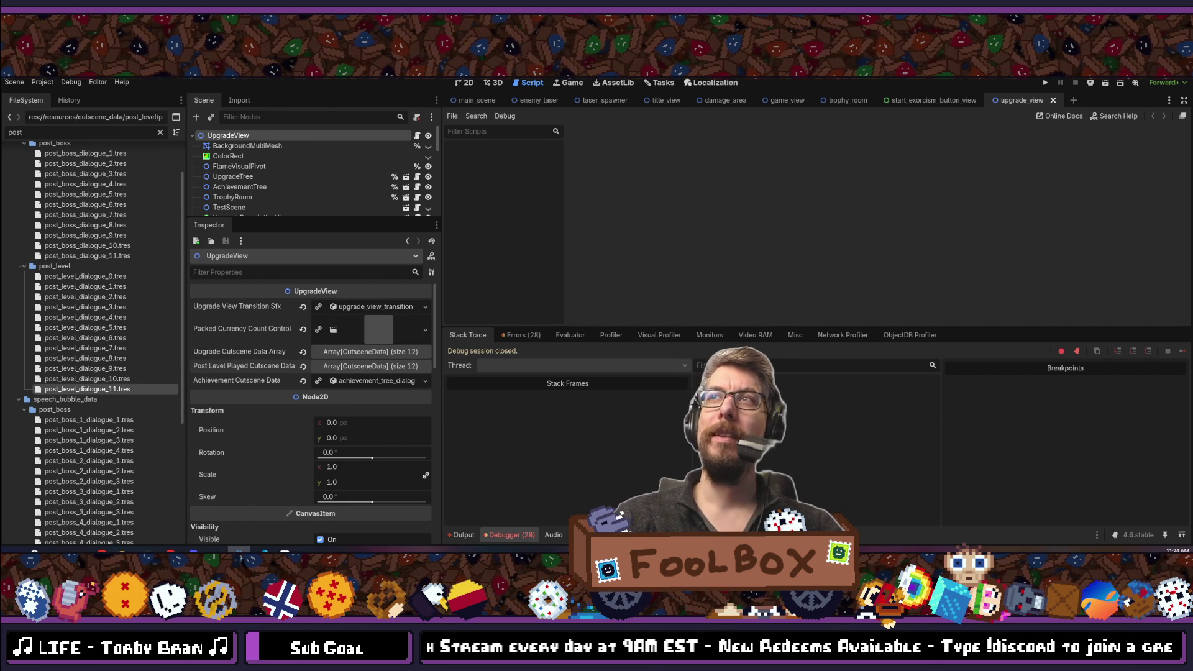
left_click(526, 335)
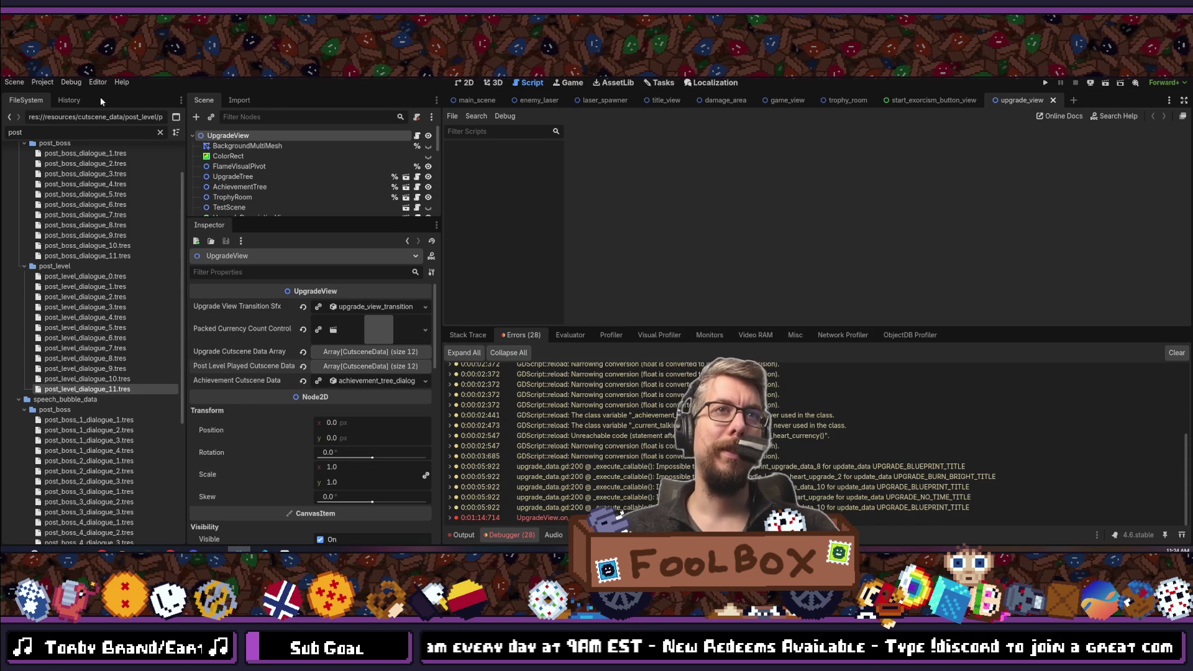
left_click_drag(188, 264, 185, 263)
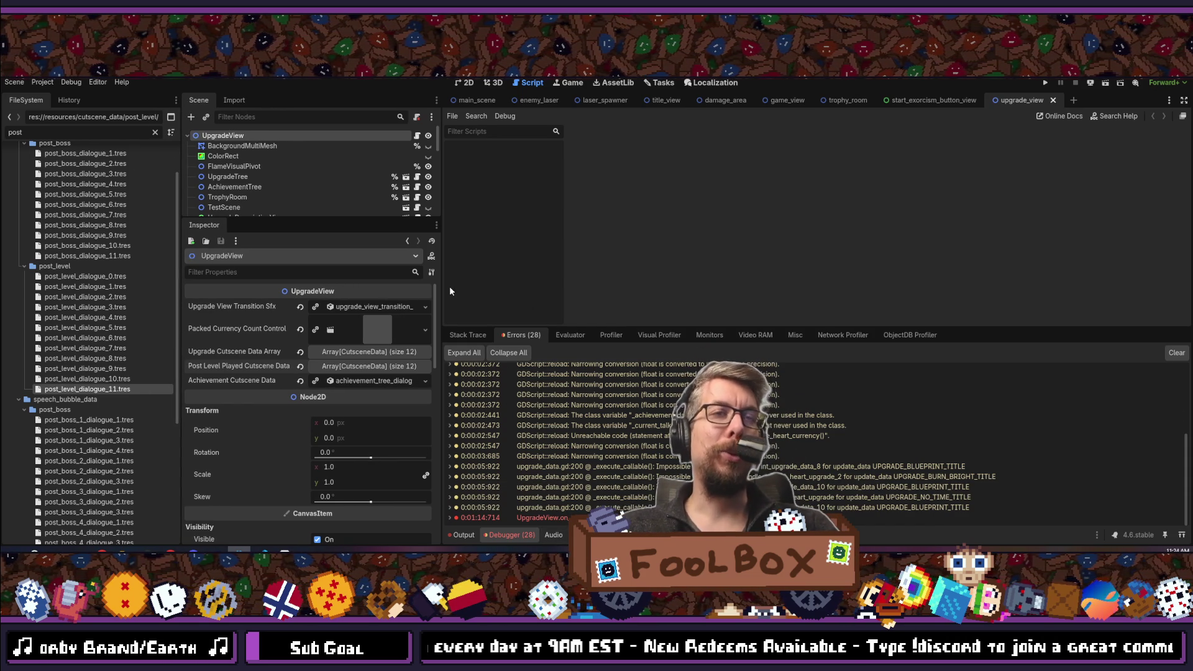
left_click_drag(439, 285, 393, 285)
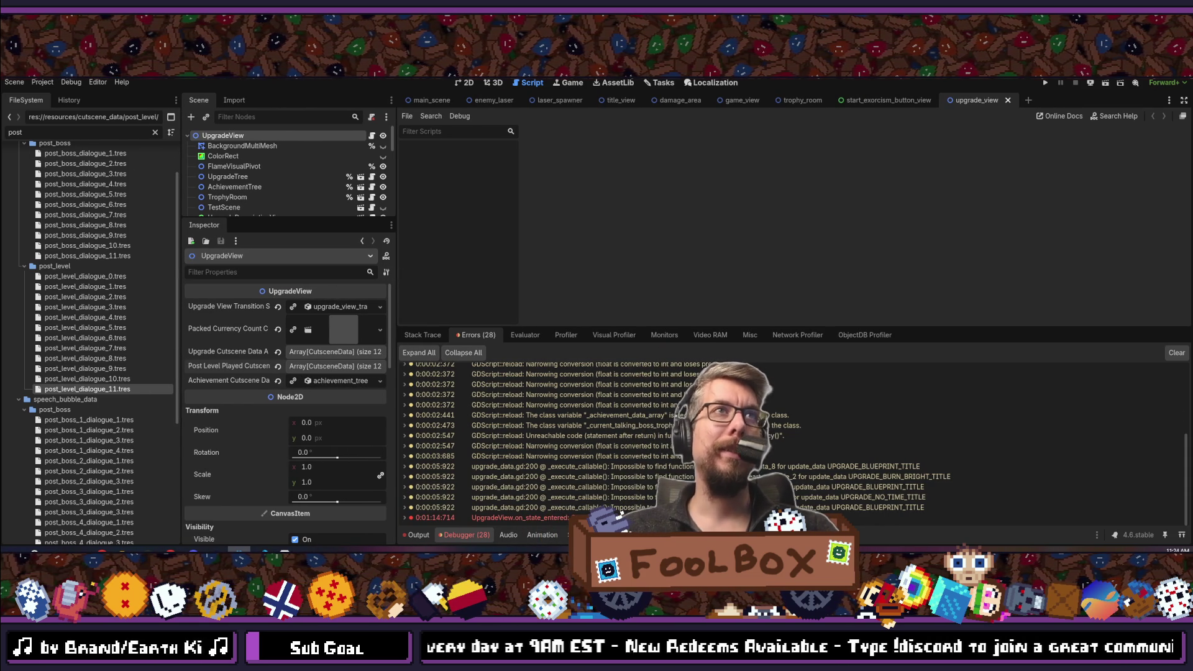
key("ctrl+s")
In GitKraken, stage the WIP changes and commit them as 'Add animation for Second Pentagram'.
mouse_move(148, 550)
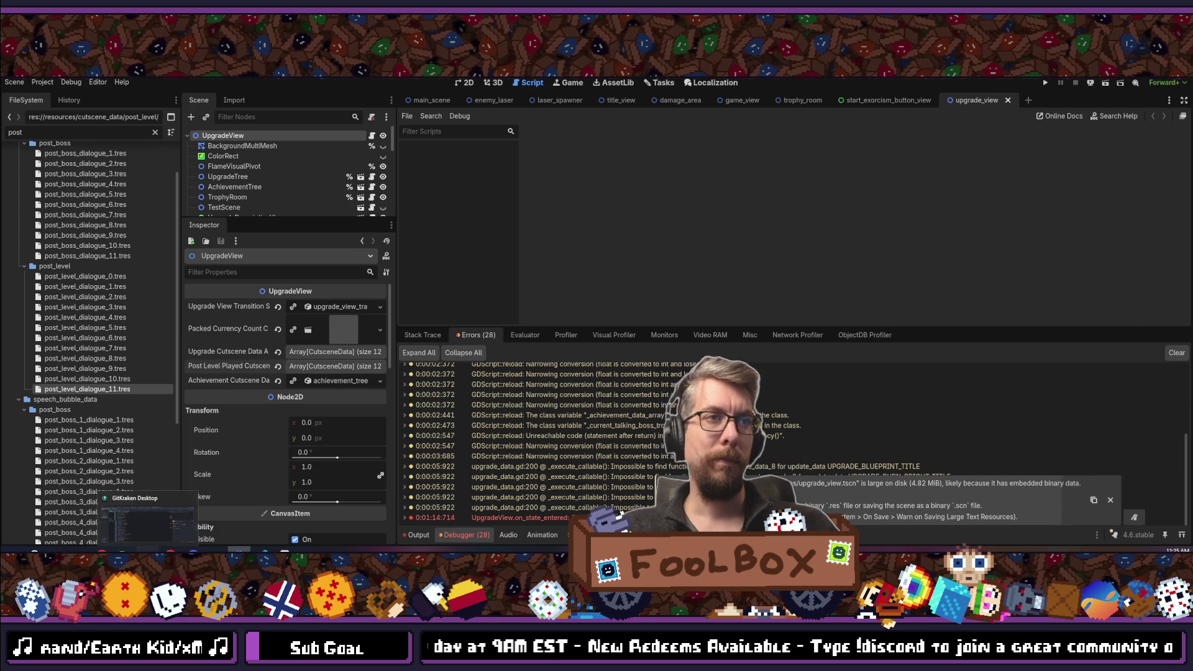
left_click(147, 525)
left_click(1118, 131)
type("Add a")
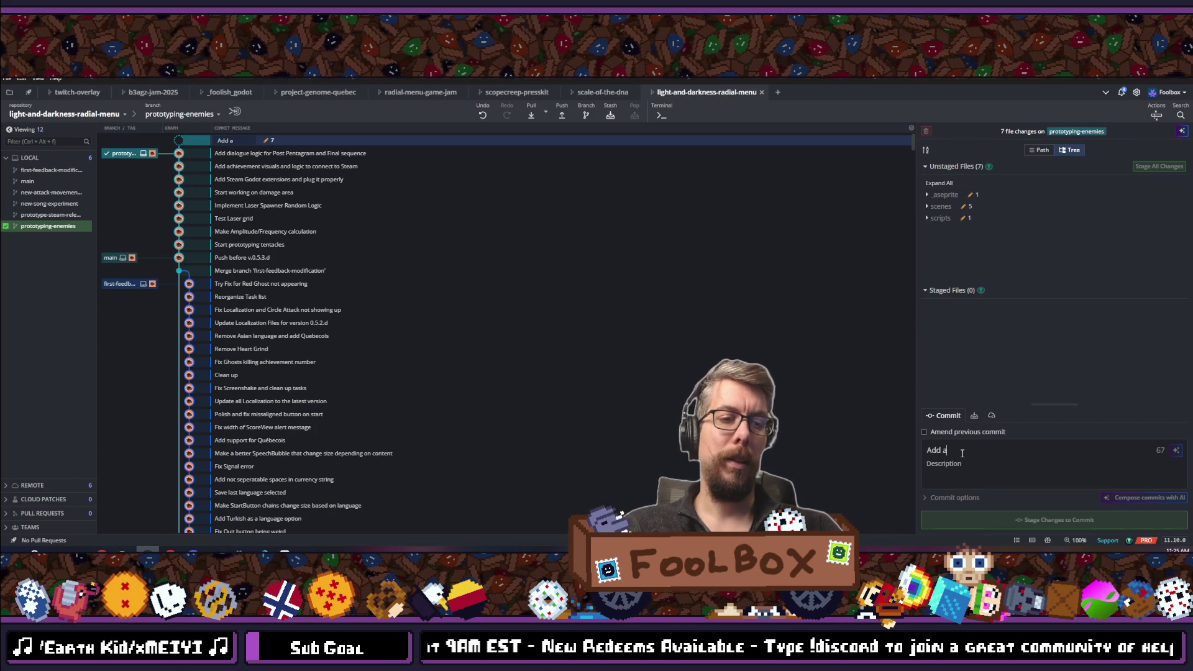
type("nimation for Second Pentagram")
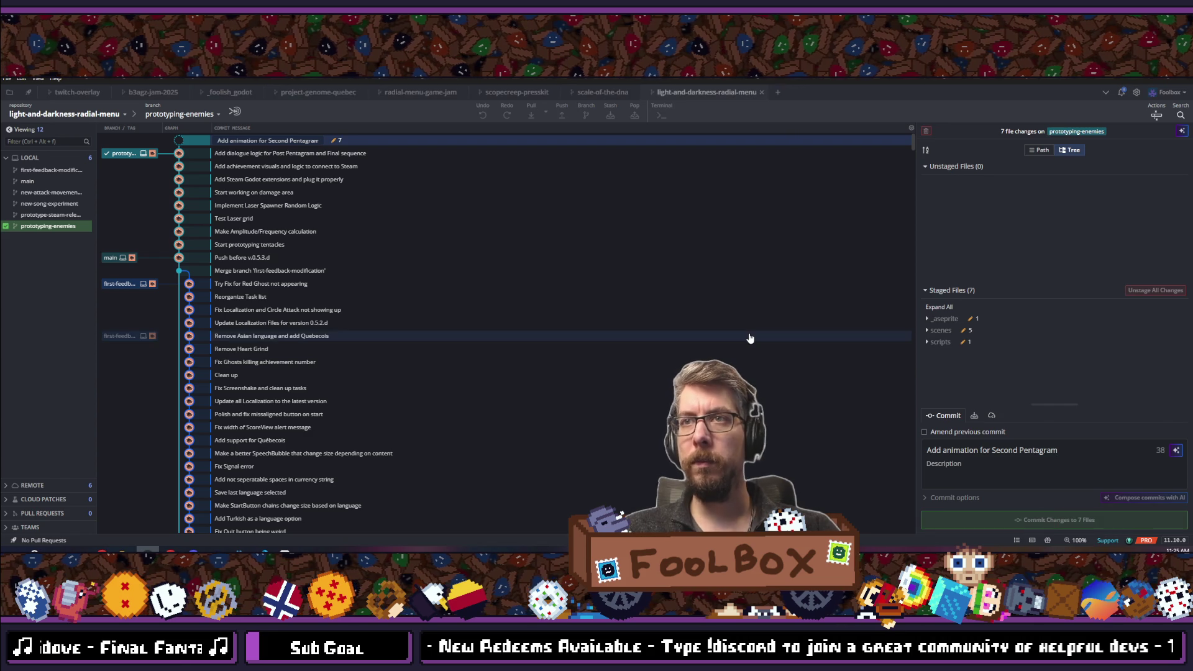
key("ctrl+Return")
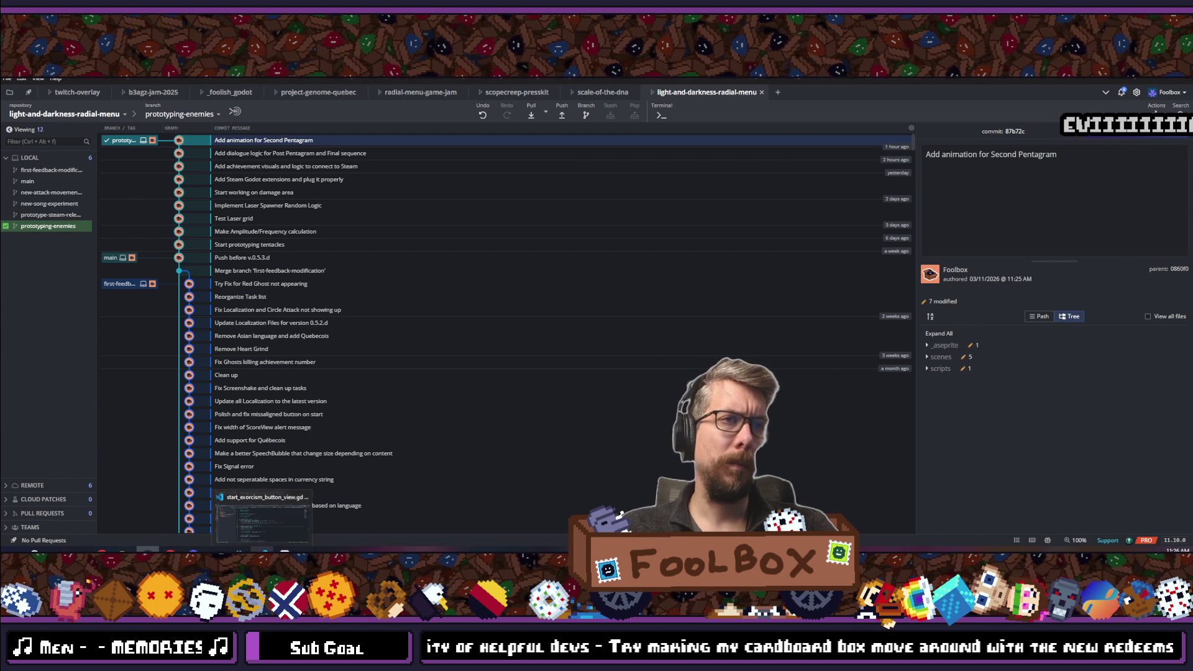
key("alt+Tab")
Open flame.aseprite from the project's _aseprite folder.
left_click(10, 78)
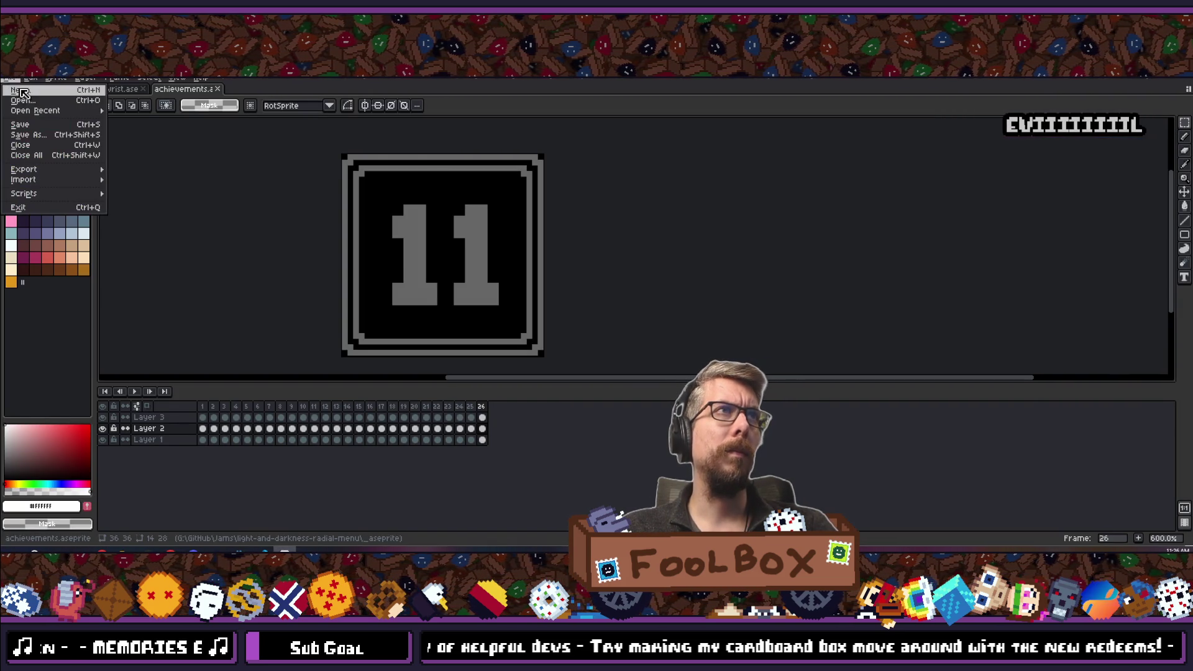
left_click(19, 100)
left_click(218, 126)
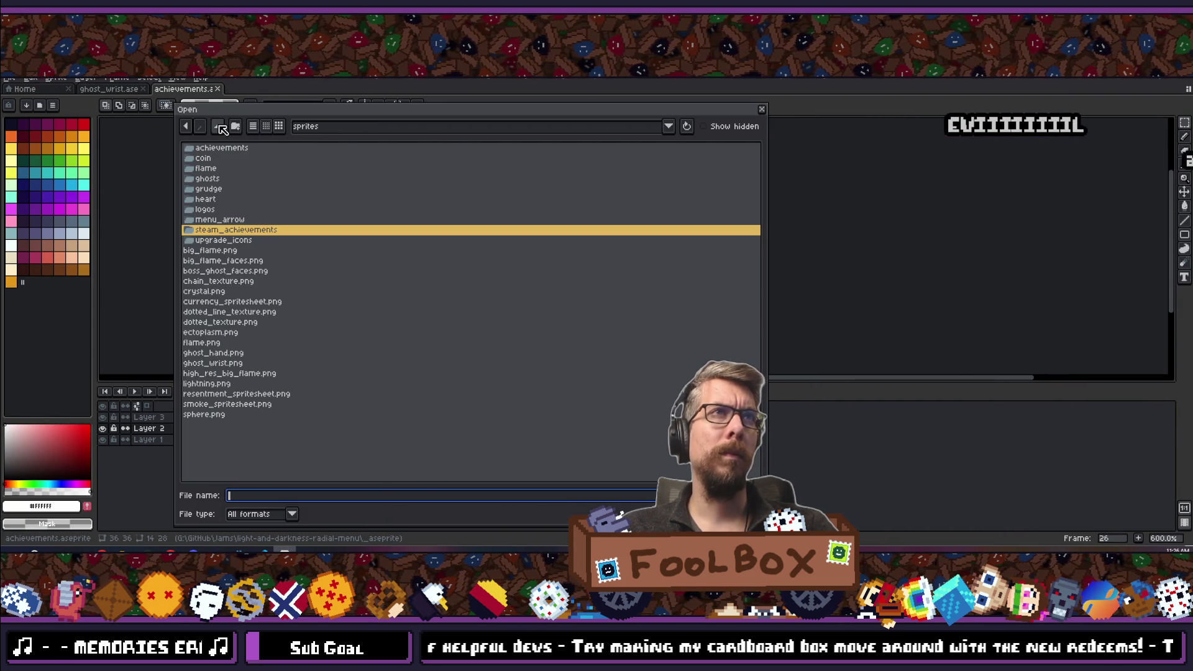
left_click(218, 126)
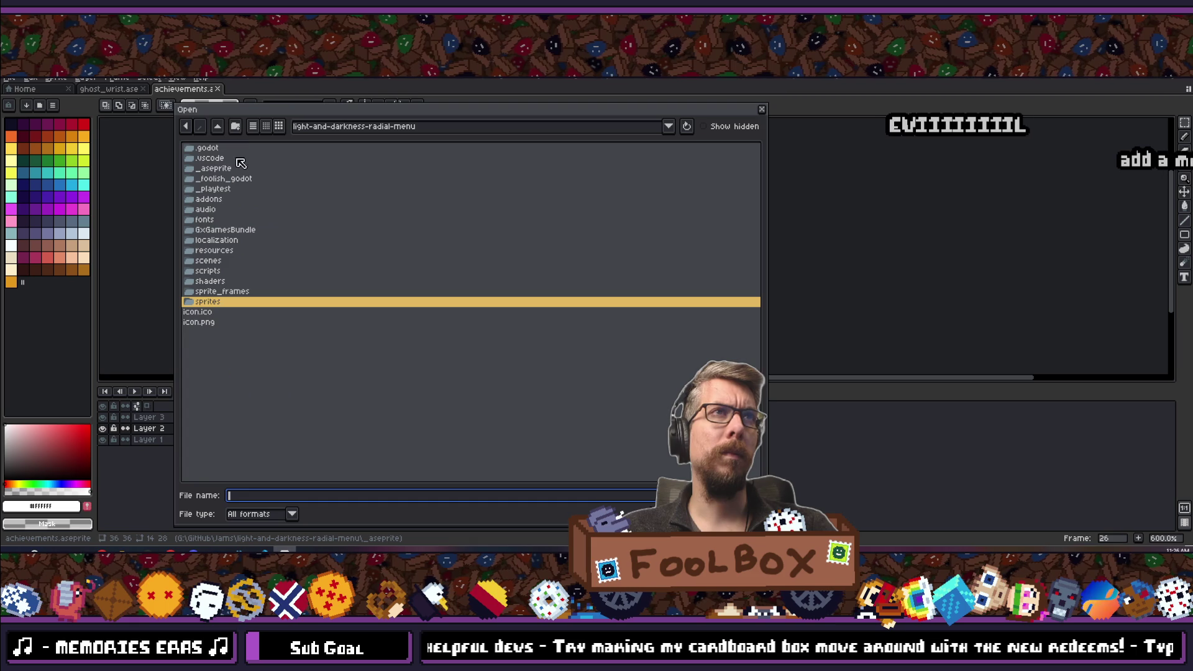
double_click(214, 169)
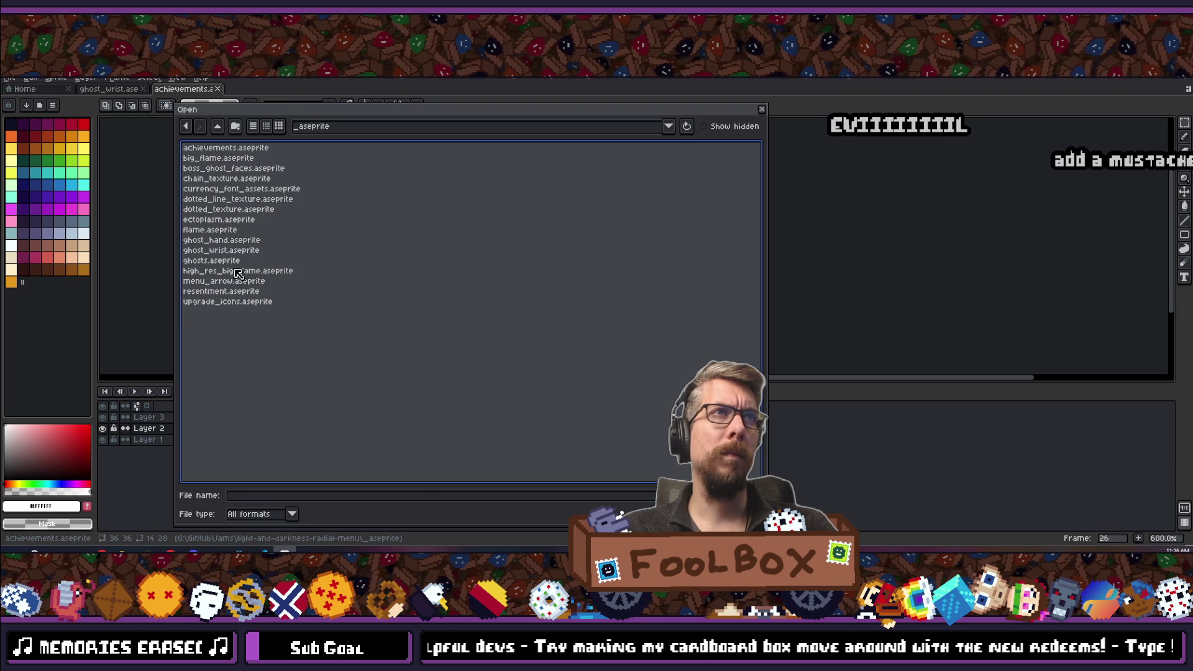
double_click(228, 230)
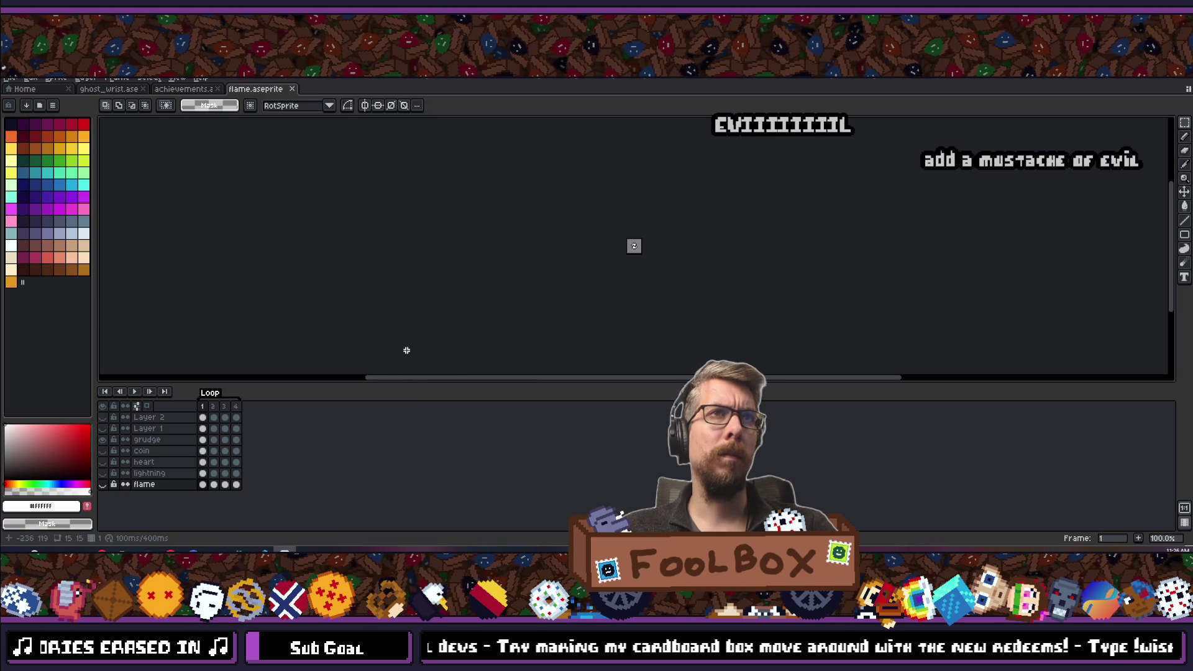
Open big_flame.aseprite from the same _aseprite folder.
left_click(9, 79)
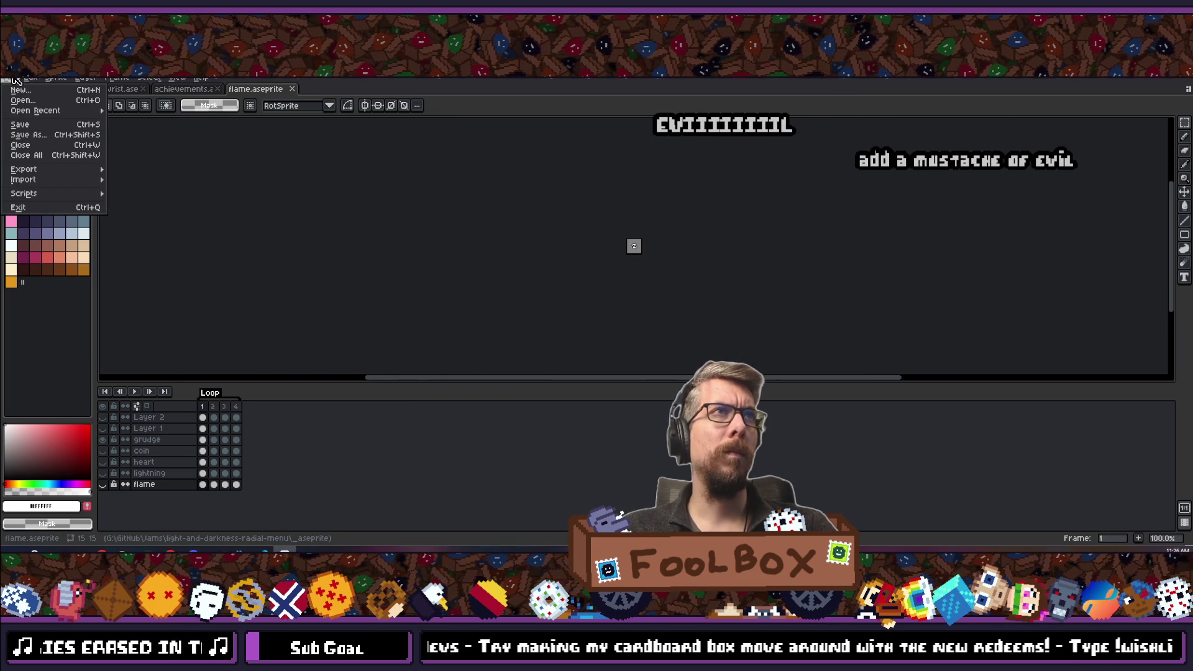
left_click(25, 133)
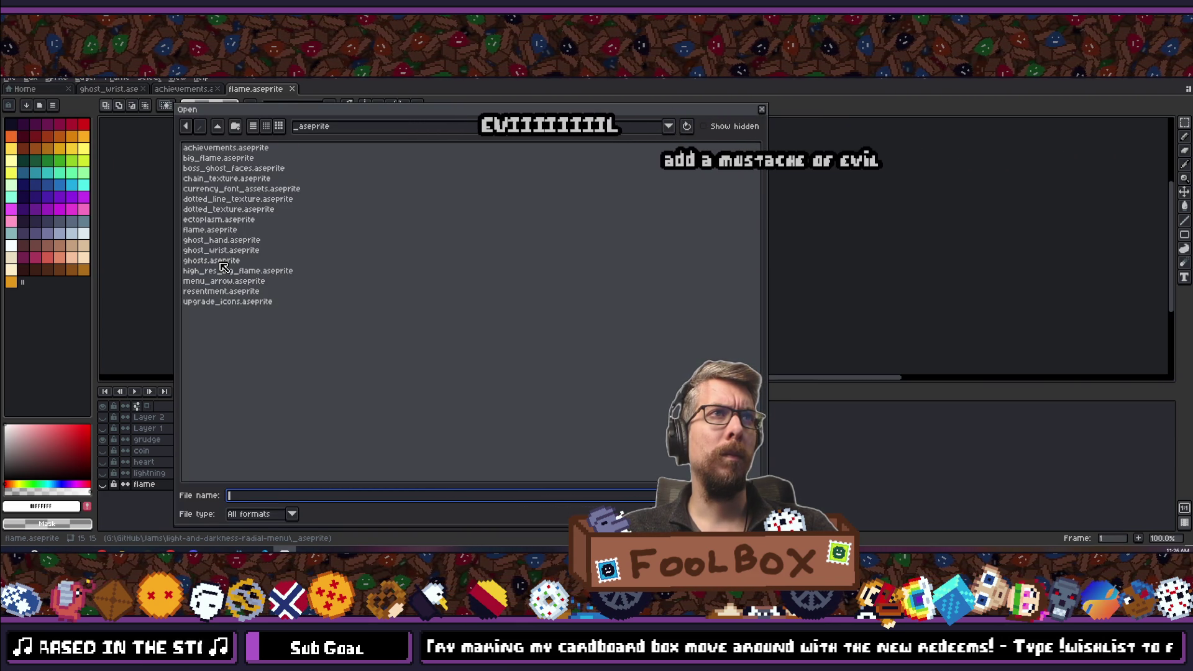
double_click(218, 158)
scroll(645, 242, "up", 5)
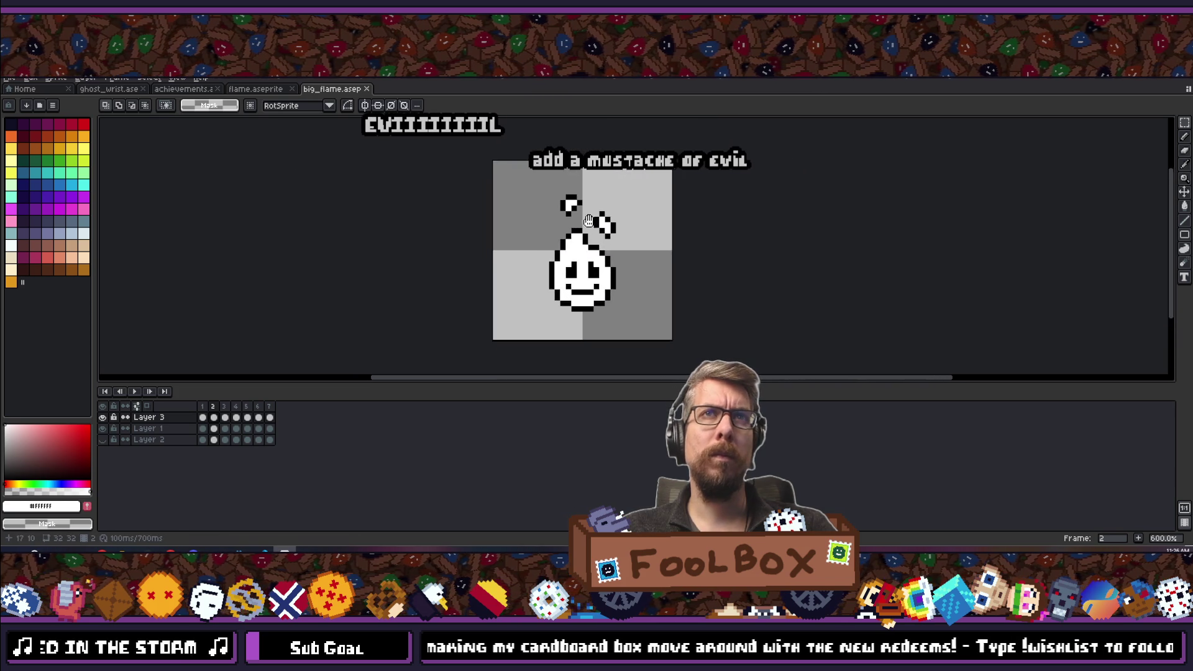
Play big_flame's animation from frame 1 and zoom in on the flame's face.
left_click(207, 406)
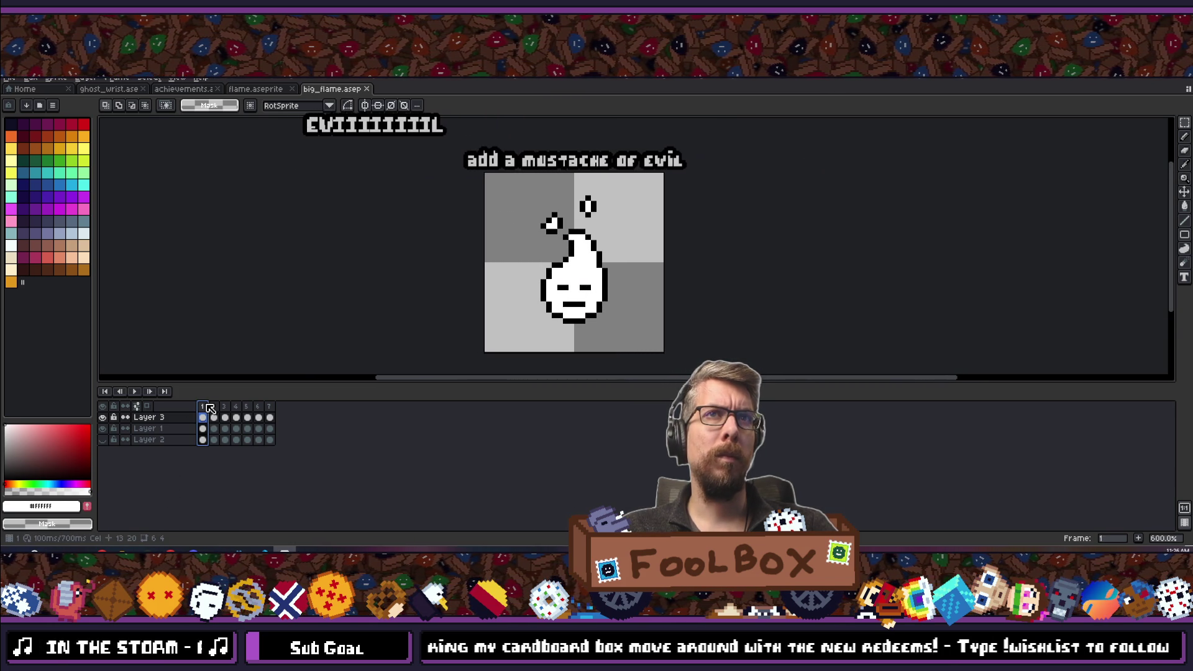
key("Return")
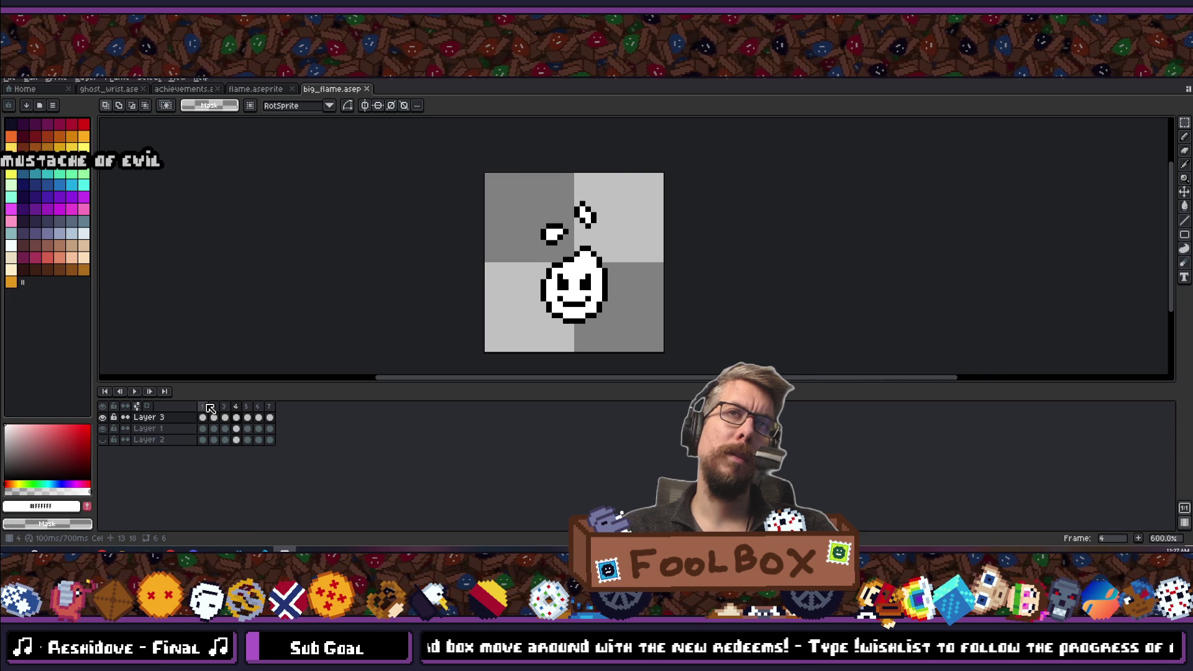
scroll(597, 273, "up", 6)
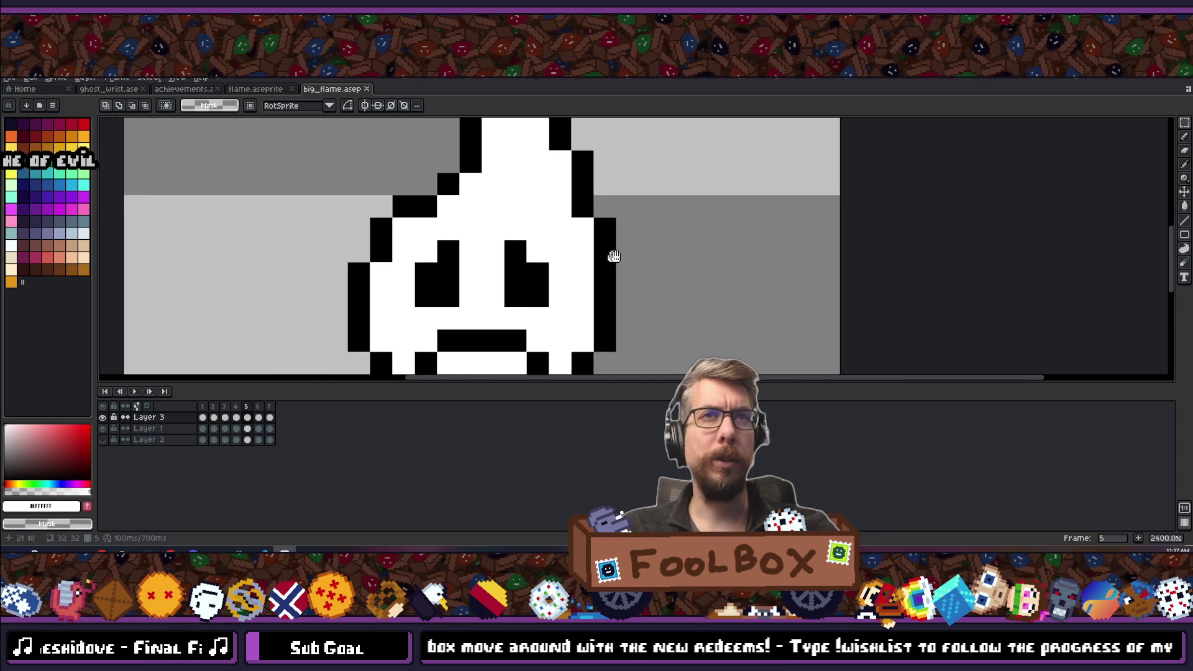
Sample black from the eye outline and pencil pixels beside the right eye on frame 5, undoing trial strokes.
key("i")
left_click(547, 286)
key("b")
left_click(563, 295)
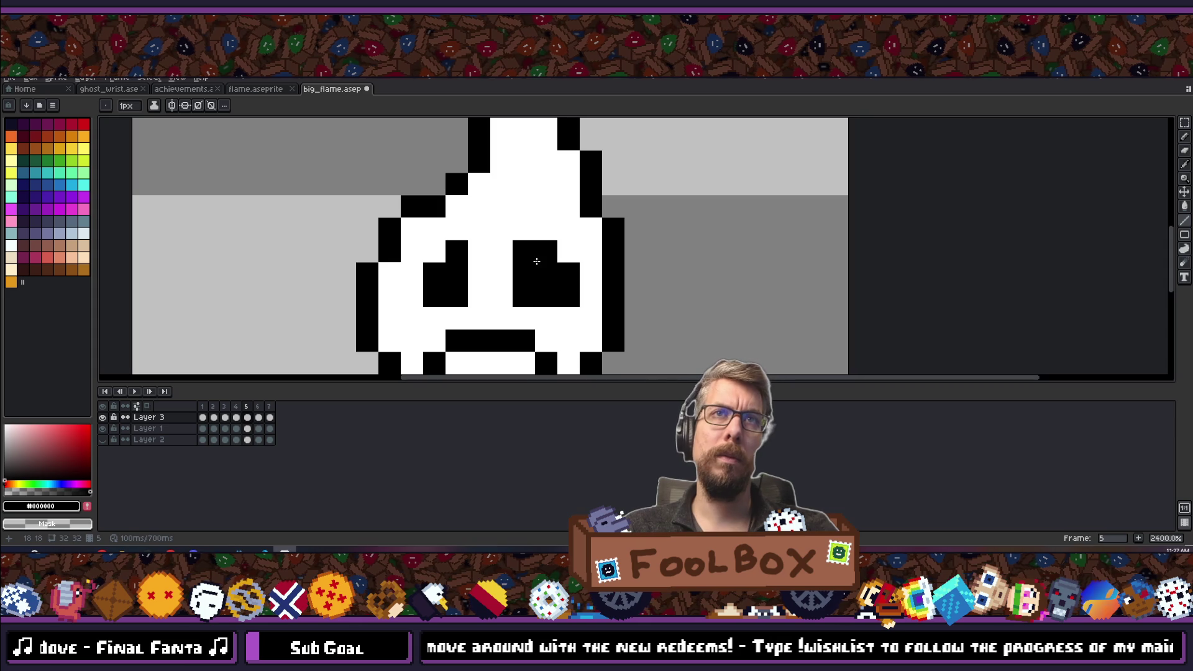
key("ctrl+z")
left_click(561, 289)
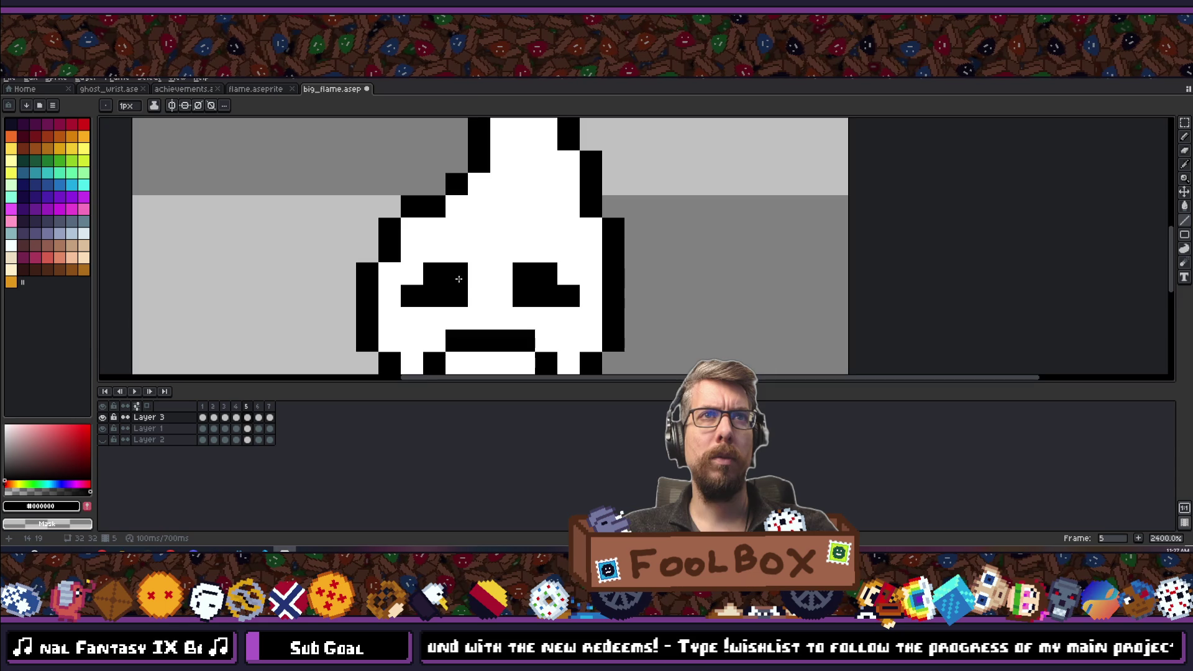
scroll(453, 310, "down", 8)
scroll(431, 269, "up", 9)
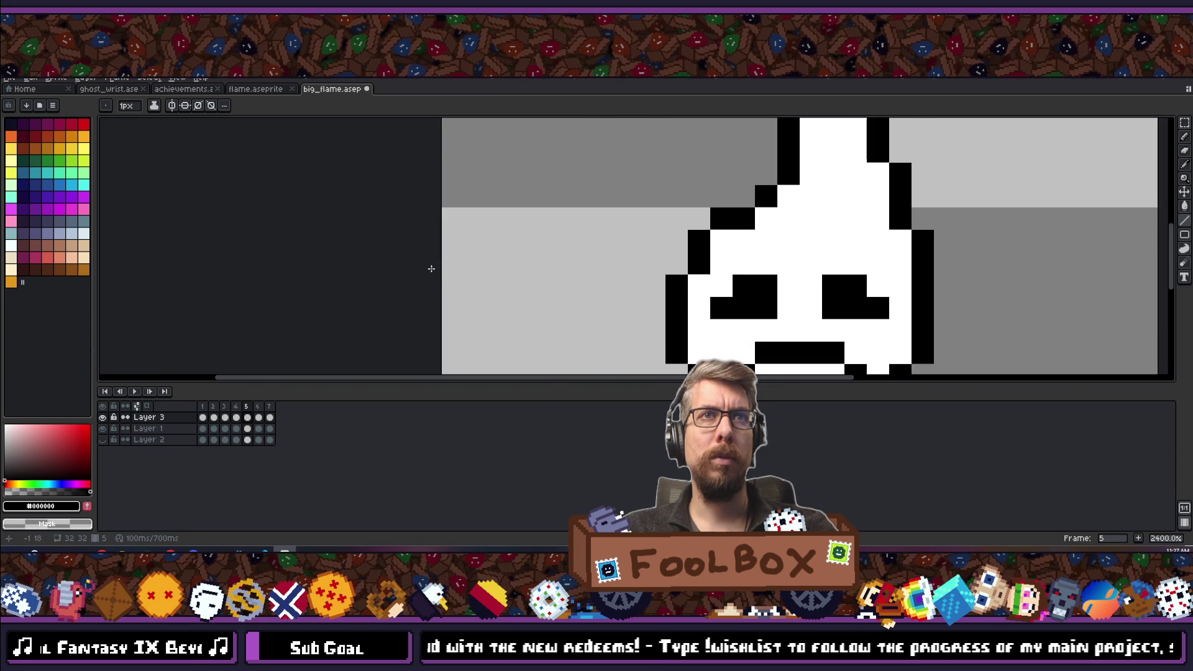
left_click_drag(776, 298, 708, 263)
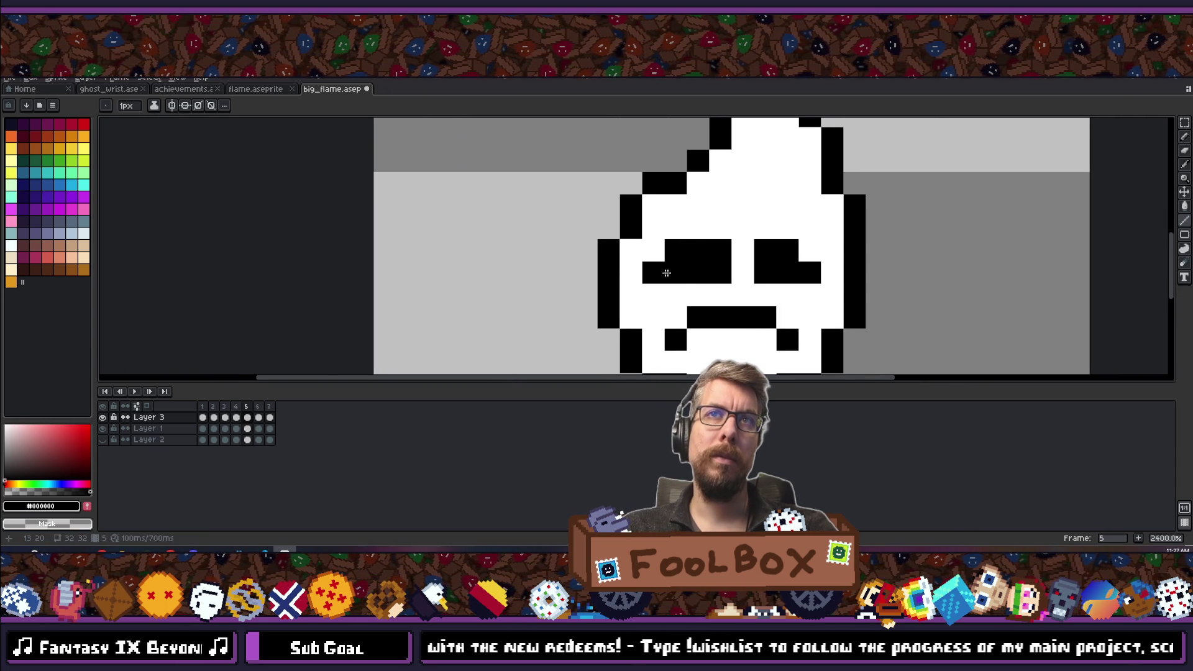
scroll(671, 337, "down", 6)
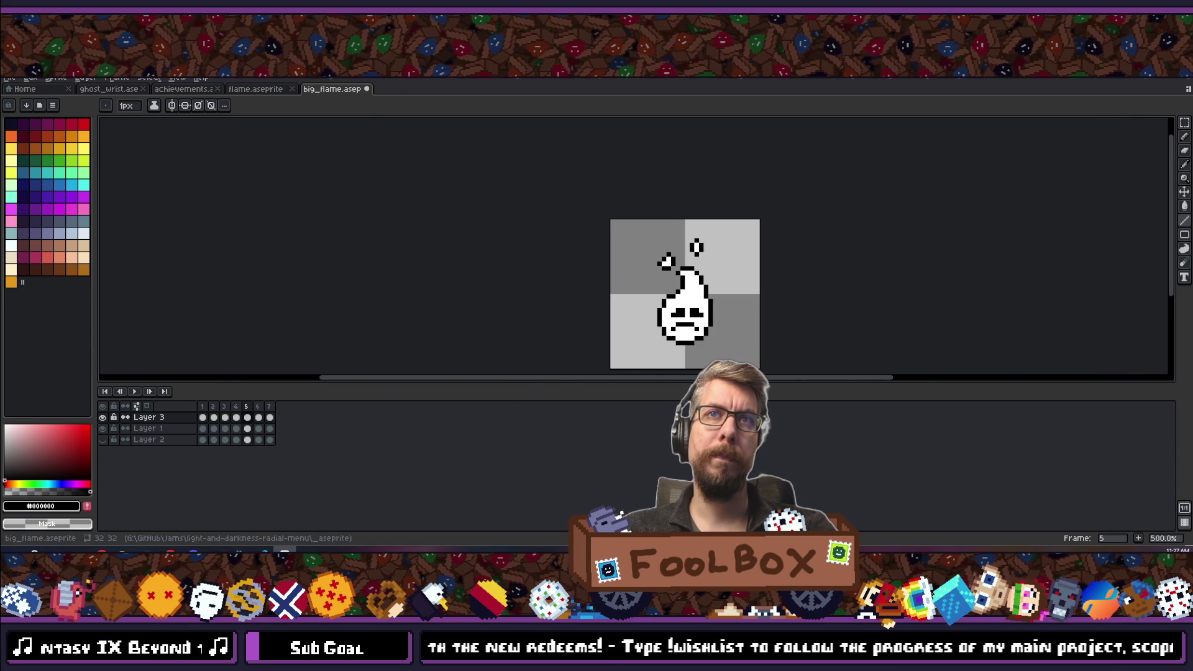
scroll(678, 317, "up", 9)
key("ctrl+z")
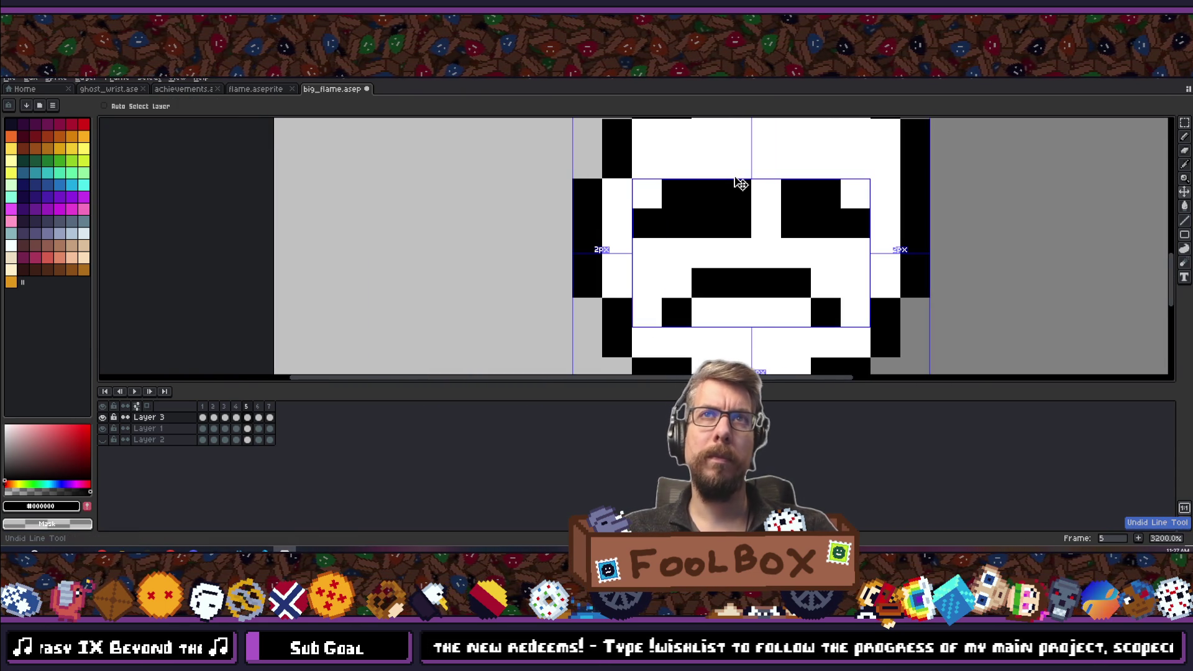
Undo frame 5's eye edits back to angled eyes, then show frame 4 with its angled brows and grin.
key("ctrl+z")
key("ctrl+z")
key("ctrl+z")
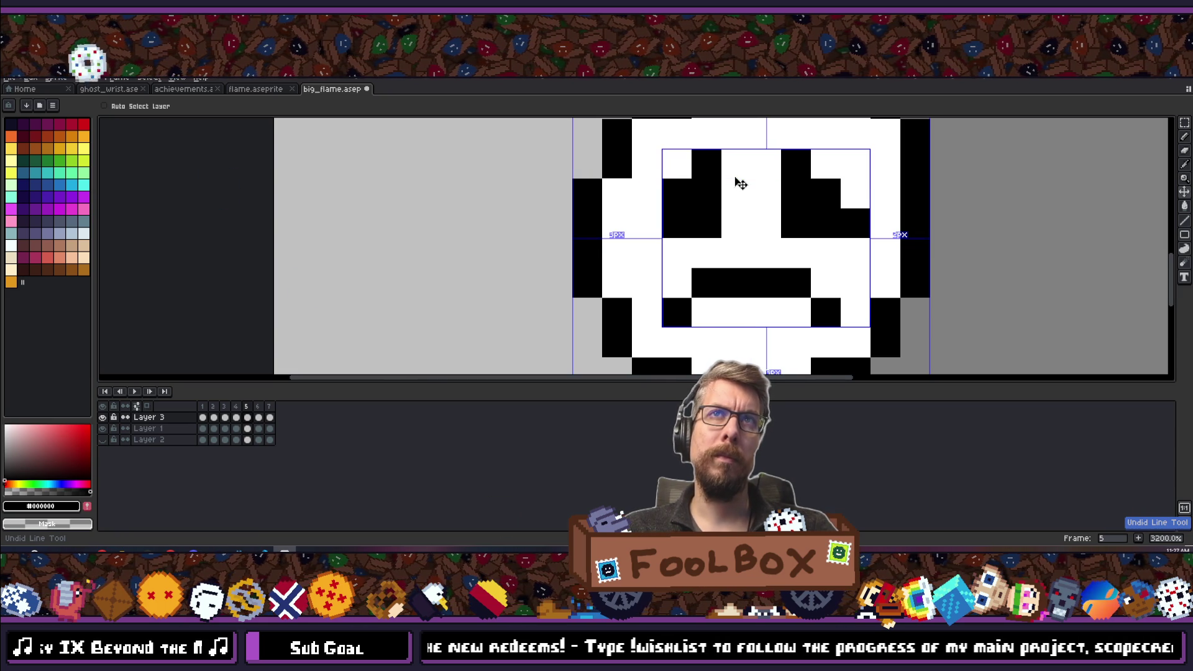
scroll(740, 183, "down", 8)
key("b")
scroll(600, 231, "up", 3)
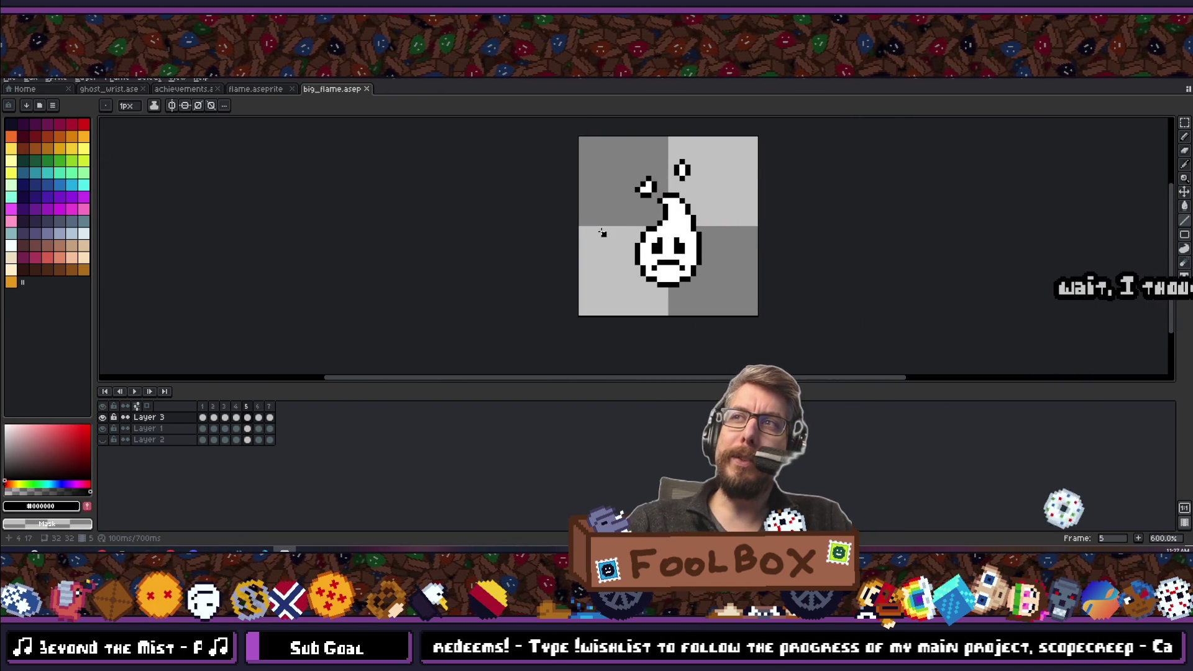
left_click(235, 406)
scroll(444, 314, "up", 6)
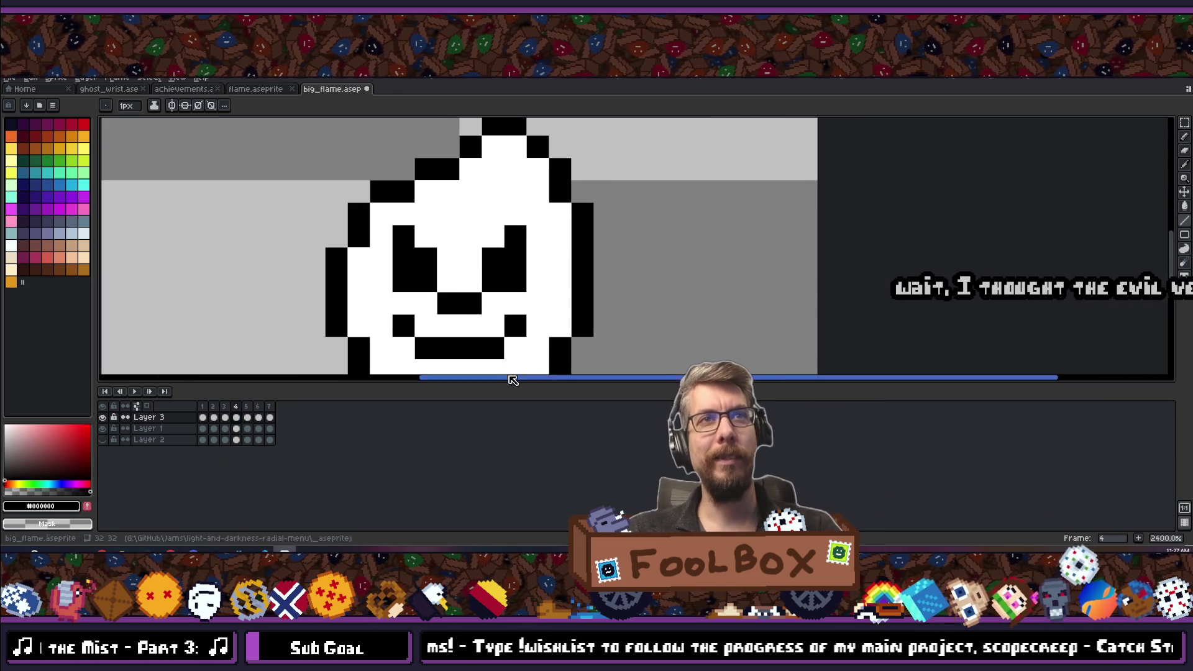
Undo the last line stroke on frame 4.
scroll(477, 305, "down", 5)
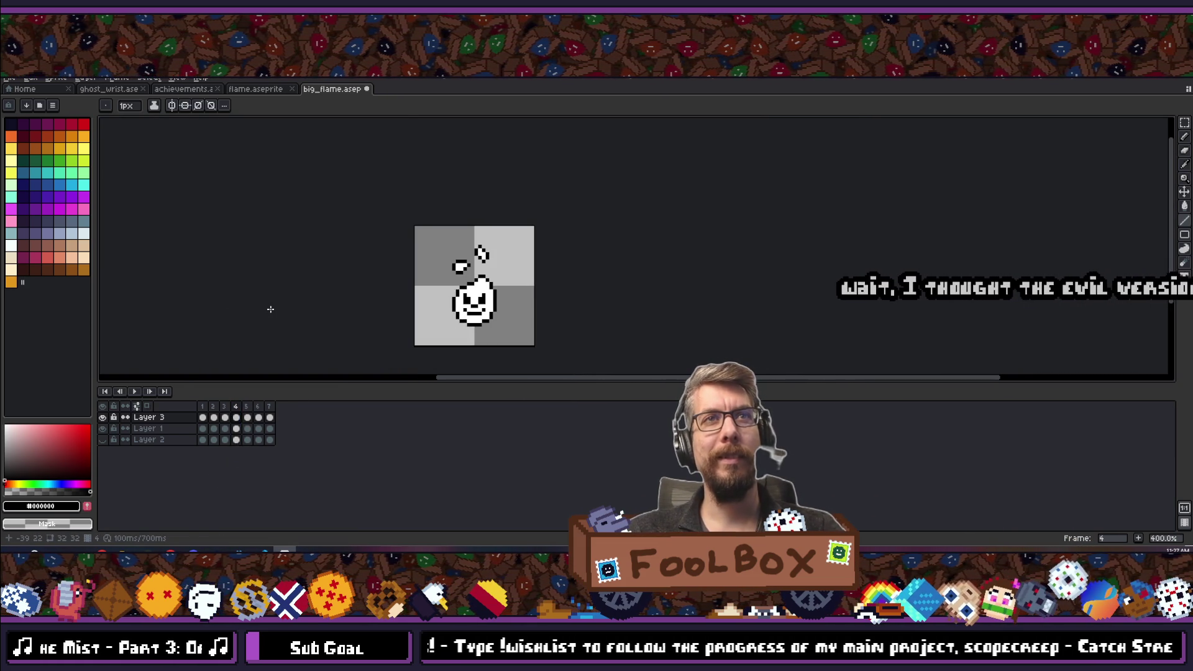
key("ctrl+z")
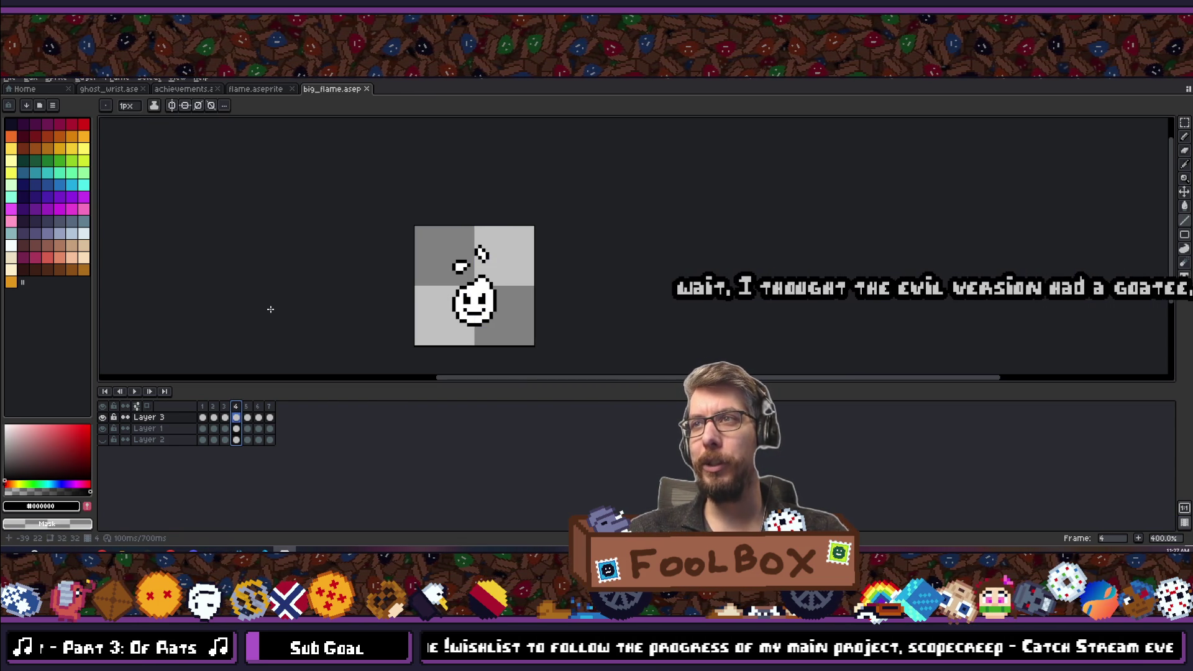
scroll(482, 229, "up", 5)
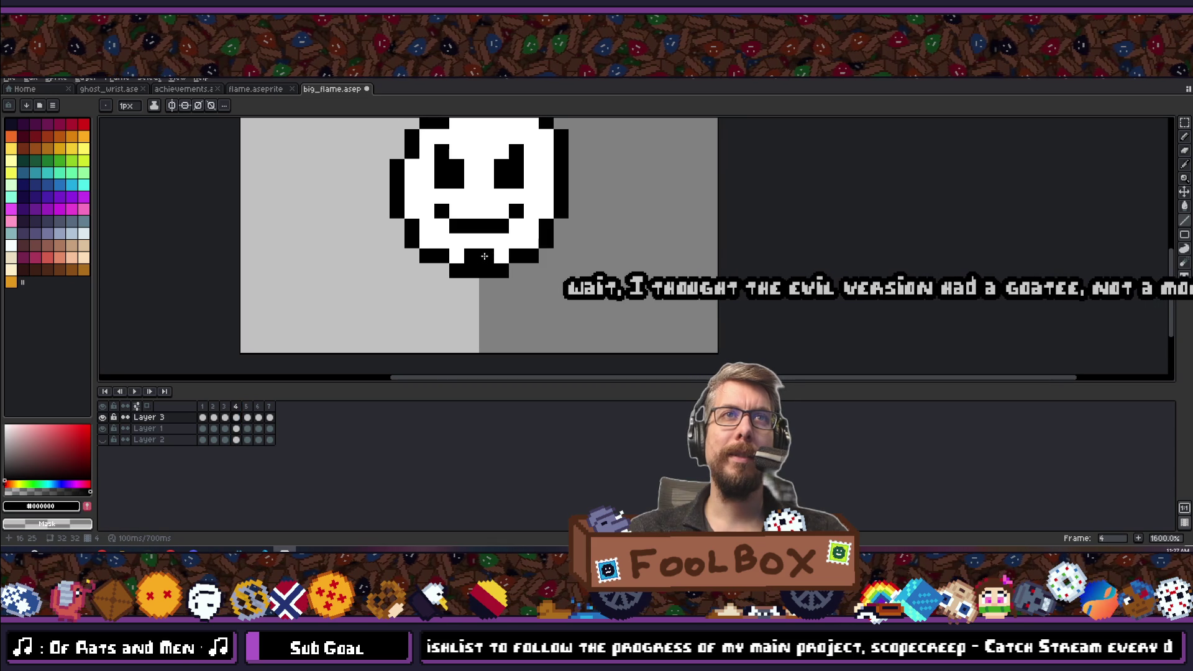
scroll(484, 255, "down", 5)
scroll(497, 312, "up", 5)
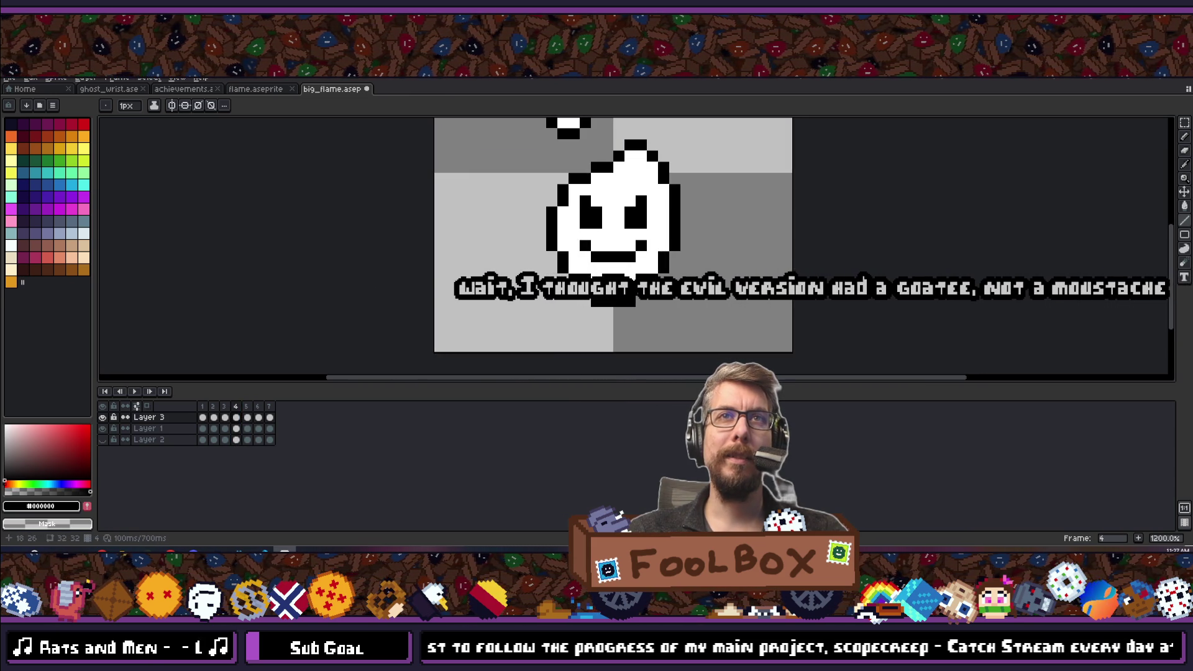
Eyedrop white, then black, from the face and undo another line stroke.
left_click(635, 274)
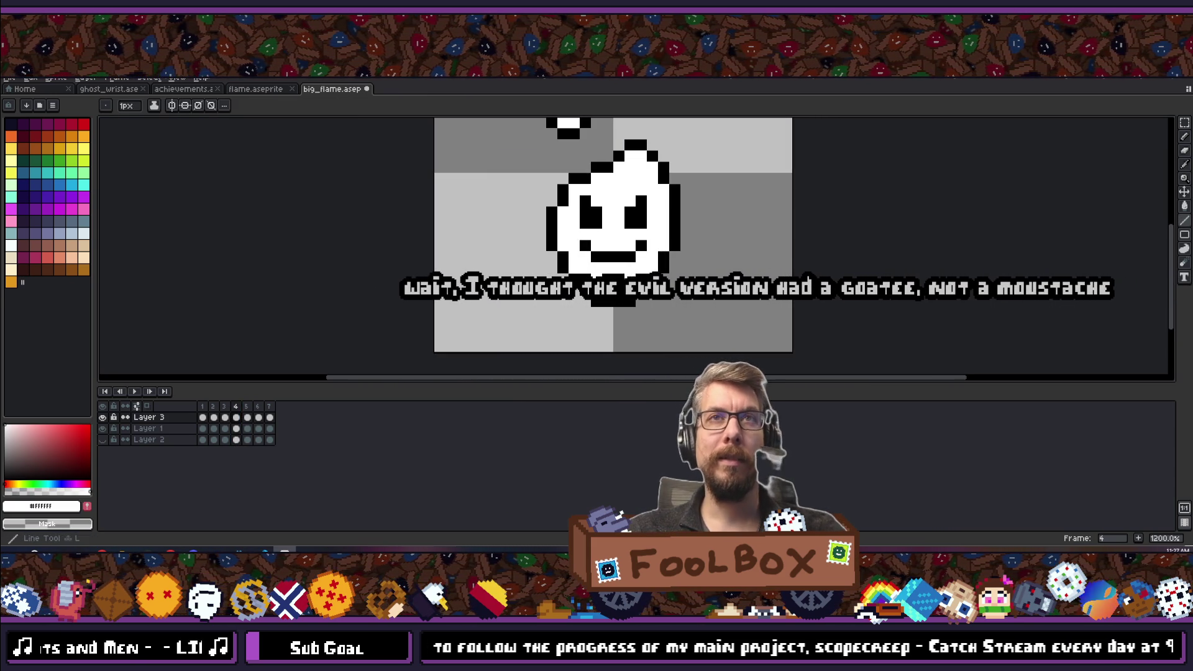
scroll(332, 249, "down", 6)
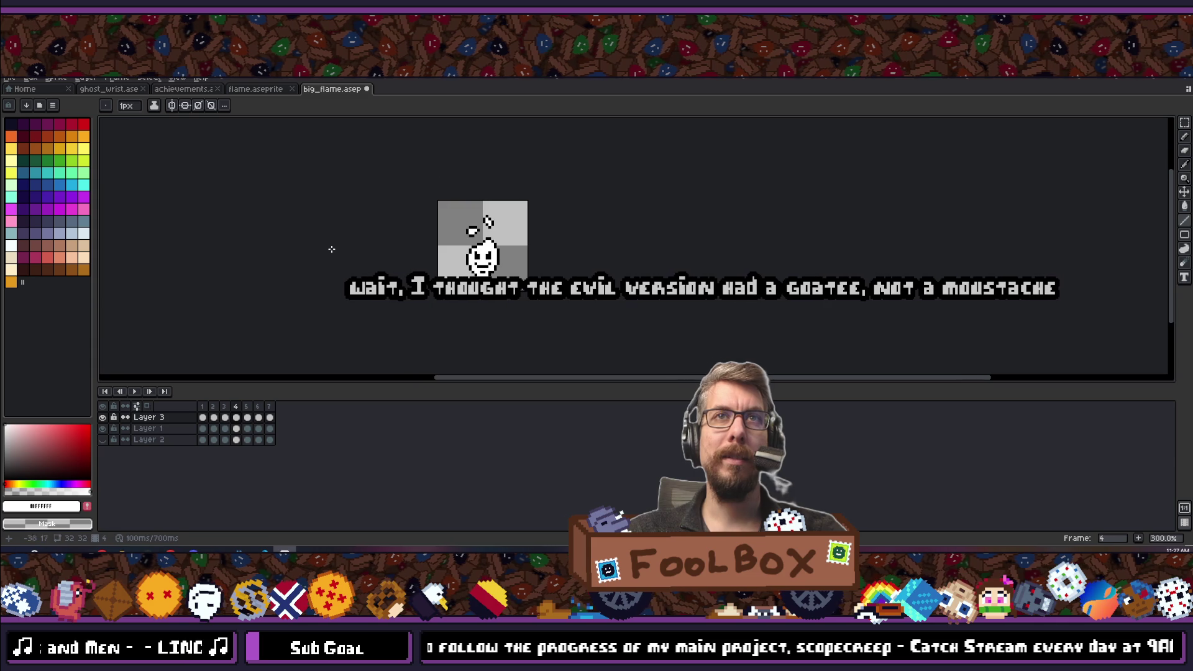
scroll(469, 262, "up", 6)
scroll(483, 292, "down", 3)
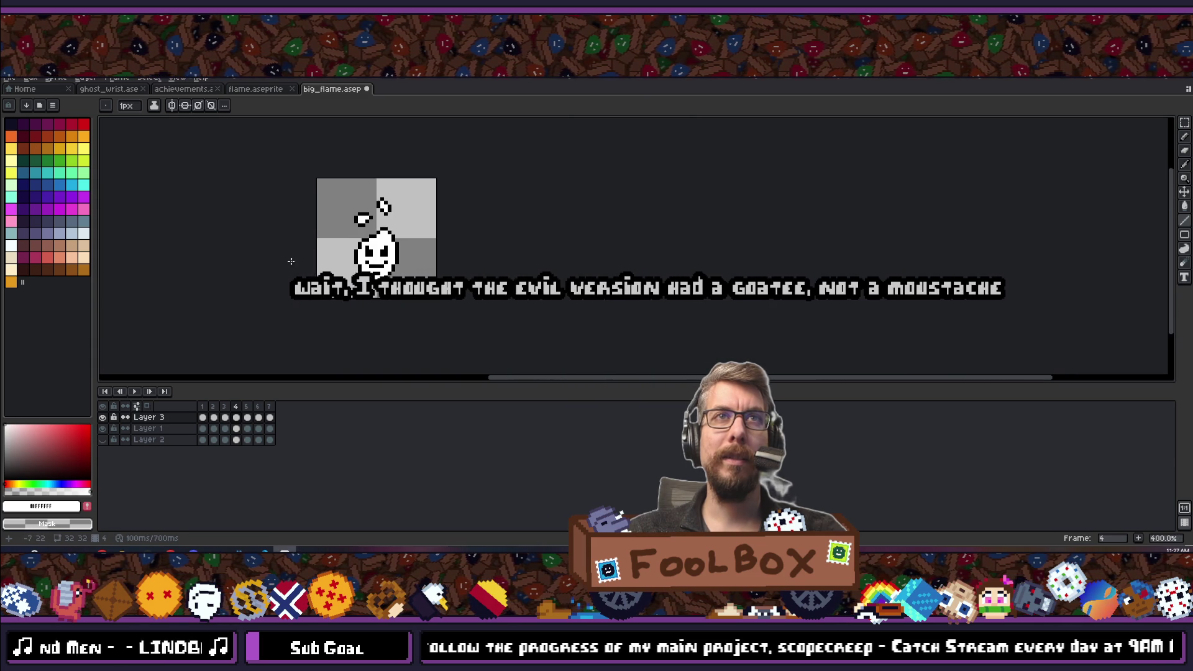
scroll(697, 303, "up", 3)
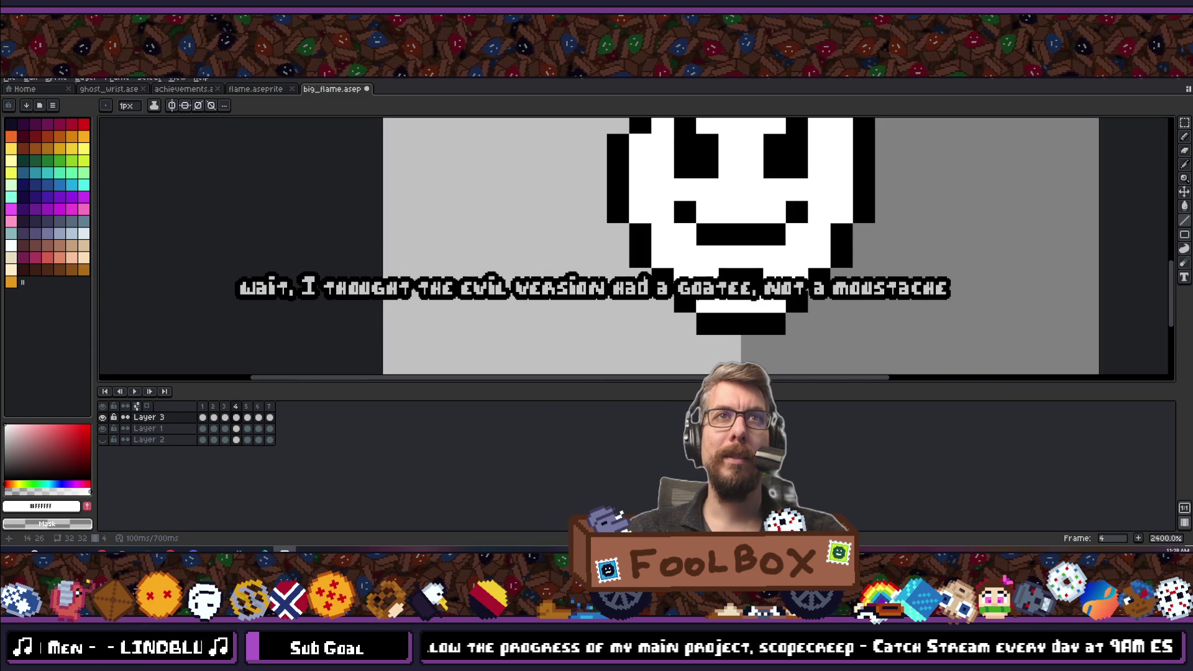
left_click(727, 272)
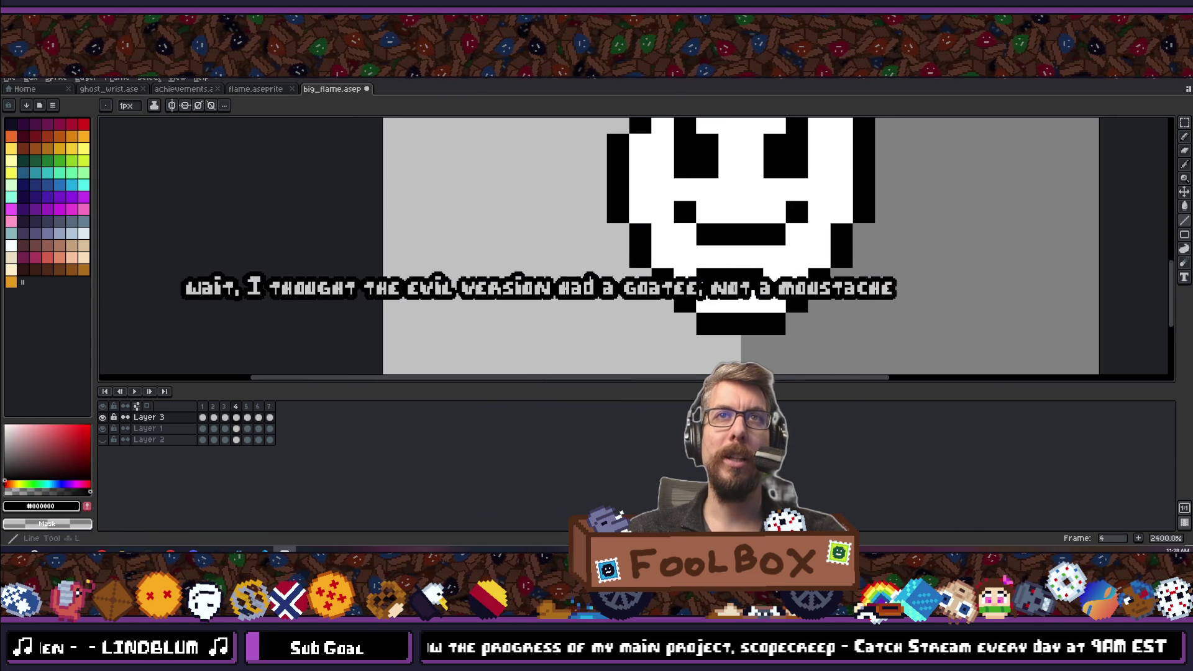
scroll(612, 228, "down", 6)
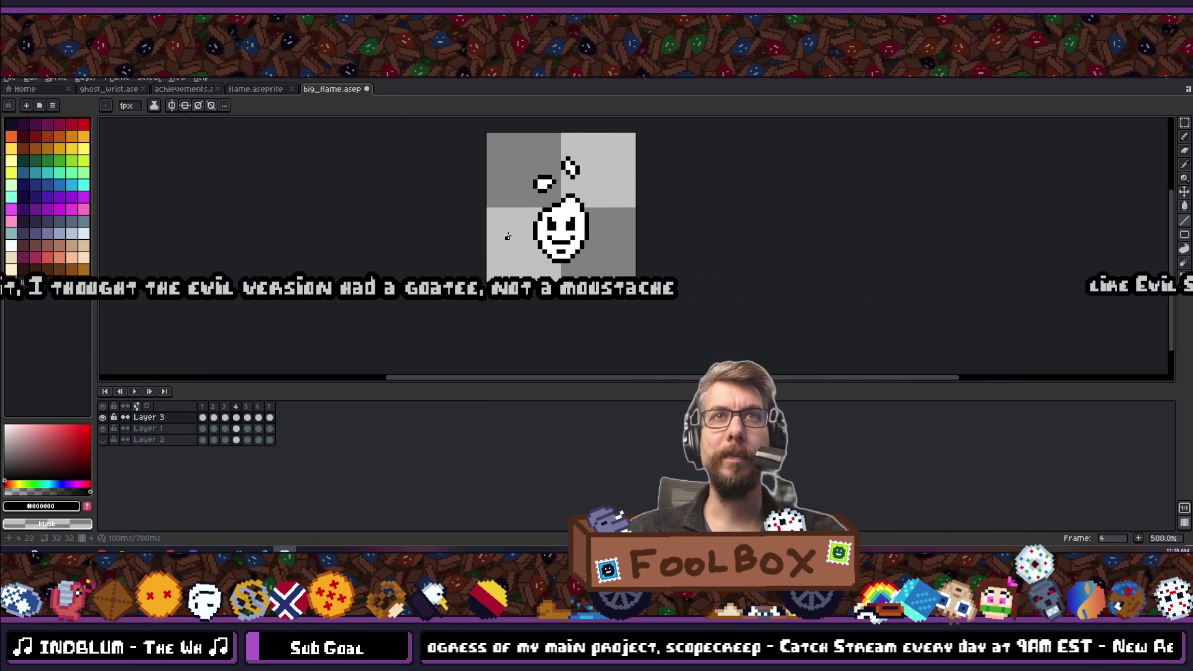
key("ctrl+z")
Nudge frame 4's flame up a few pixels, then move to frame 6.
key("Up")
key("Up")
key("Up")
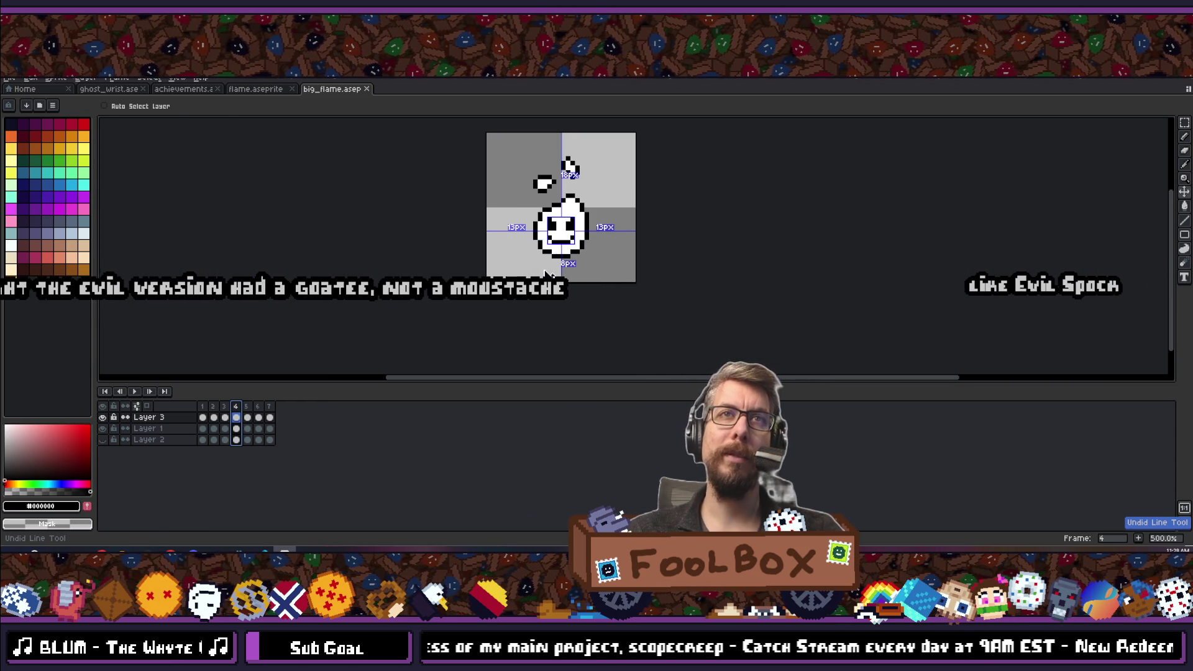
key("b")
scroll(565, 236, "up", 8)
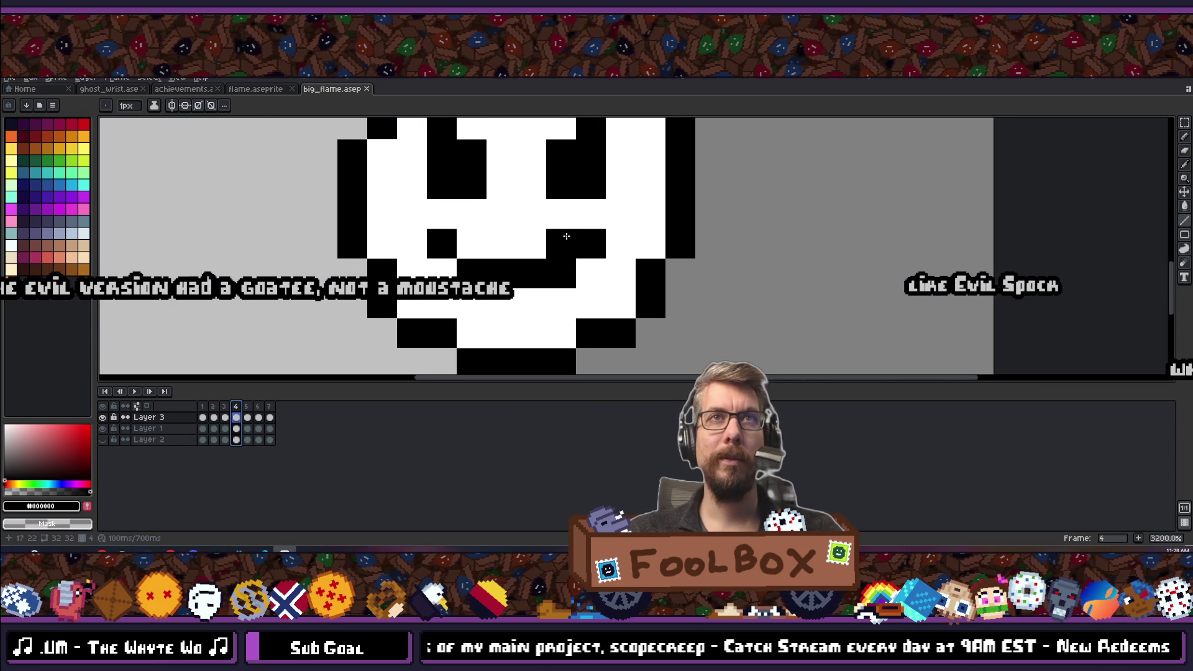
scroll(564, 265, "down", 1)
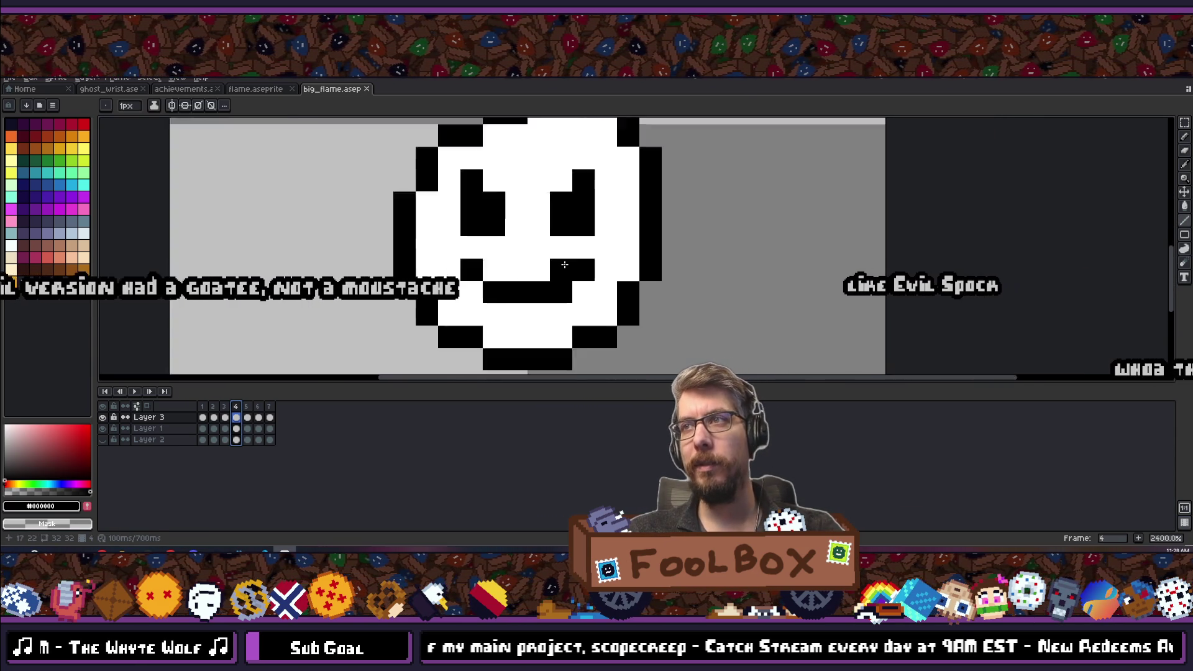
scroll(564, 264, "down", 1)
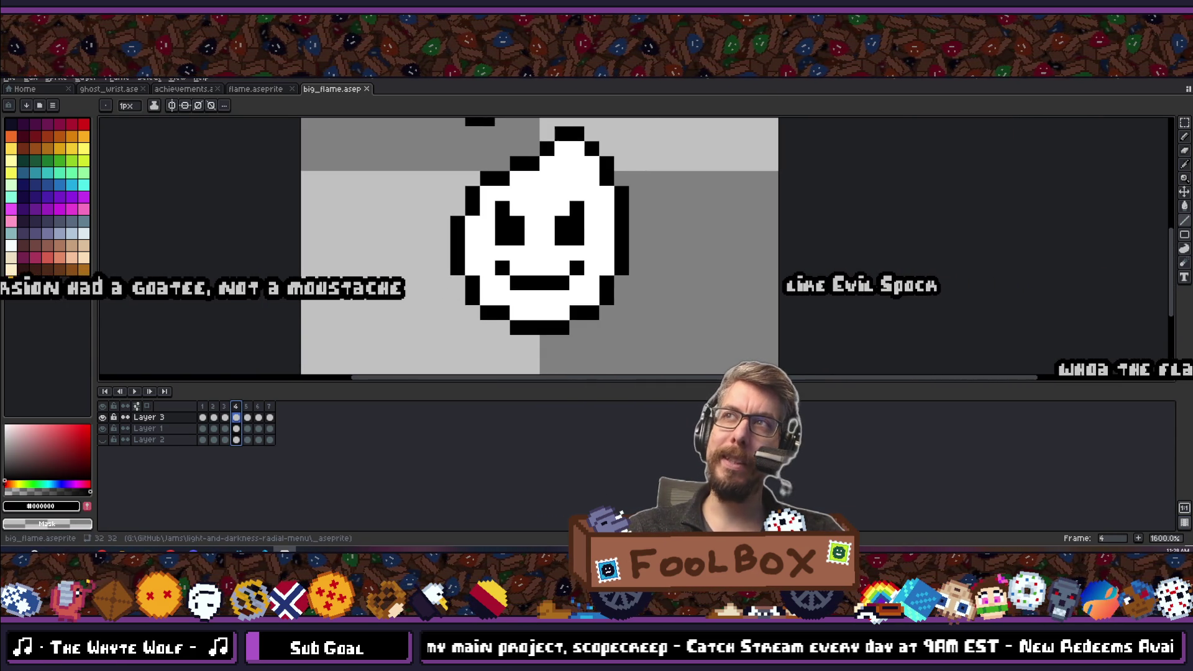
scroll(521, 189, "down", 8)
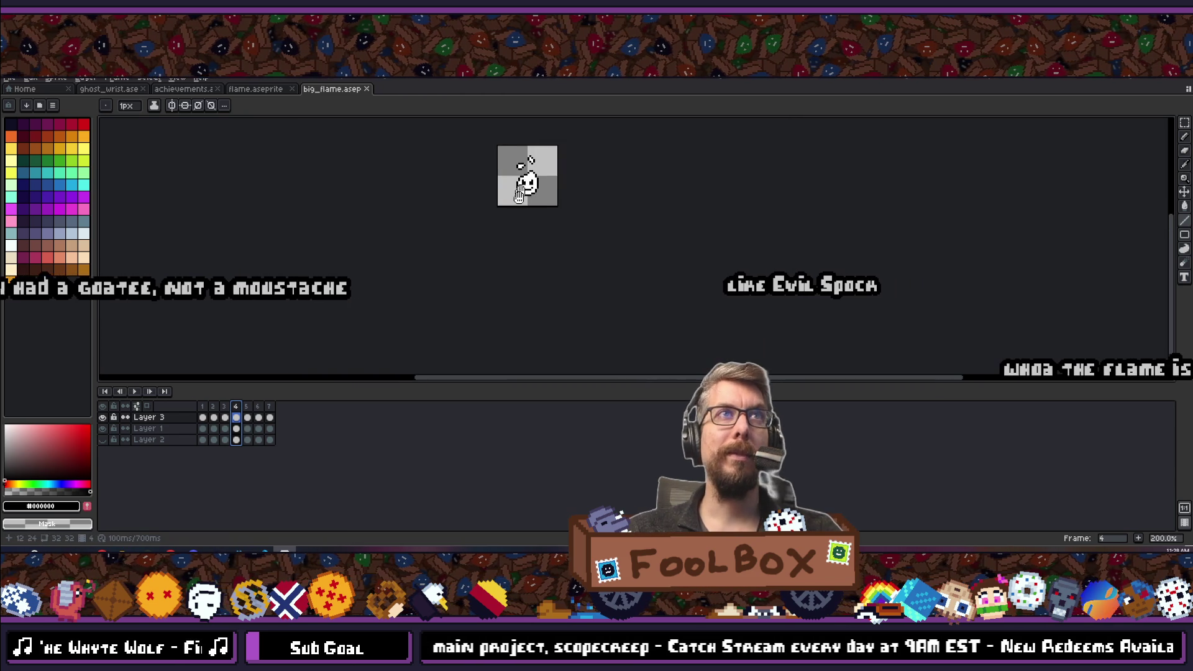
scroll(521, 189, "up", 3)
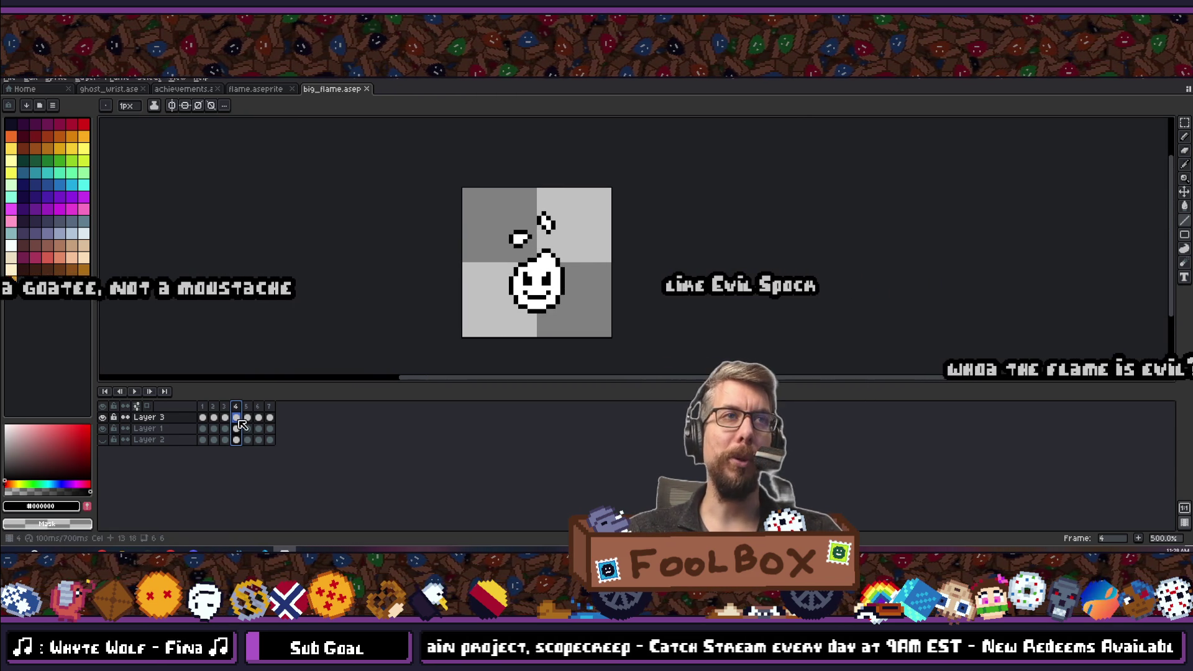
left_click(259, 407)
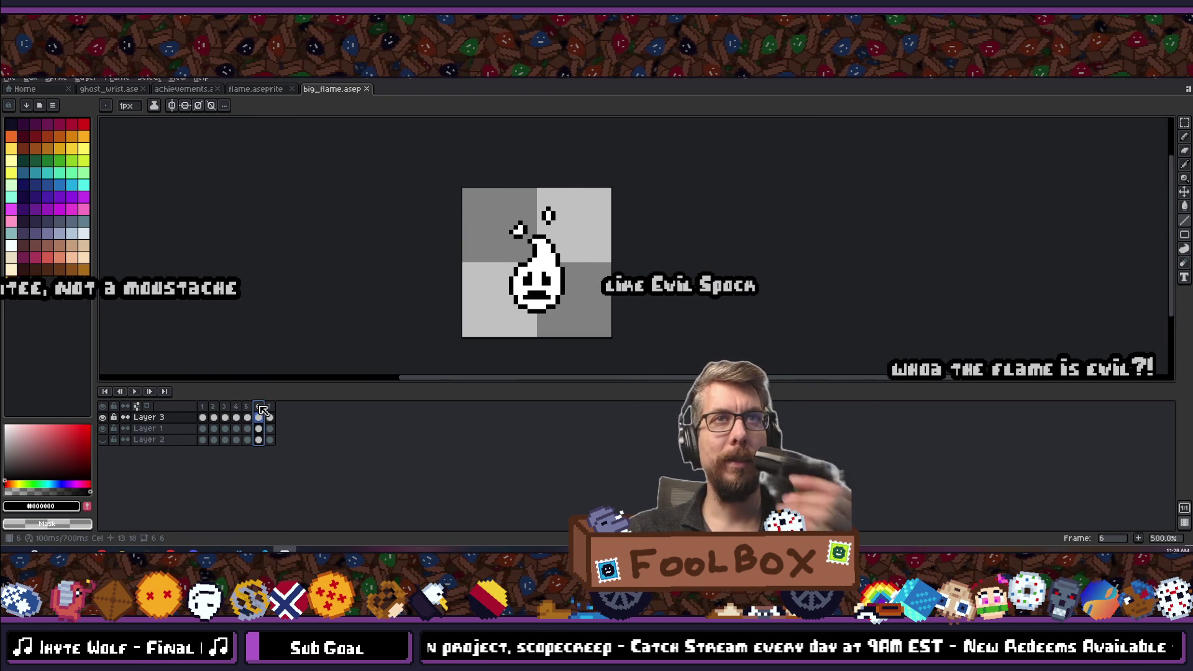
On frame 7, draw white lines over the heart face's left lobe, bottom tip and right edge.
left_click(270, 408)
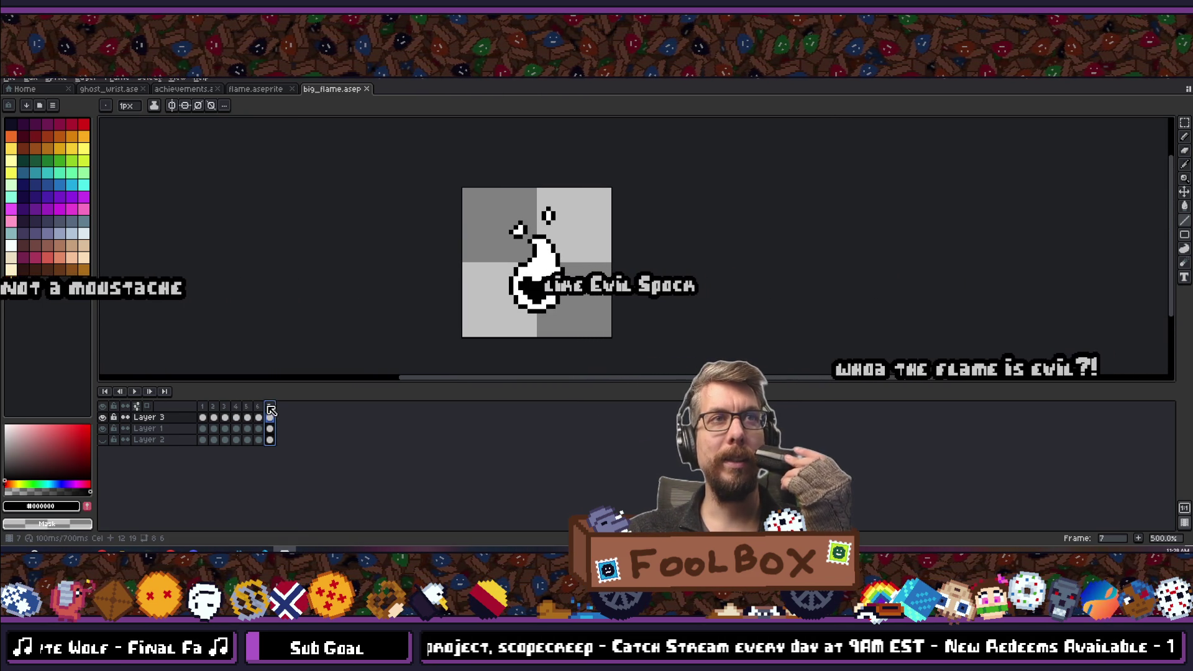
scroll(596, 194, "up", 5)
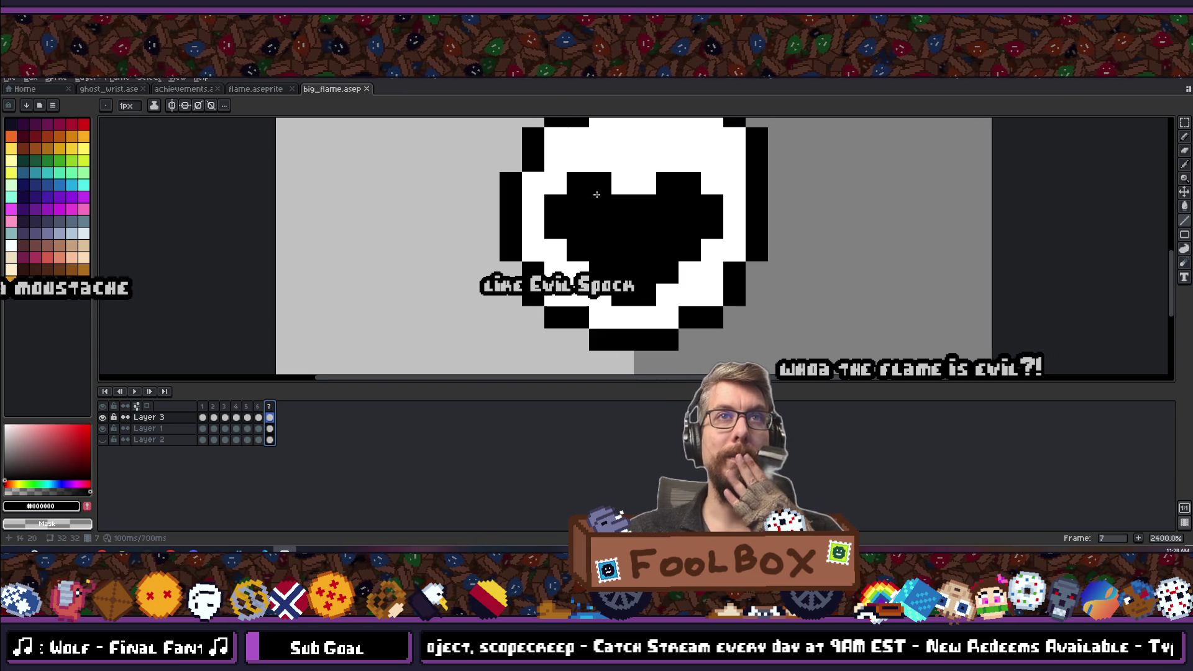
left_click_drag(597, 195, 576, 217)
left_click(577, 203)
key("l")
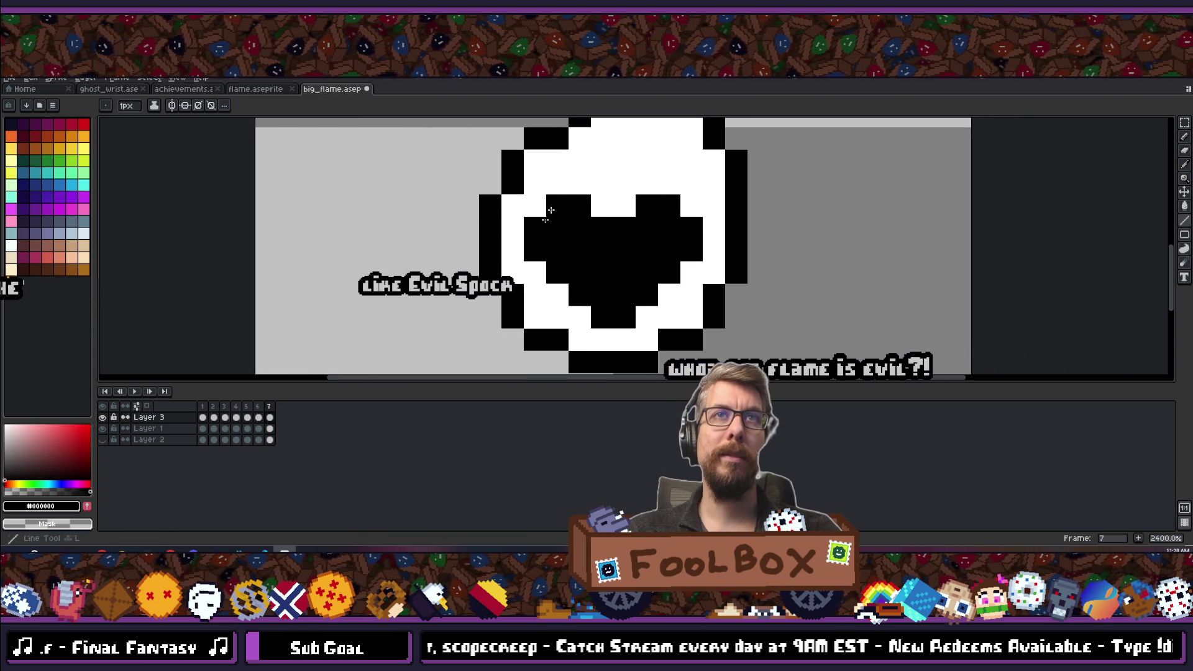
left_click_drag(555, 205, 535, 245)
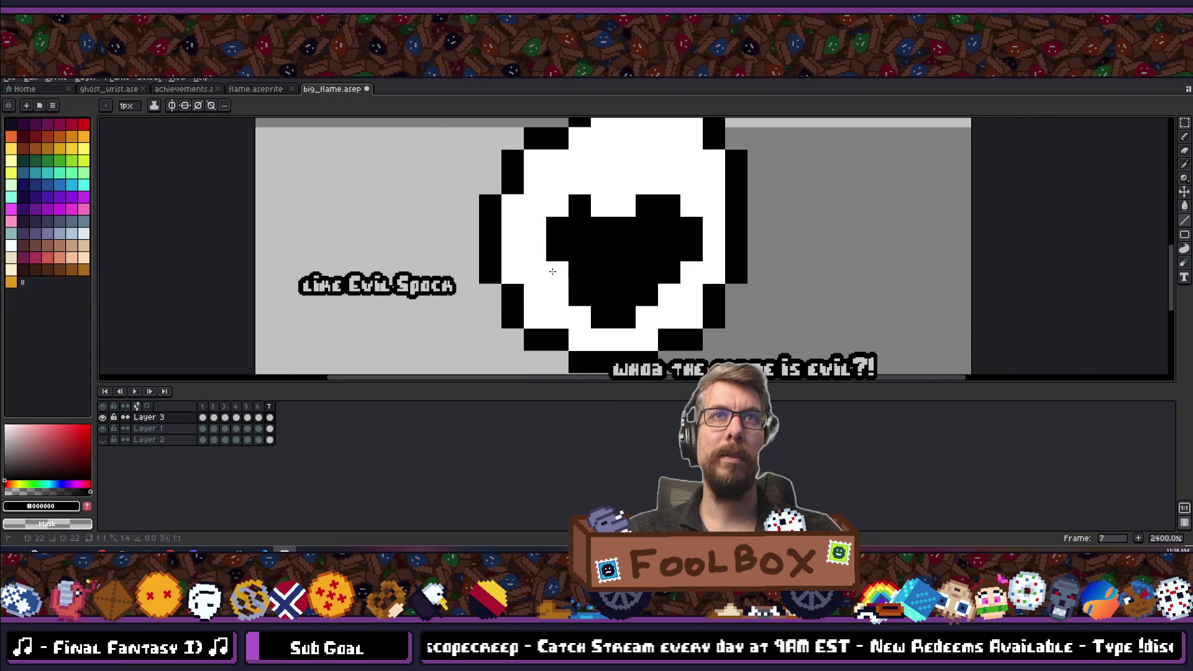
left_click_drag(580, 295, 624, 317)
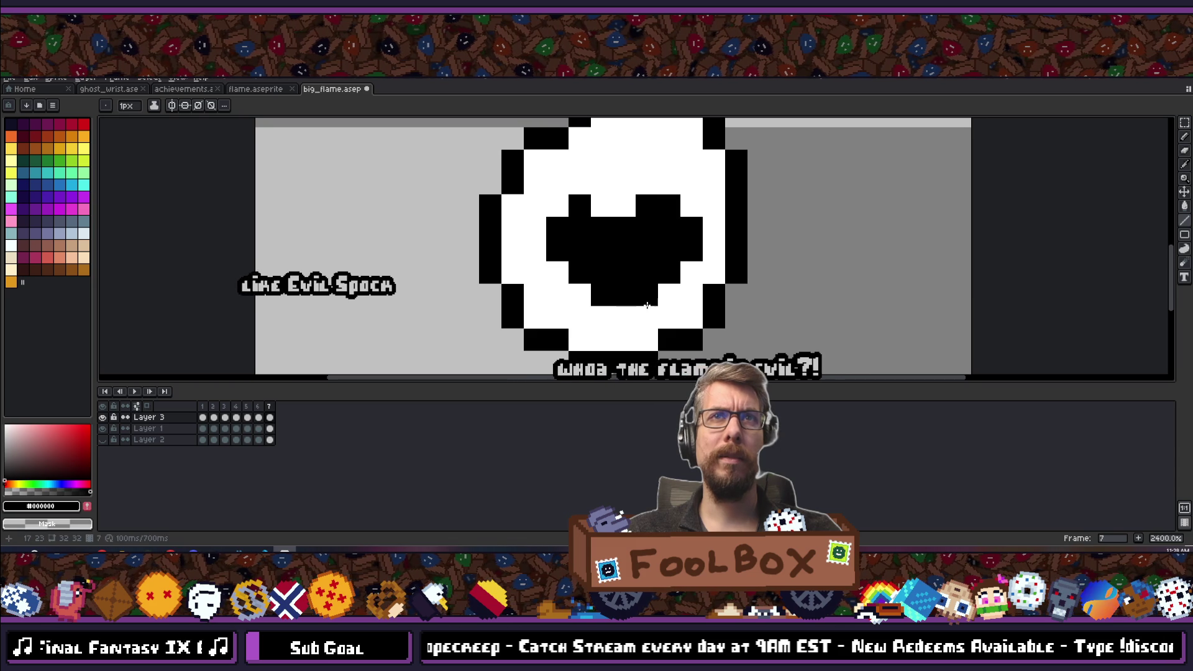
left_click_drag(691, 226, 691, 251)
Add black pixels to the heart's right edge and tip.
scroll(618, 332, "down", 5)
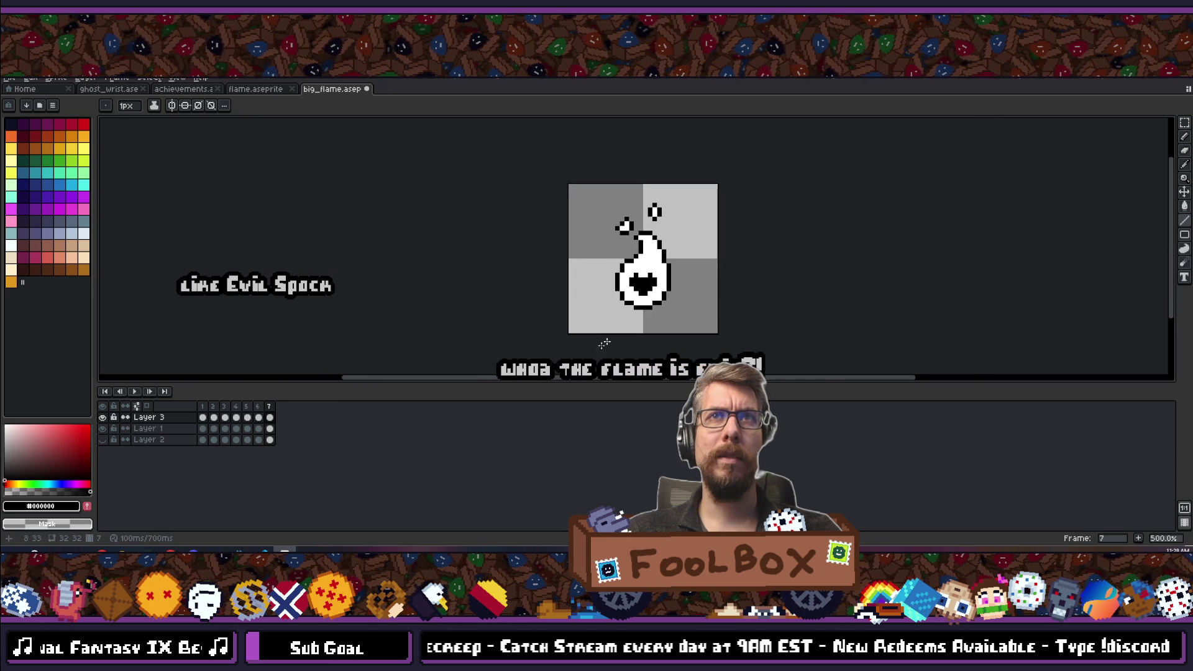
scroll(439, 287, "down", 2)
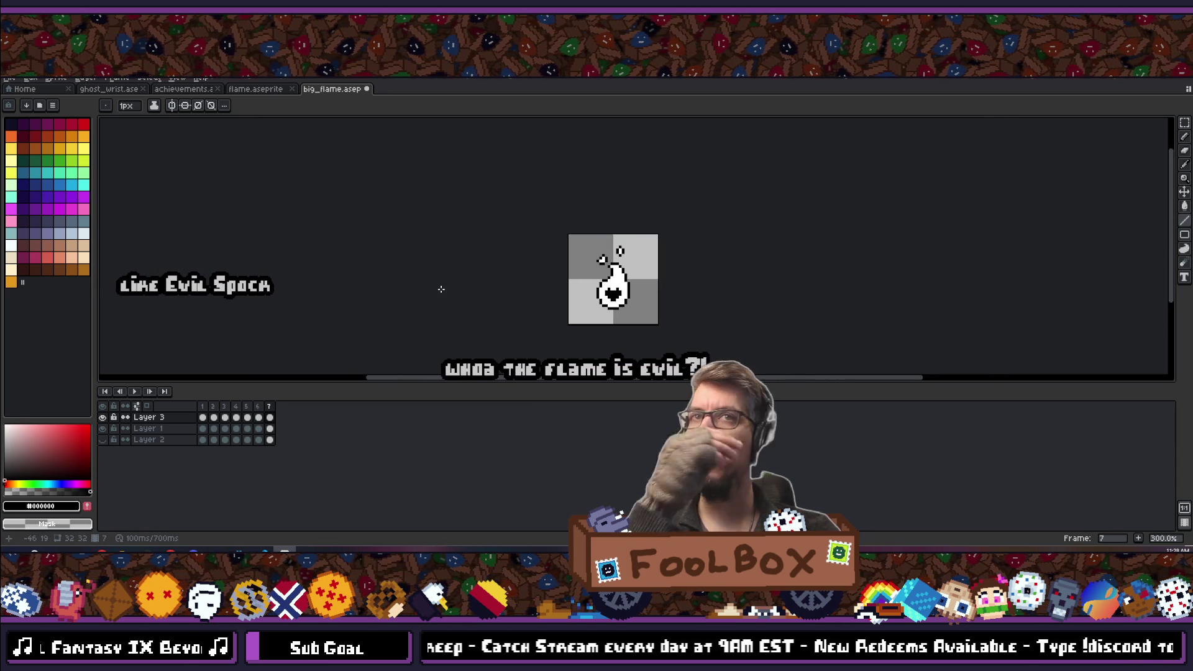
scroll(631, 288, "up", 11)
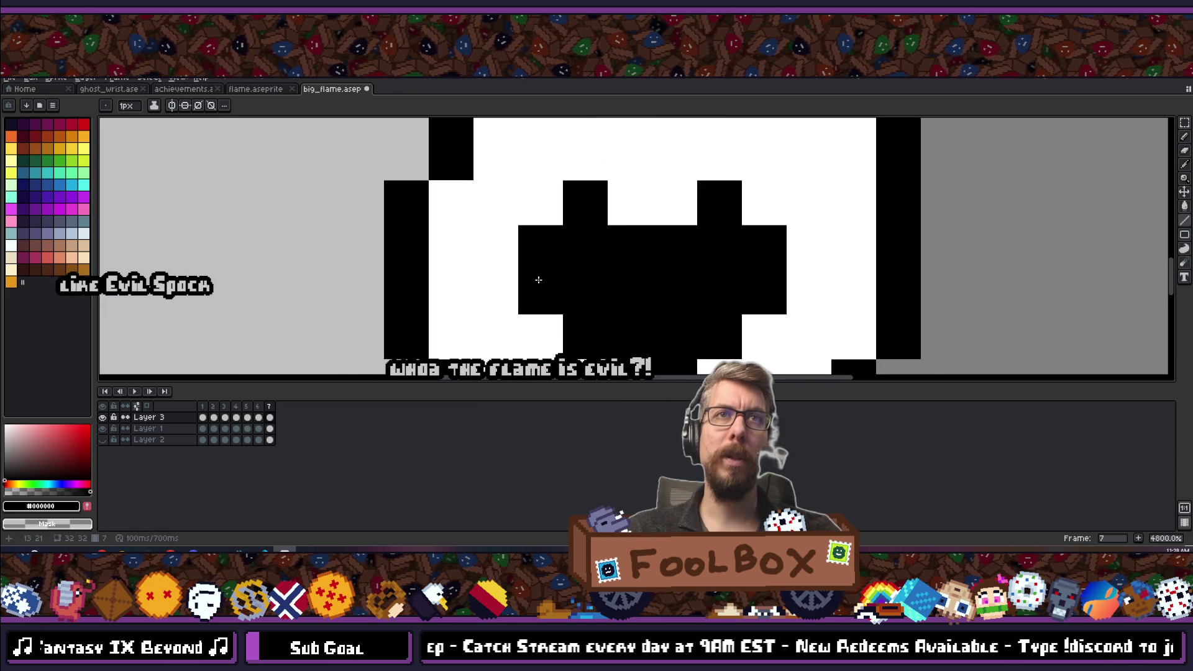
scroll(787, 249, "down", 3)
scroll(787, 250, "down", 3)
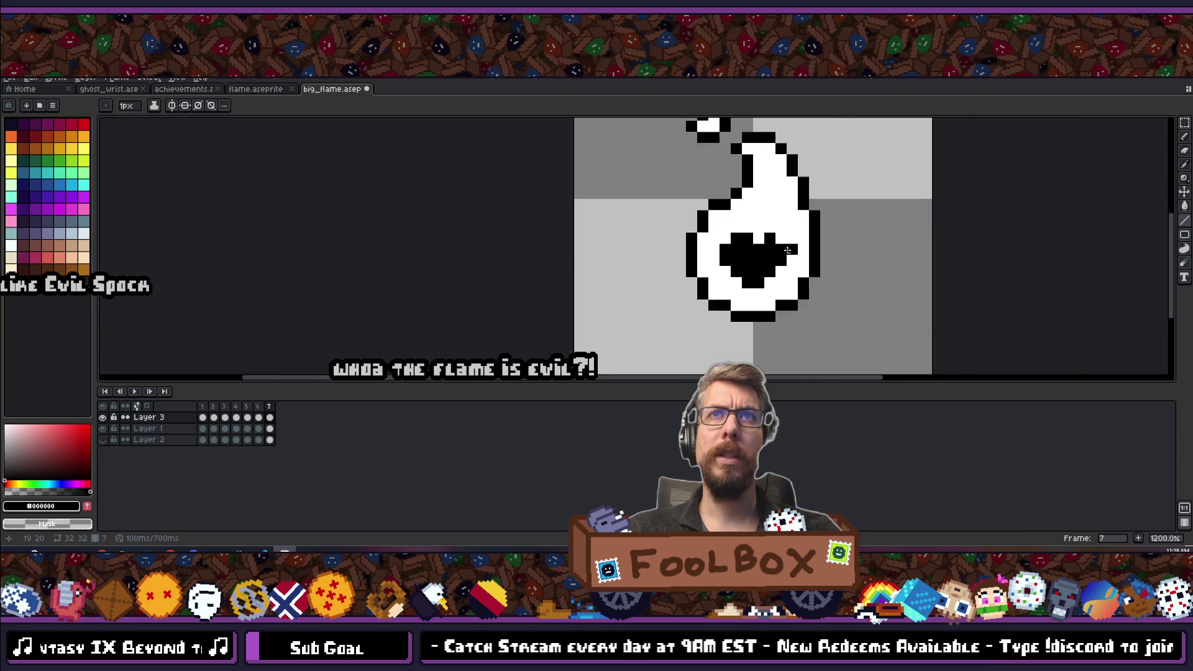
scroll(771, 251, "up", 3)
left_click(770, 264)
left_click(703, 331)
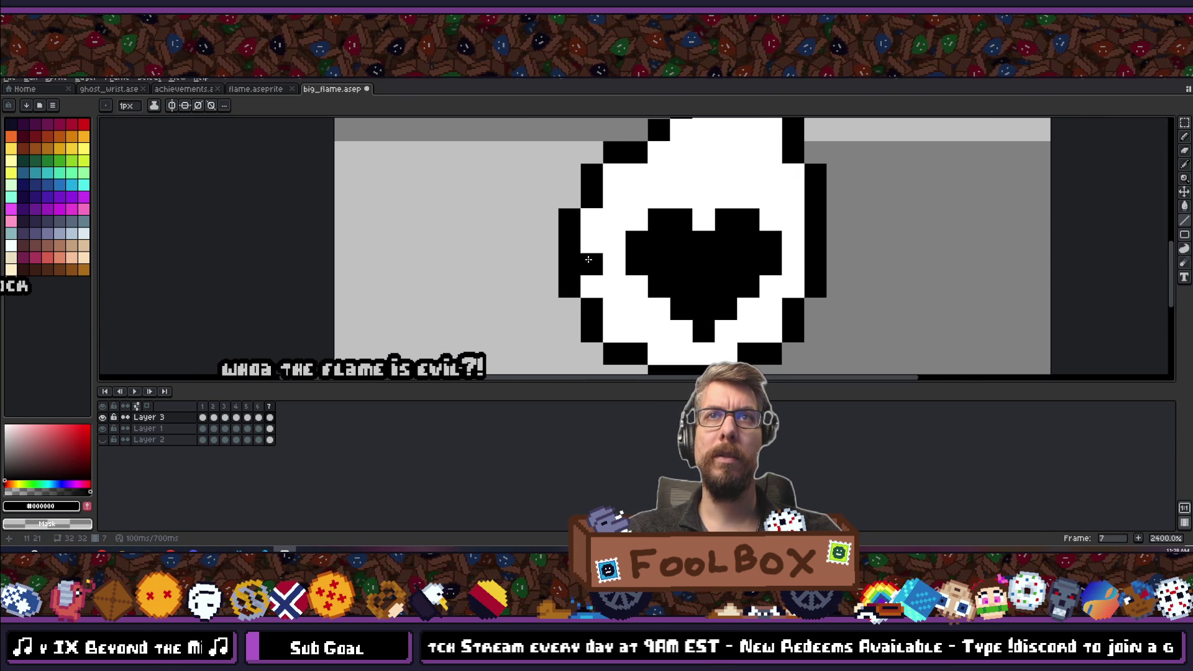
Undo the last line stroke and several recent pixel edits on the heart.
scroll(588, 259, "down", 7)
scroll(531, 252, "up", 10)
key("ctrl+z")
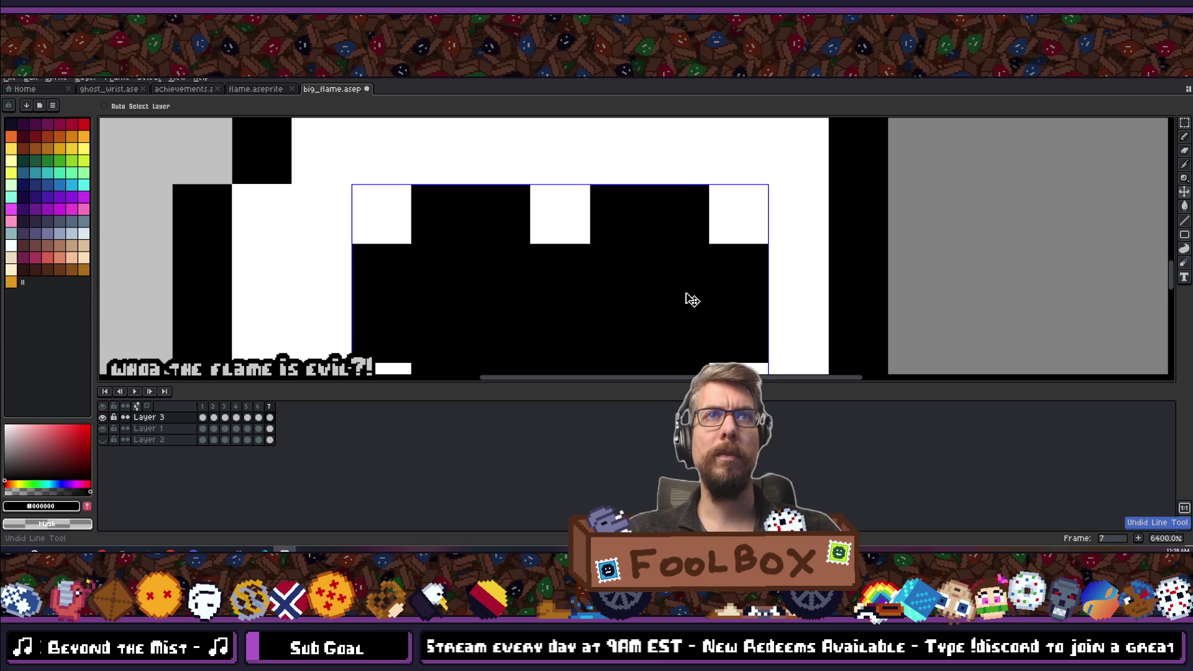
key("ctrl+z")
key("ctrl+z")
key("ctrl+z")
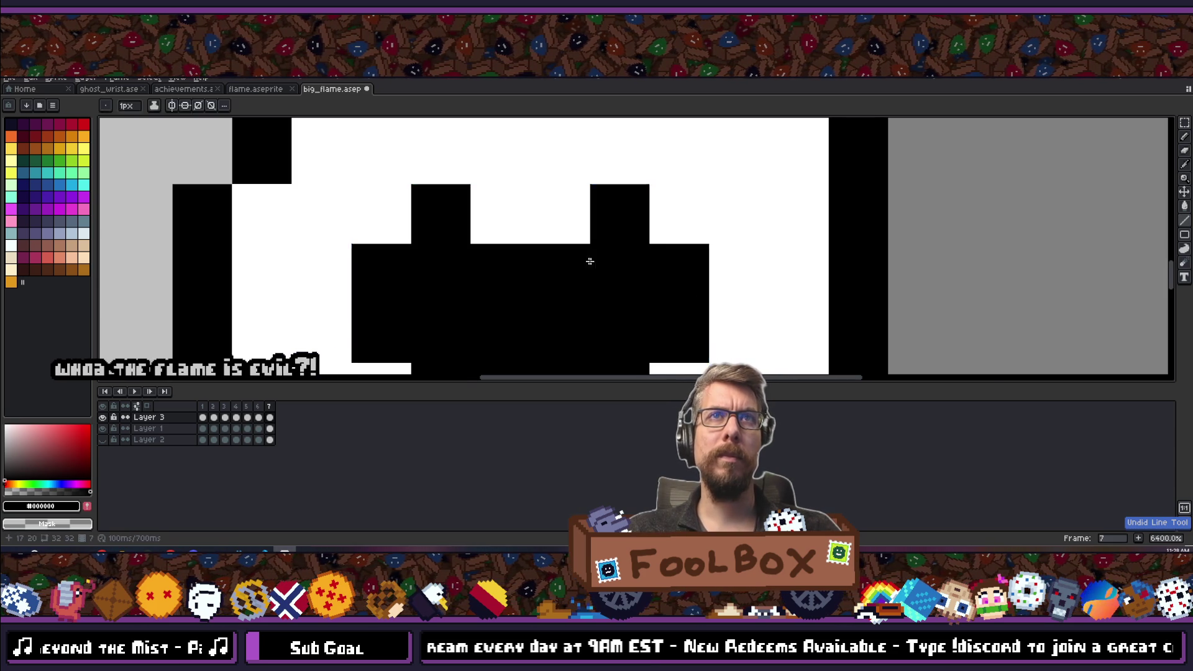
scroll(608, 264, "down", 7)
scroll(532, 309, "up", 5)
Paint black pixels into the mouth shape and notch, erasing stray ones back to white.
right_click(532, 308)
left_click(475, 302)
left_click(416, 272)
left_click(445, 302)
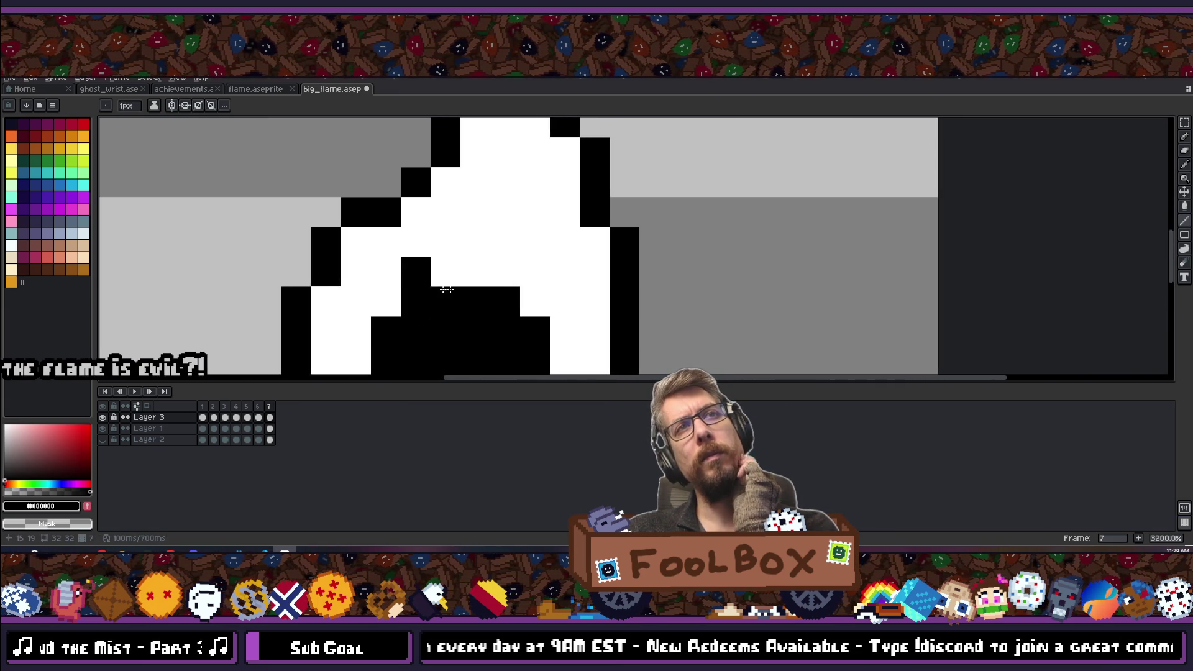
left_click(445, 271)
right_click(445, 271)
left_click(505, 271)
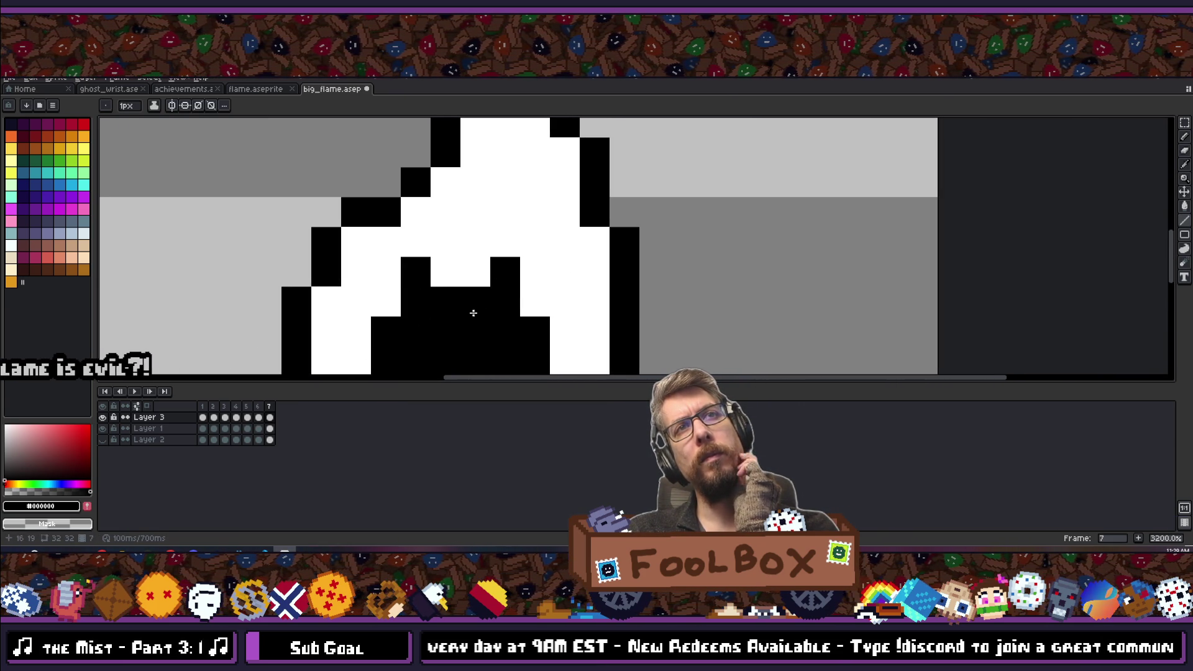
Blacken two more face pixels, moving the lower one up a row.
scroll(478, 311, "down", 7)
key("ctrl")
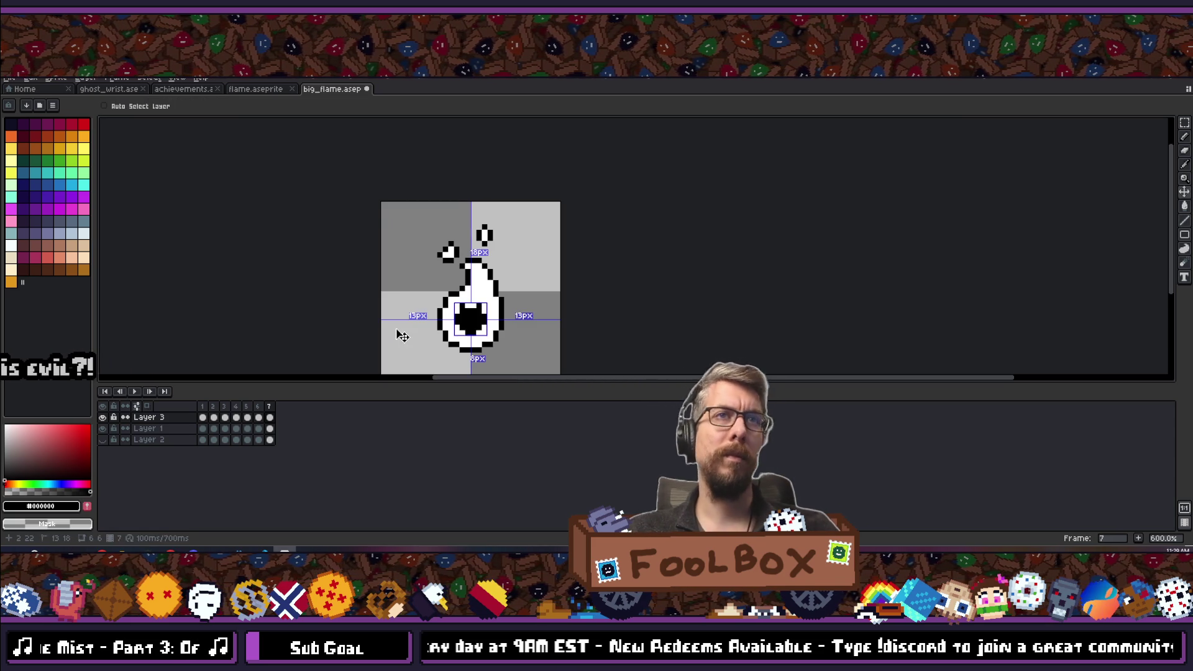
scroll(463, 304, "up", 4)
left_click(505, 305)
left_click(520, 304)
right_click(518, 301)
left_click(519, 290)
scroll(445, 294, "down", 5)
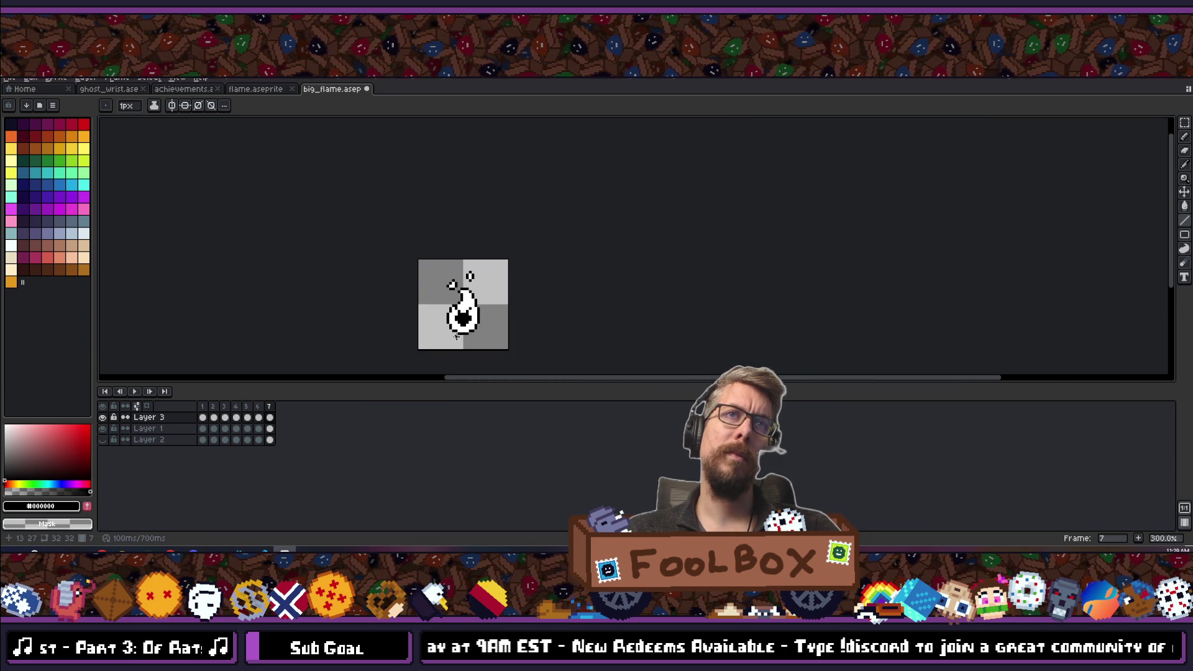
scroll(472, 279, "up", 4)
Undo the last stroke and save big_flame.aseprite.
key("ctrl+z")
key("ctrl+z")
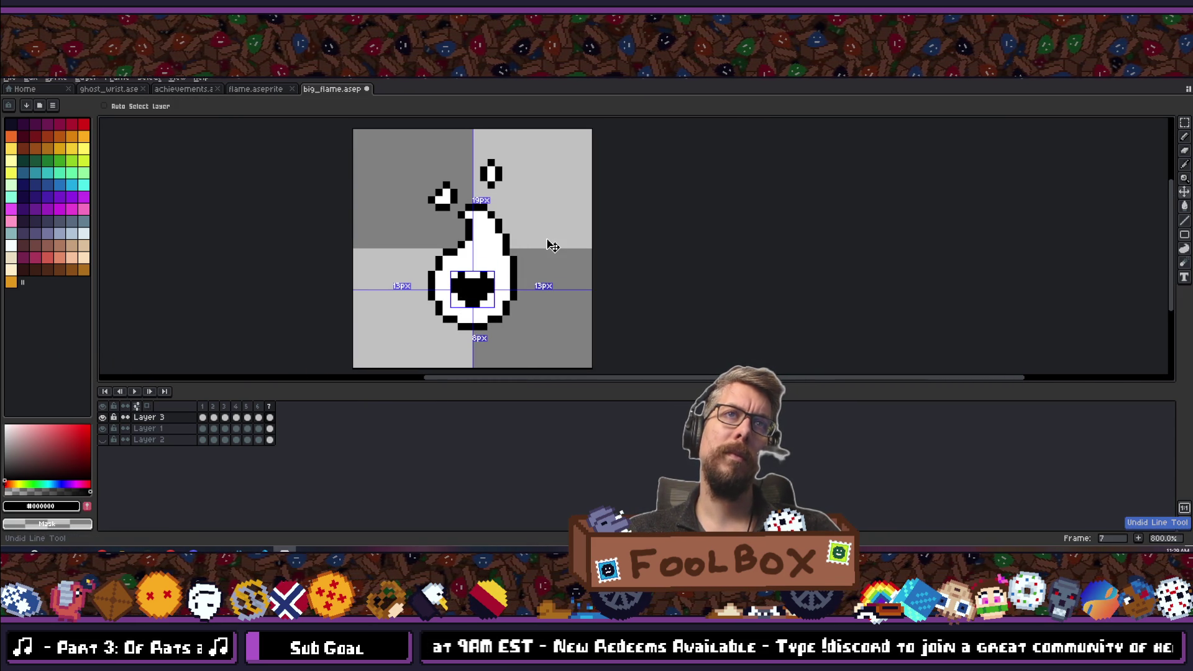
scroll(367, 269, "down", 4)
scroll(294, 301, "up", 3)
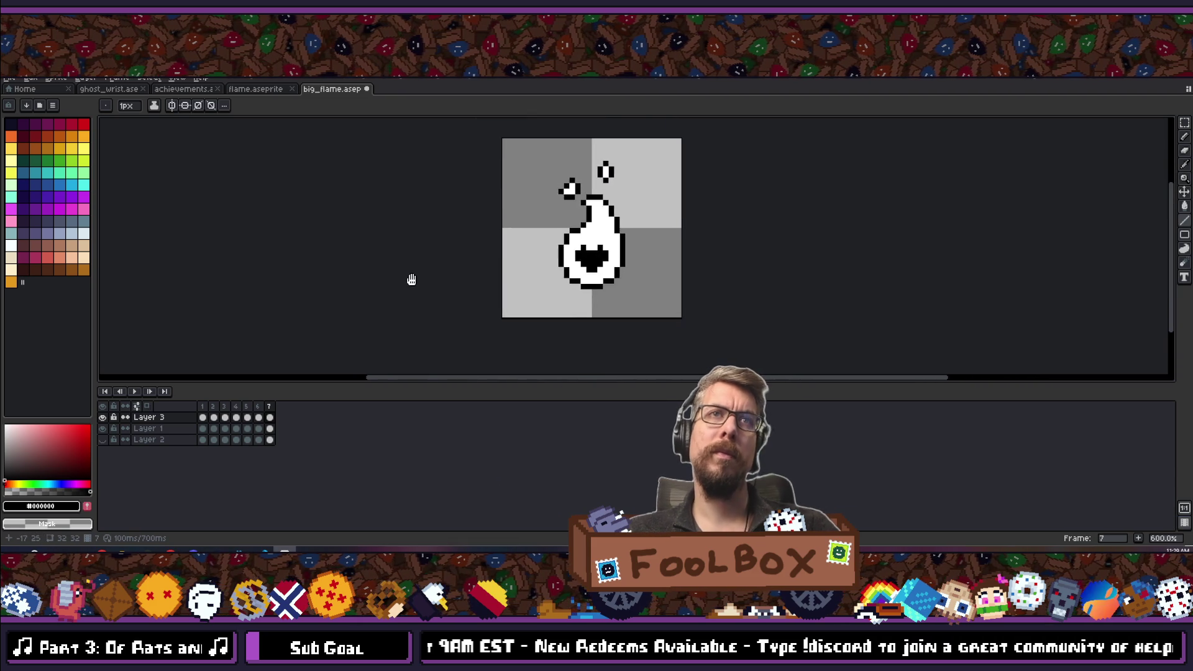
scroll(413, 273, "down", 4)
scroll(504, 240, "up", 2)
scroll(562, 250, "down", 4)
scroll(562, 250, "up", 2)
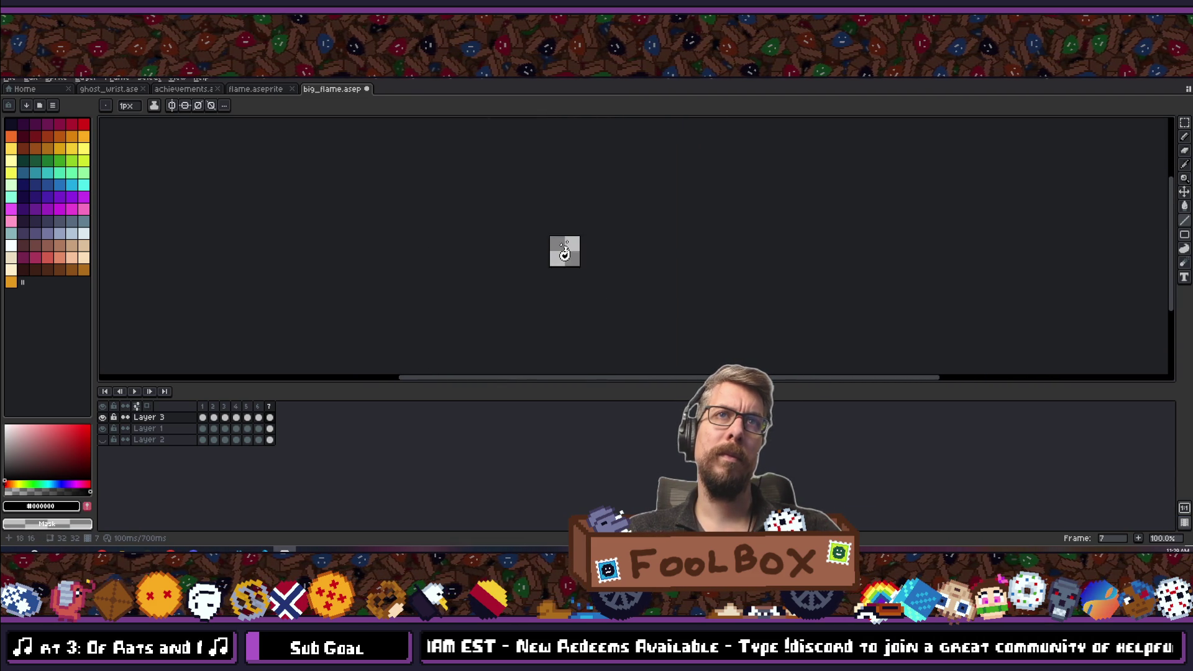
scroll(562, 250, "down", 3)
scroll(562, 250, "up", 5)
key("ctrl+s")
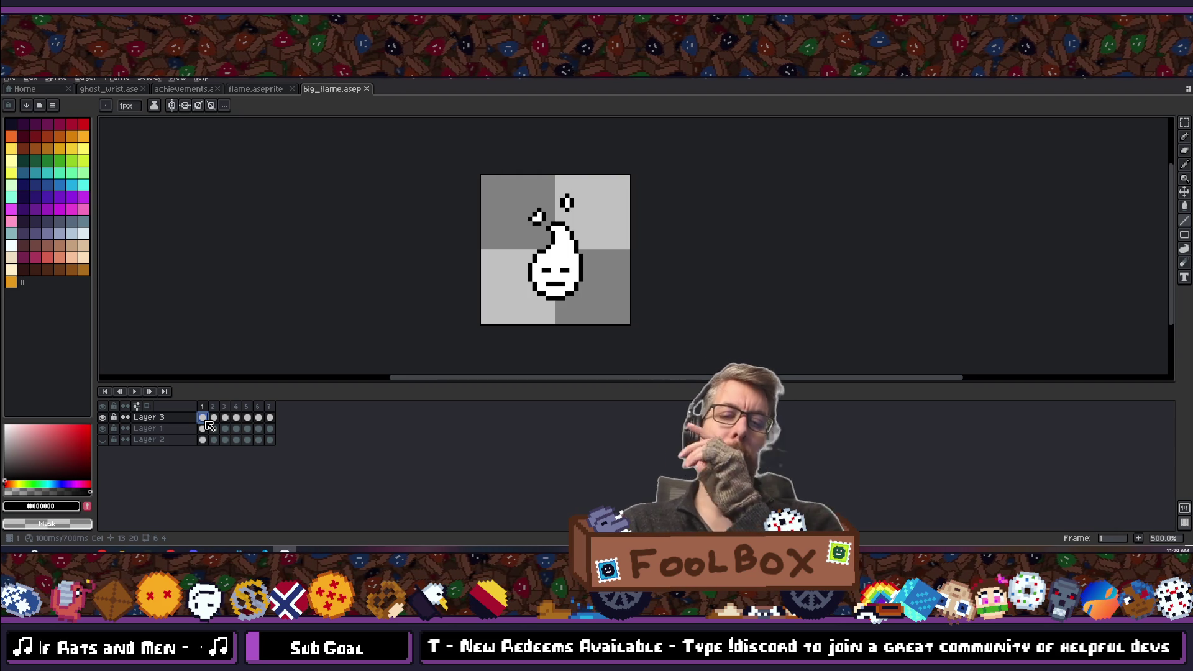
Step forward through the big_flame frames to review each face, stopping on frame 2.
key("Right")
key("Right")
key("Right")
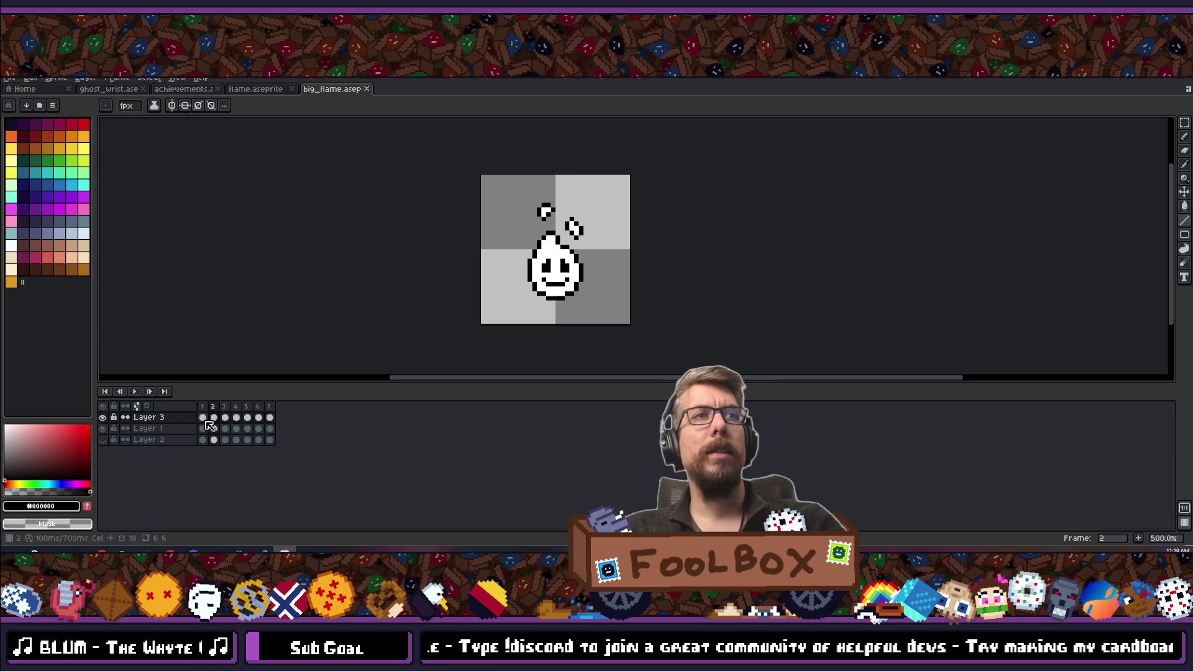
scroll(476, 226, "down", 2)
scroll(482, 226, "up", 3)
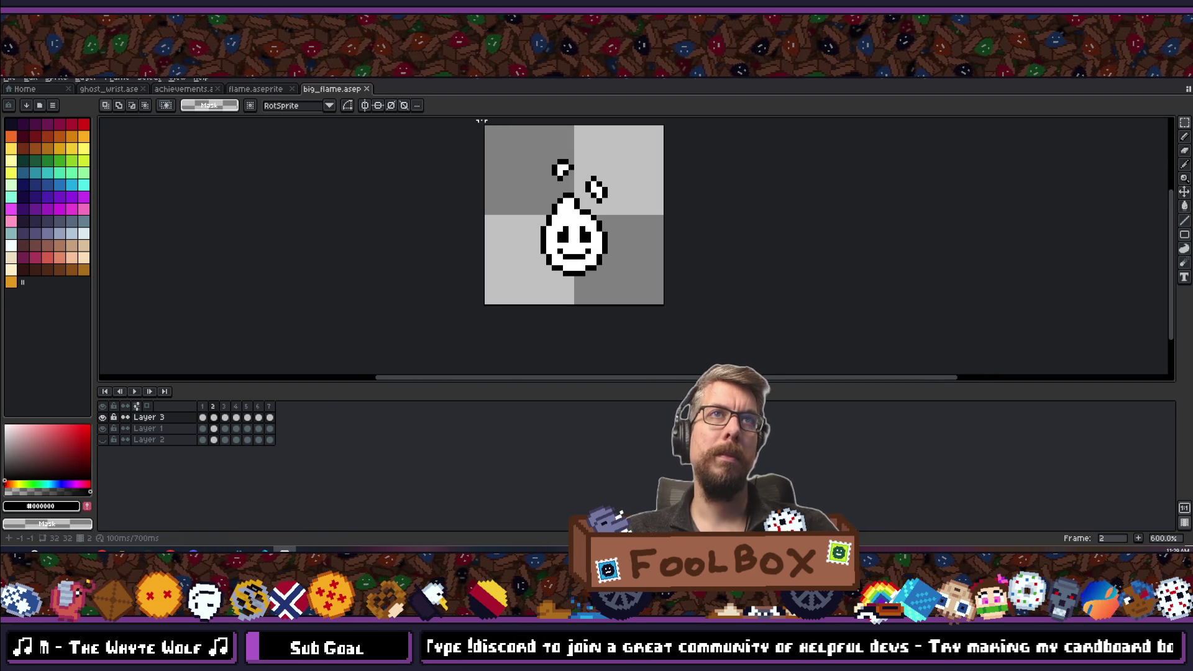
Select the whole flame and create a new 32x32 sprite.
left_click_drag(487, 121, 772, 369)
left_click(67, 79)
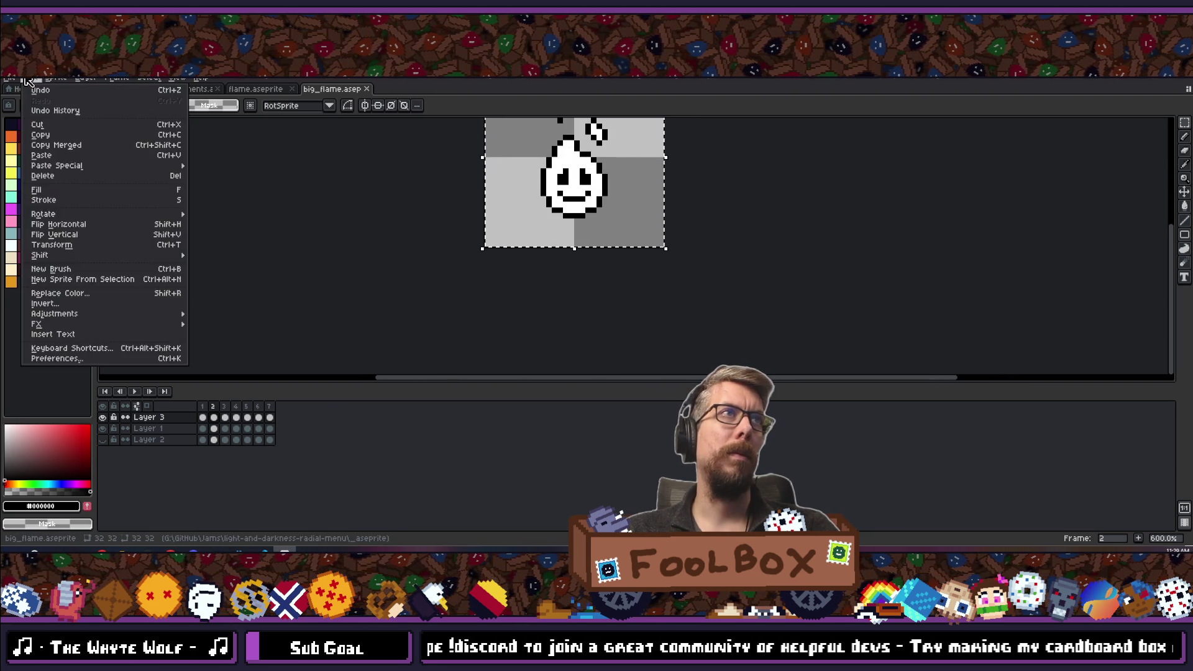
left_click(21, 92)
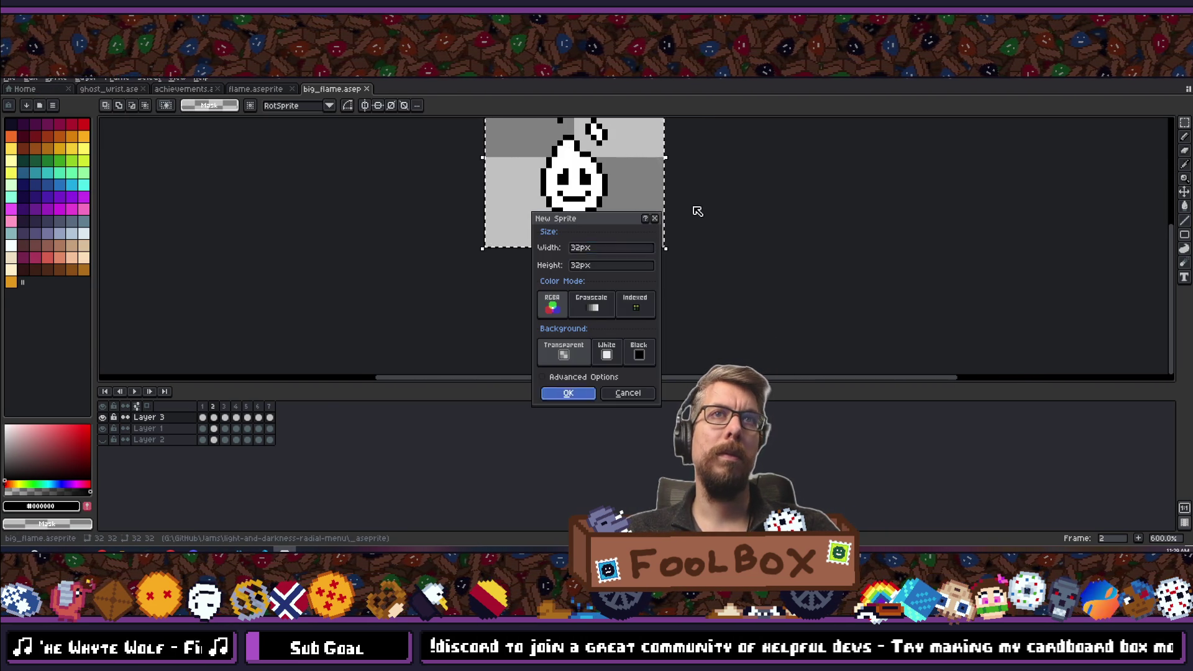
key("Return")
scroll(586, 259, "up", 10)
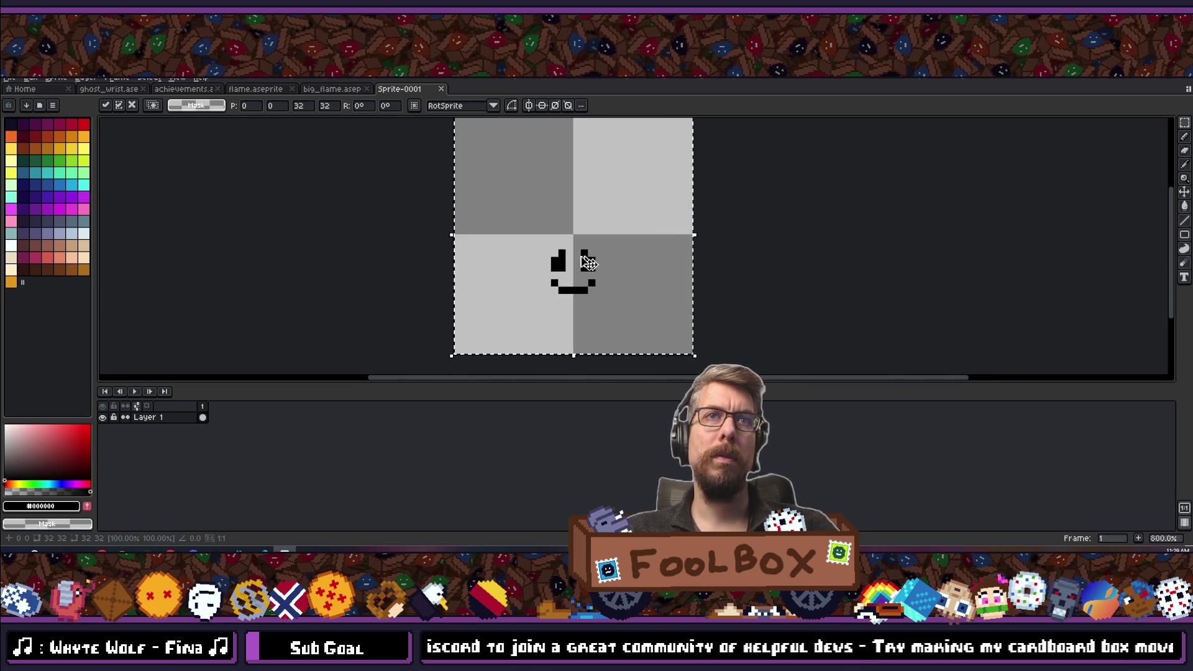
scroll(538, 304, "down", 2)
scroll(655, 284, "up", 2)
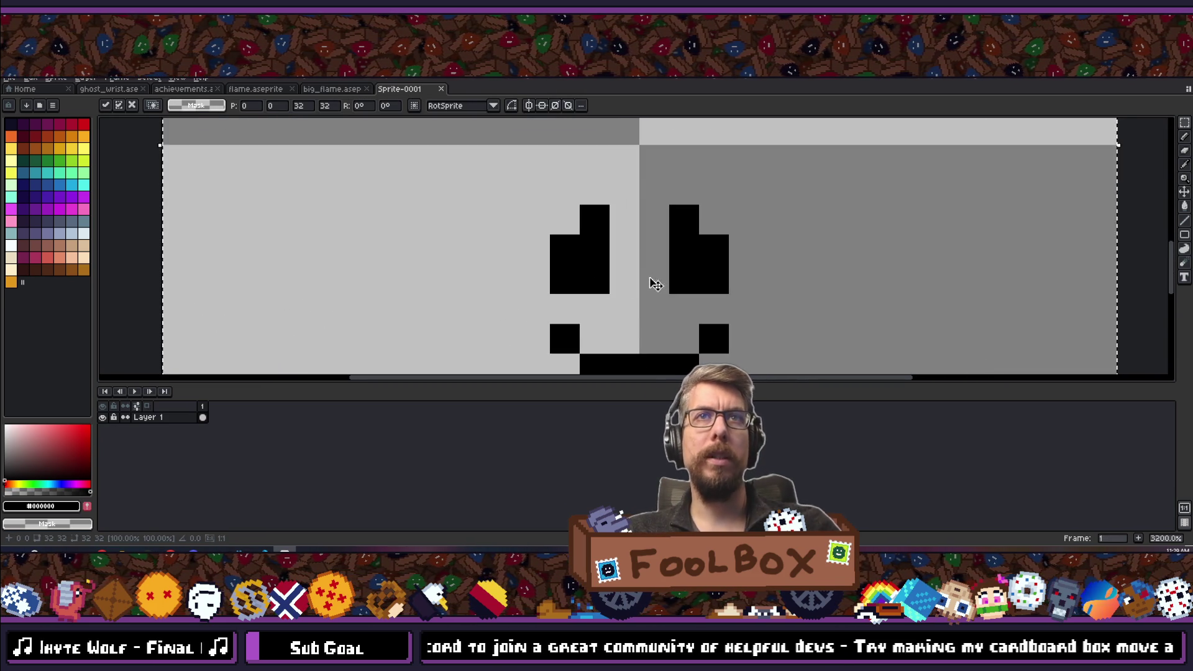
Pick red, then scale the pasted face to *2 width and height and raise it slightly.
left_click(76, 125)
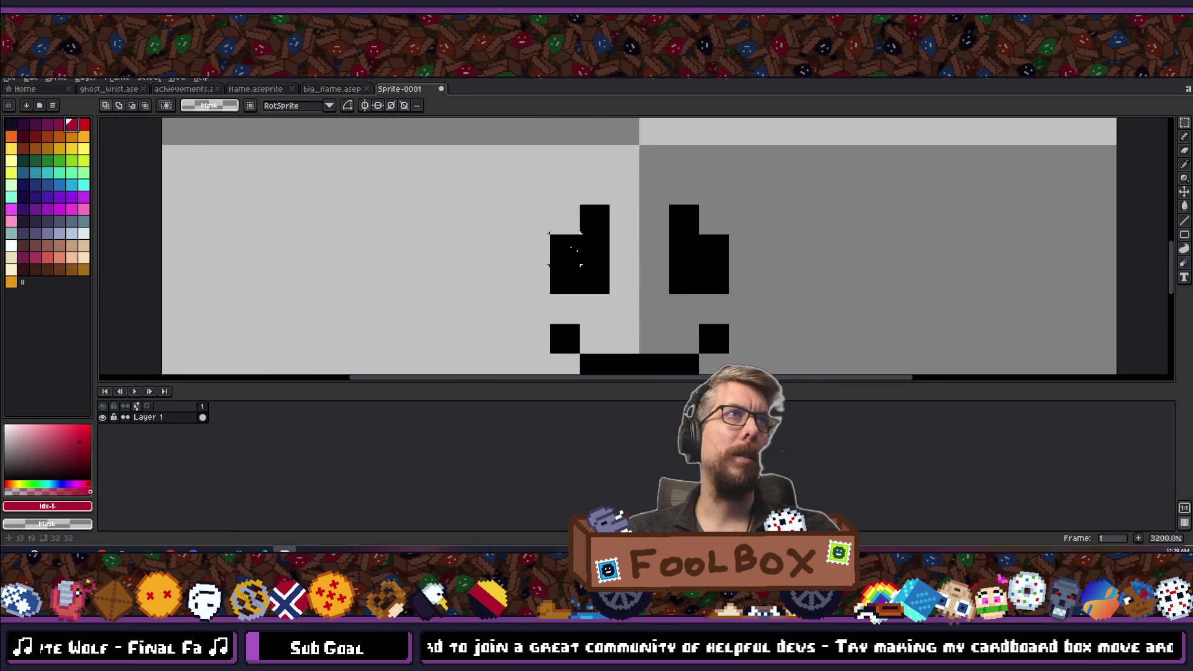
scroll(608, 267, "down", 5)
left_click_drag(549, 239, 647, 325)
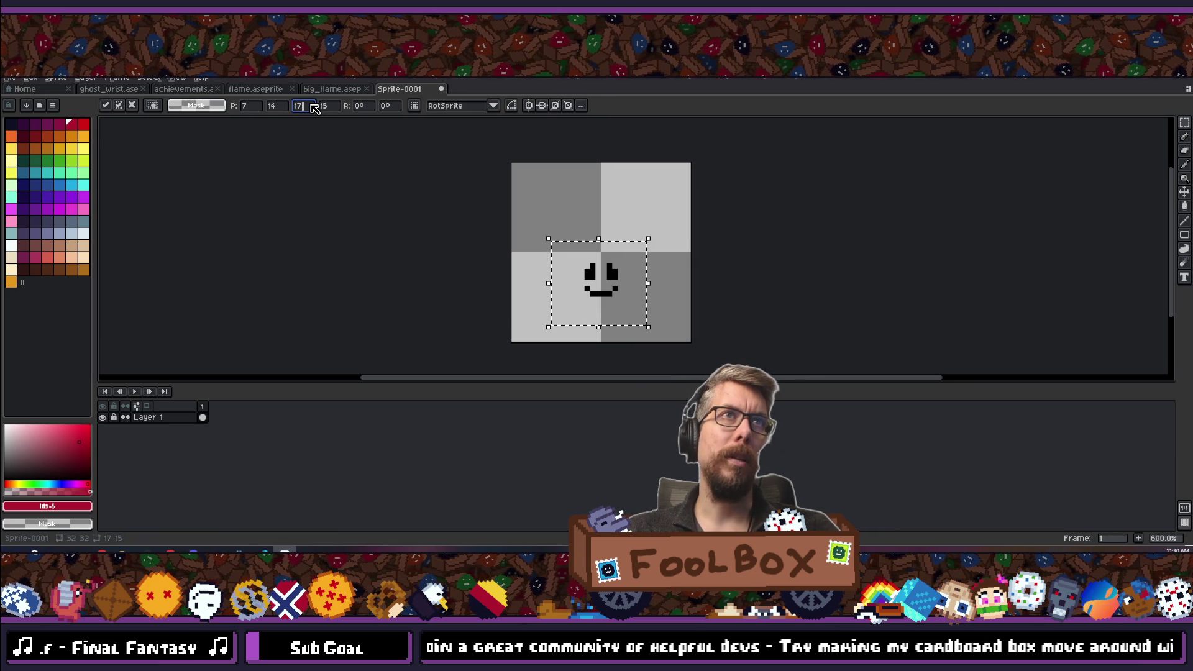
type("2")
key("Tab")
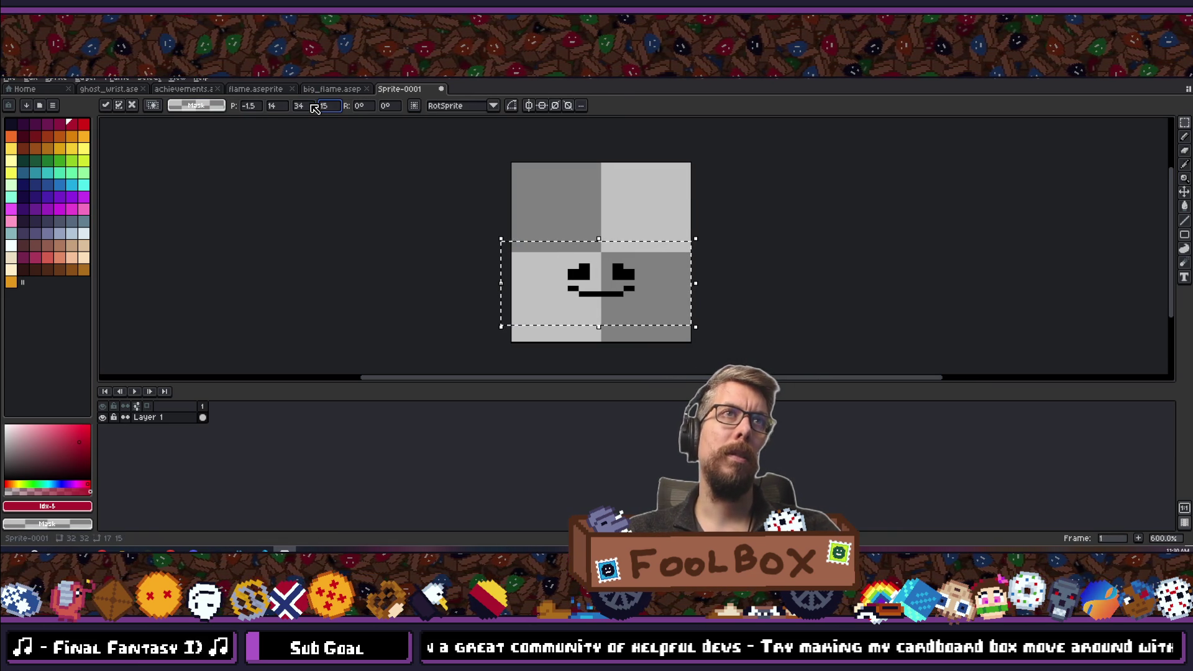
type("*2")
key("Return")
left_click_drag(626, 259, 628, 236)
scroll(563, 232, "up", 6)
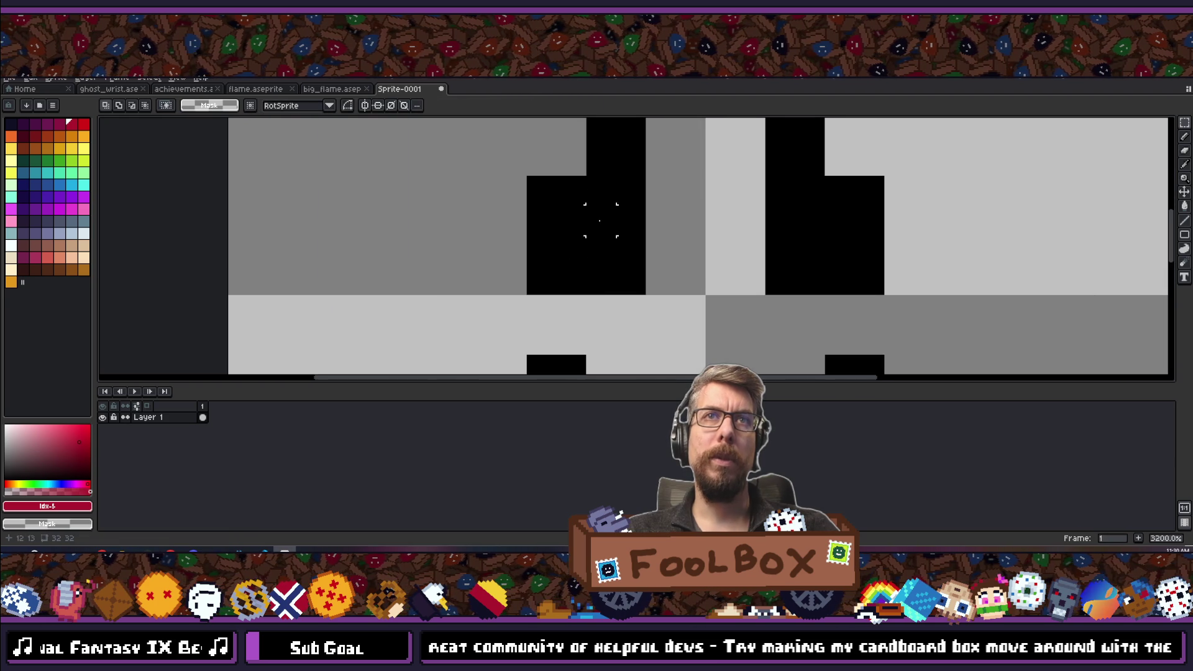
Paint red pixels inside the left and right black eyes with the Line tool.
key("l")
left_click(580, 232)
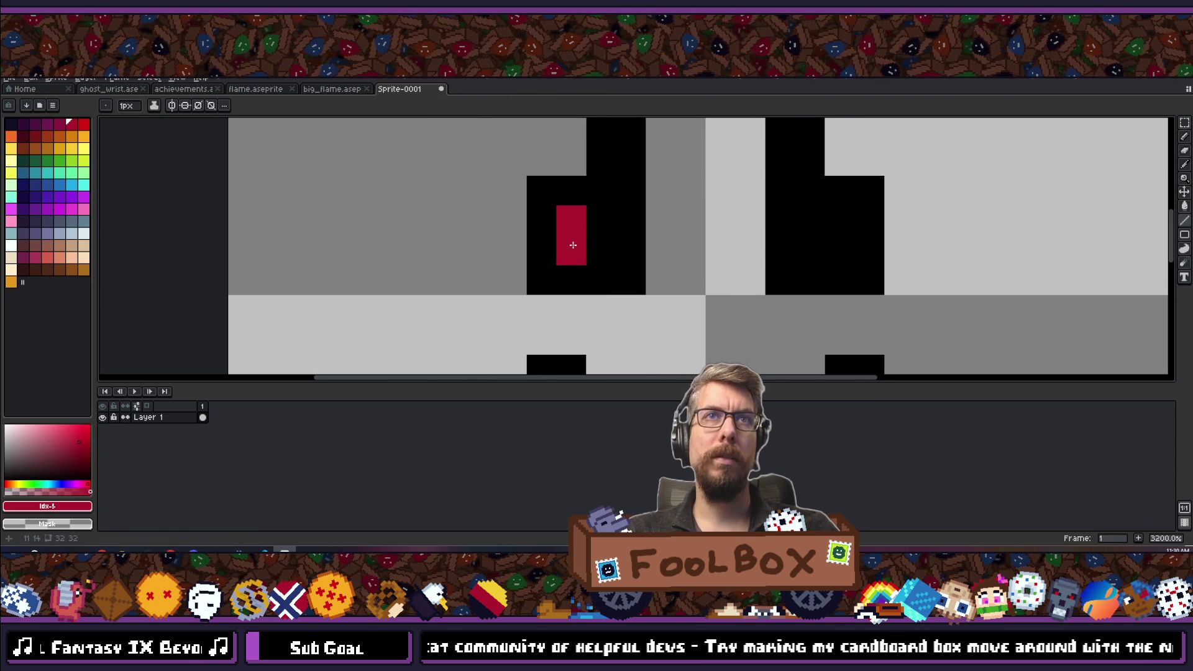
left_click(810, 221)
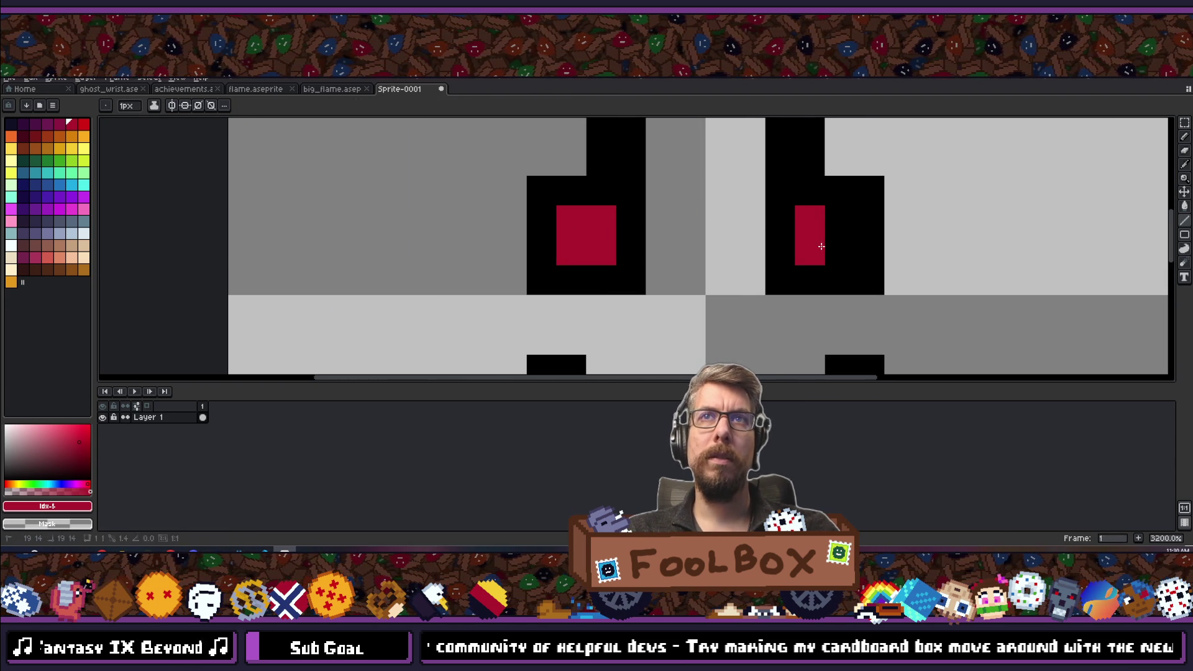
scroll(829, 228, "down", 8)
scroll(649, 305, "up", 4)
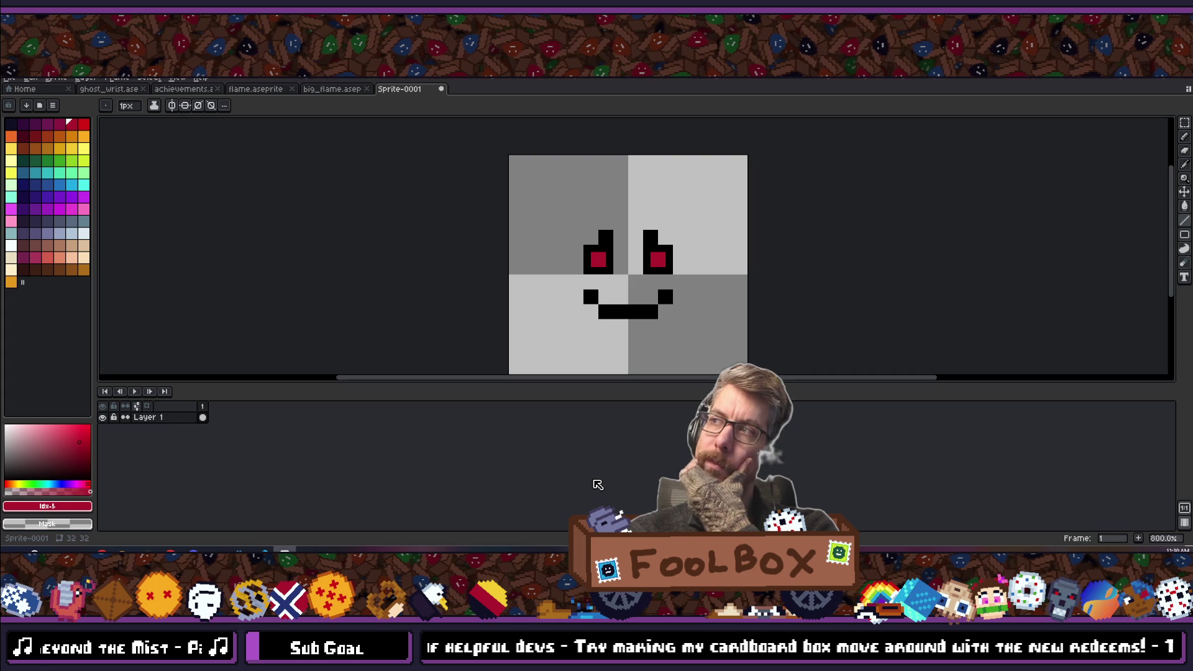
scroll(575, 346, "up", 5)
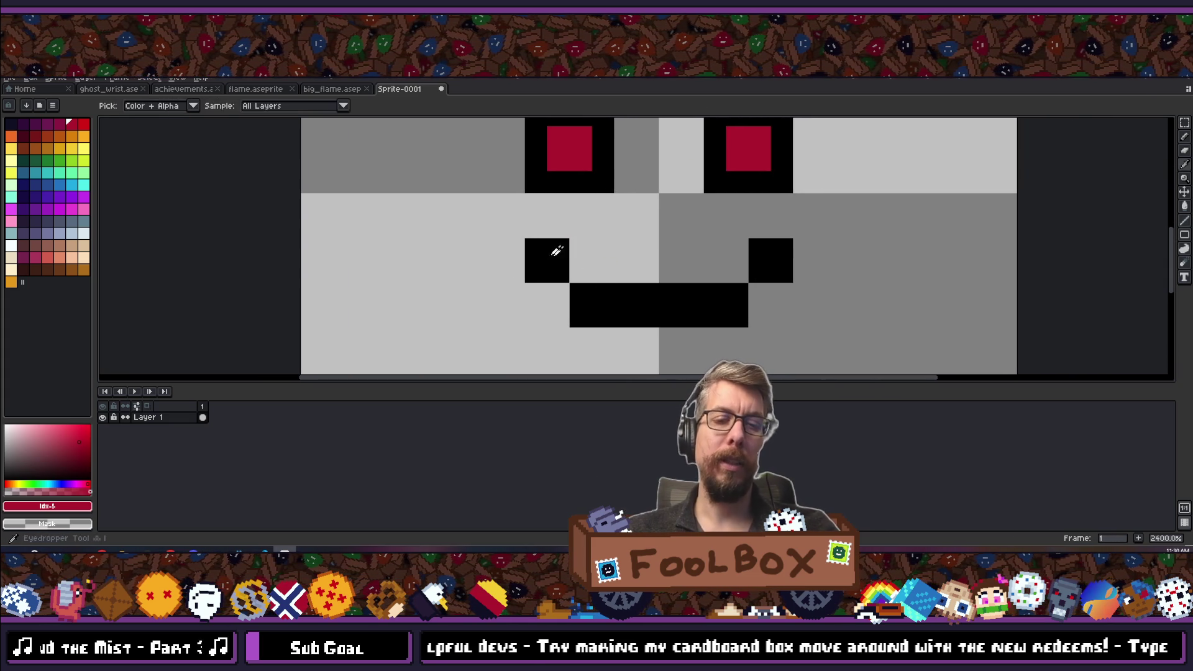
Eyedrop black and widen the grin with extra pixels at both mouth corners.
left_click(565, 256, "alt")
left_click(580, 273)
left_click(562, 293)
left_click(738, 271)
left_click(759, 292)
scroll(599, 301, "down", 8)
scroll(522, 292, "down", 1)
scroll(525, 290, "up", 3)
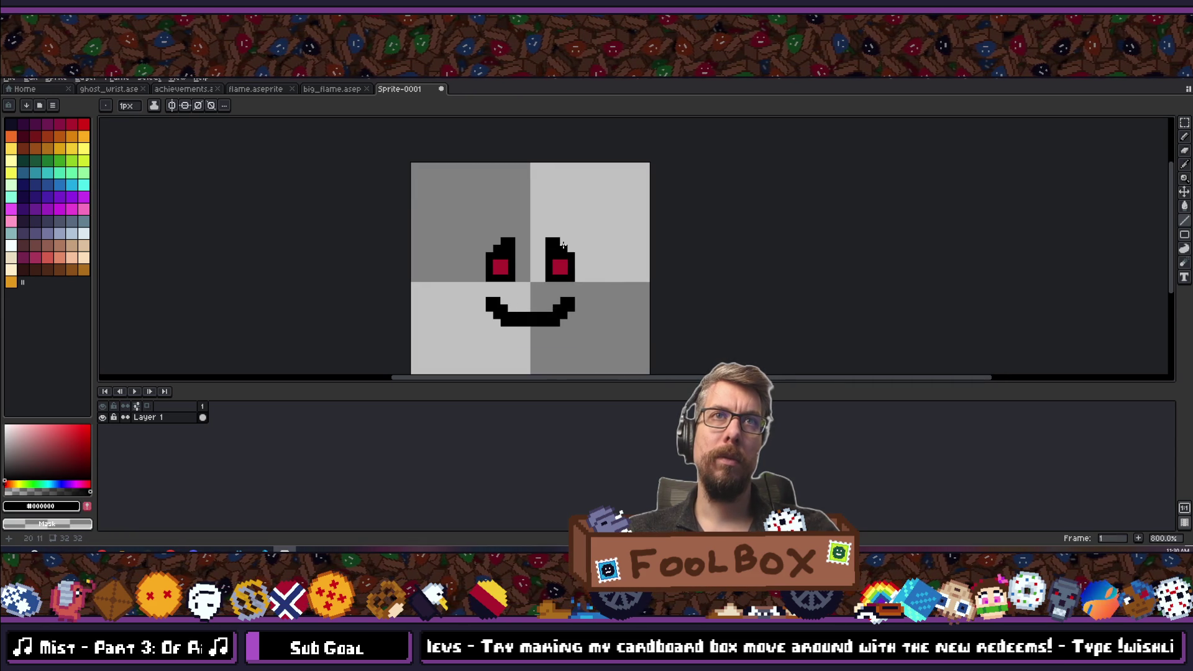
scroll(569, 331, "down", 6)
scroll(558, 362, "up", 7)
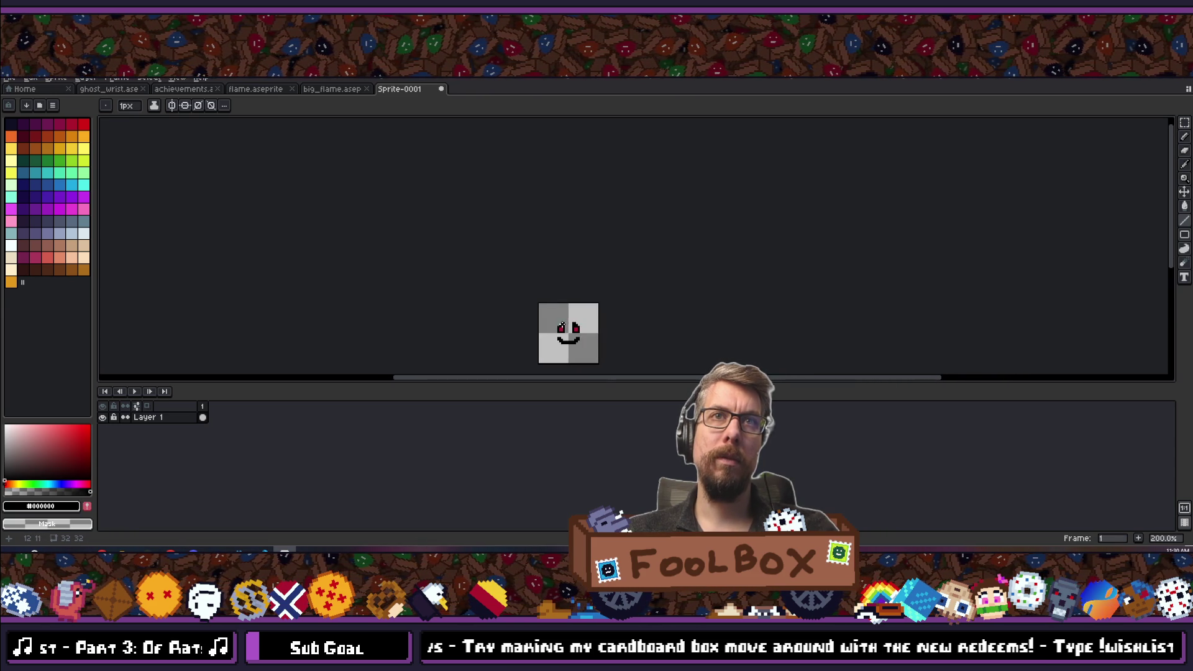
Erase the inner brow corners to angle both brows, undoing a stray eye-edge erase.
right_click(666, 205)
right_click(562, 205)
scroll(427, 237, "down", 5)
scroll(427, 238, "up", 7)
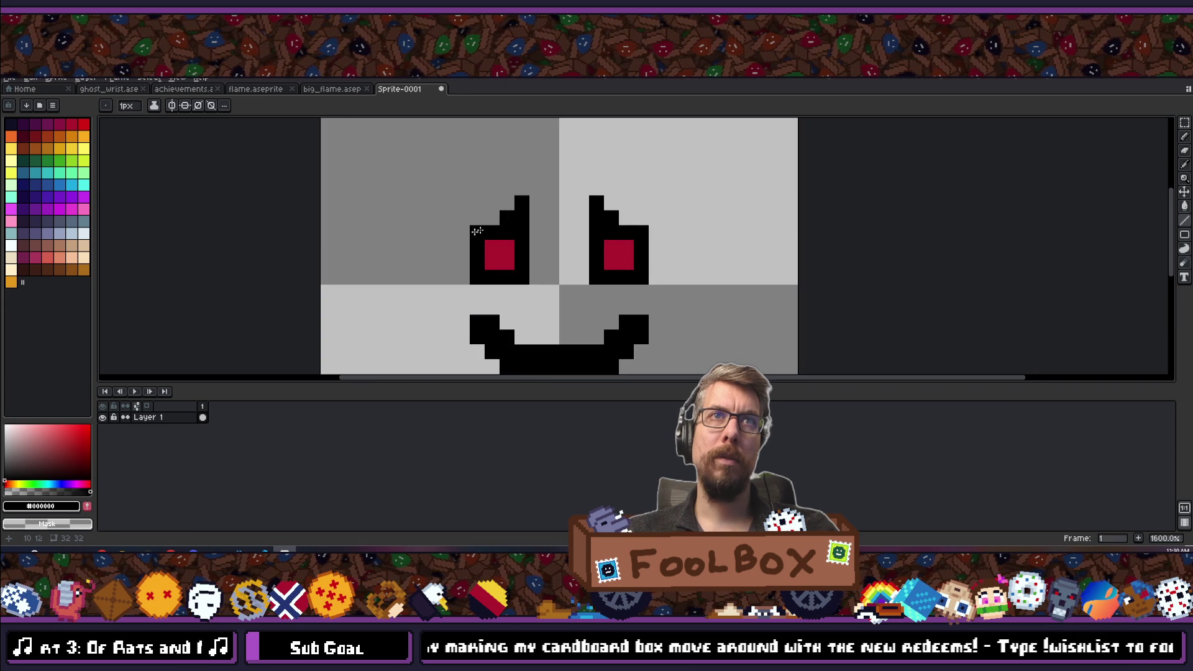
right_click(641, 231)
scroll(645, 285, "down", 5)
scroll(479, 302, "up", 5)
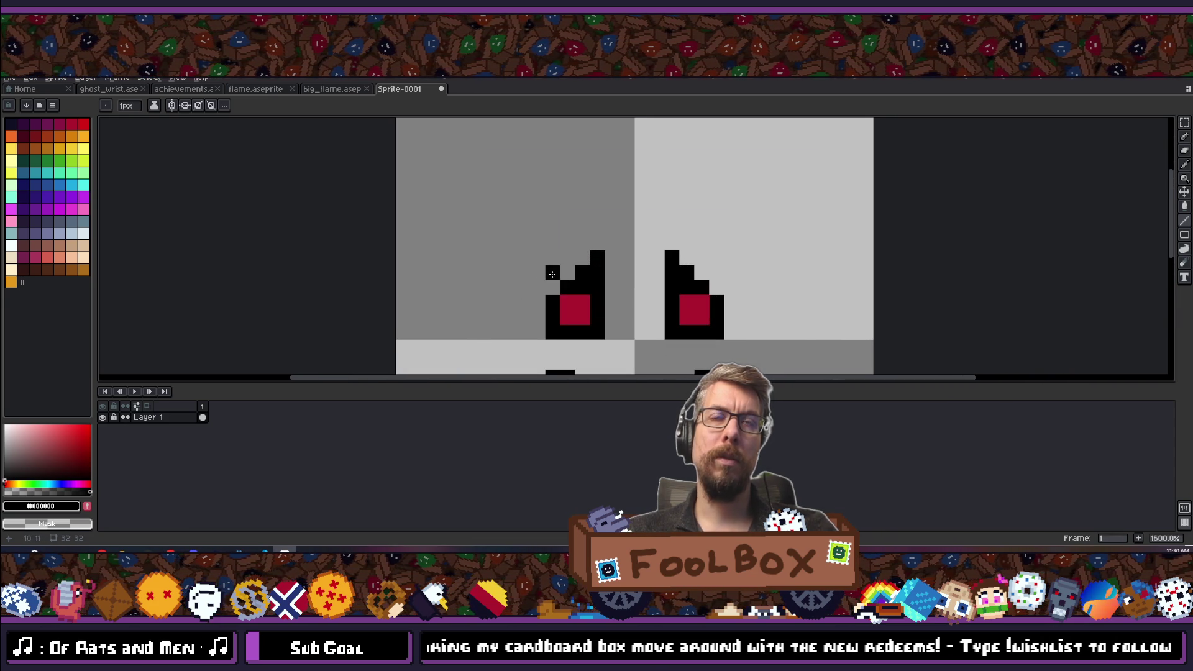
key("ctrl+z")
key("ctrl+z")
scroll(559, 276, "down", 5)
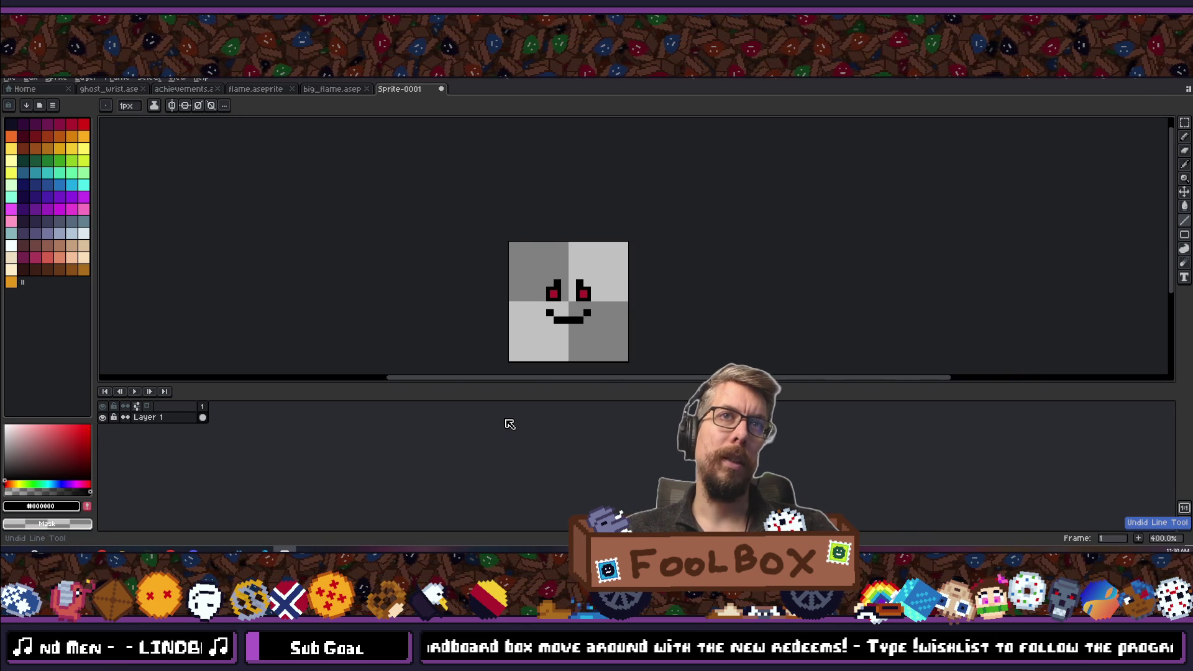
scroll(581, 289, "up", 10)
Undo a trial black pixel on the red eye, then switch to VS Code and back.
left_click(588, 278)
key("ctrl+z")
scroll(633, 326, "down", 15)
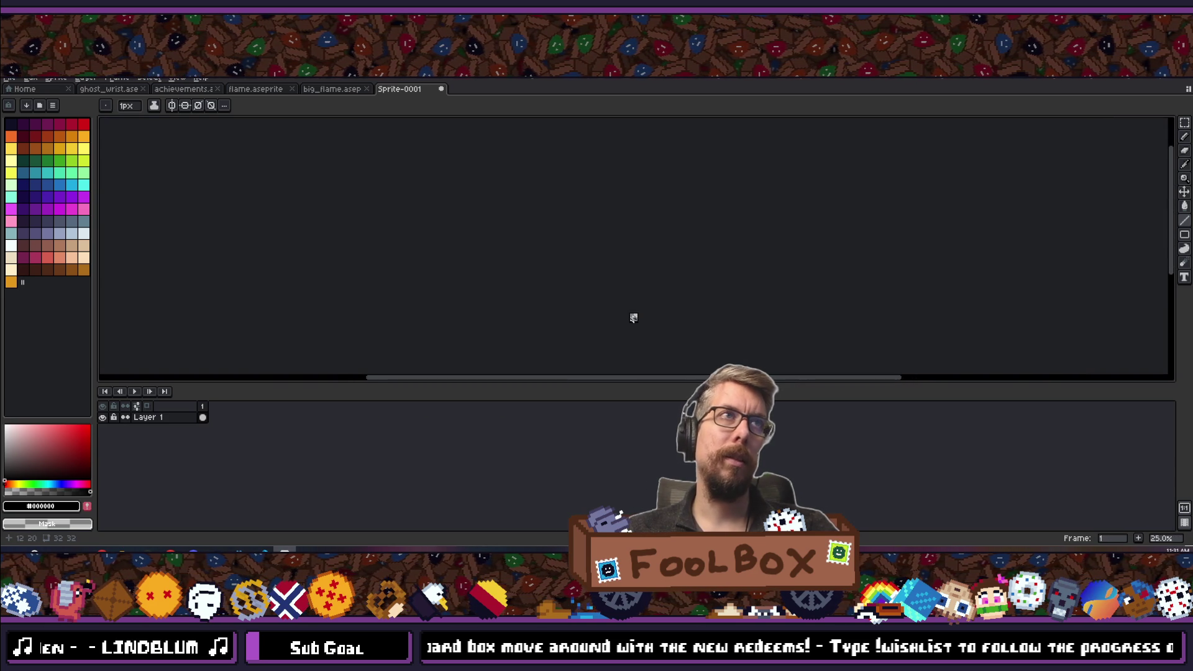
scroll(634, 318, "up", 12)
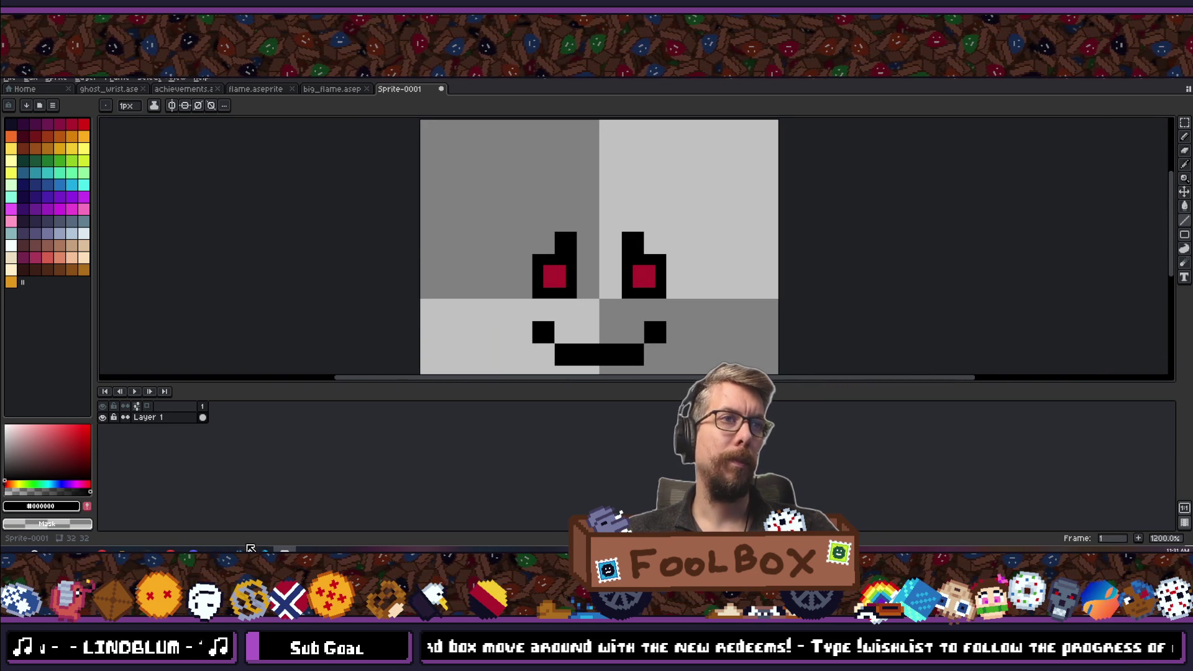
mouse_move(238, 551)
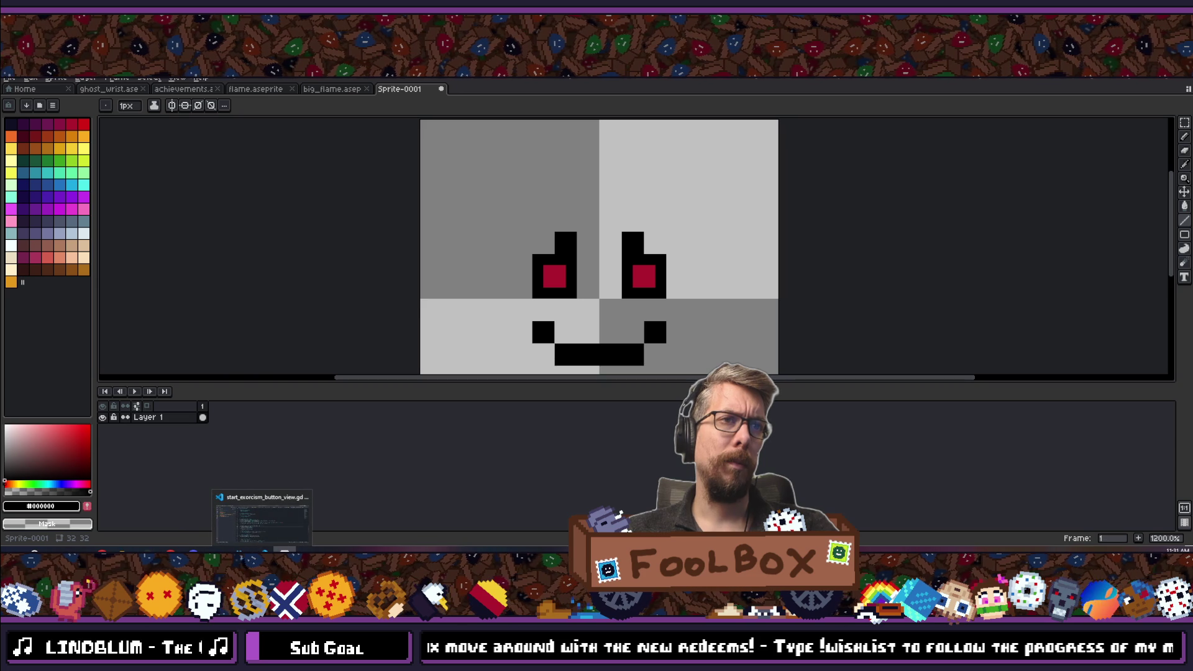
left_click(258, 551)
left_click(284, 551)
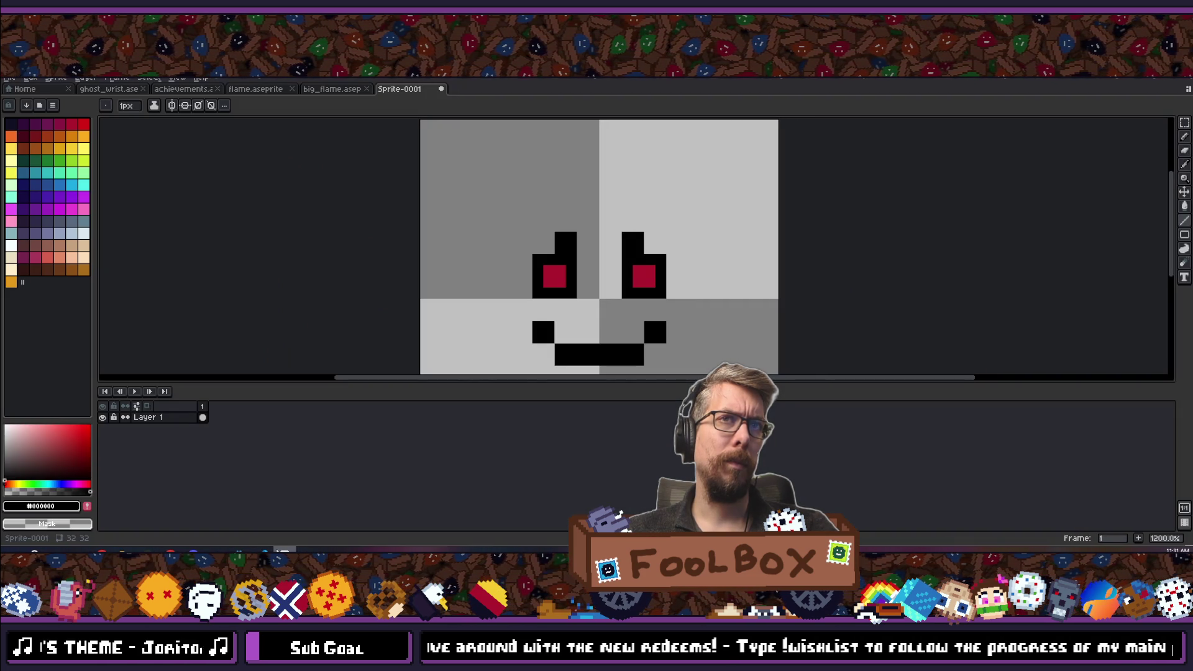
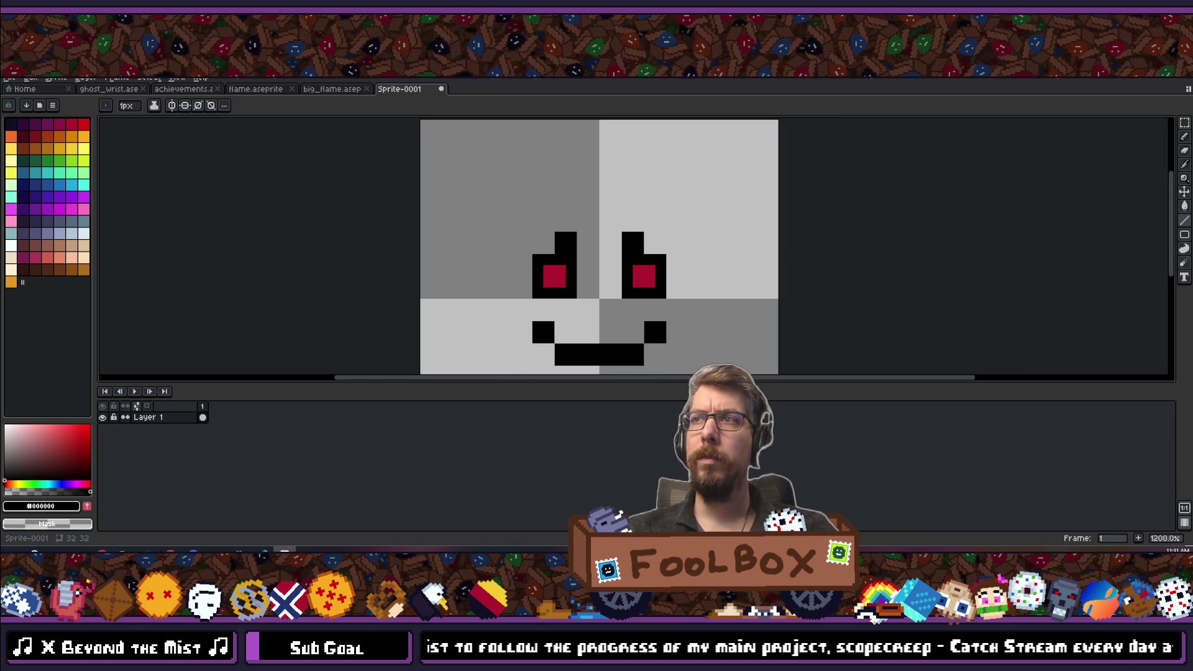
Open the big_flame animation and step through its frames 1 to 4.
scroll(600, 234, "down", 5)
scroll(600, 233, "up", 2)
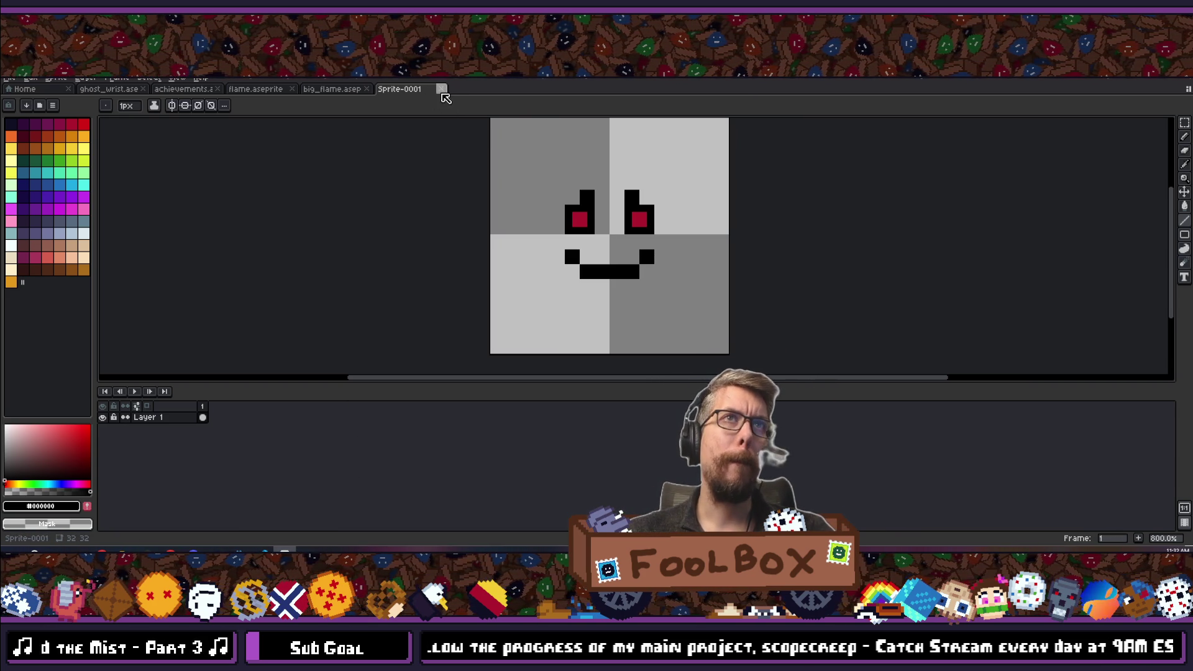
left_click(328, 92)
scroll(373, 200, "down", 2)
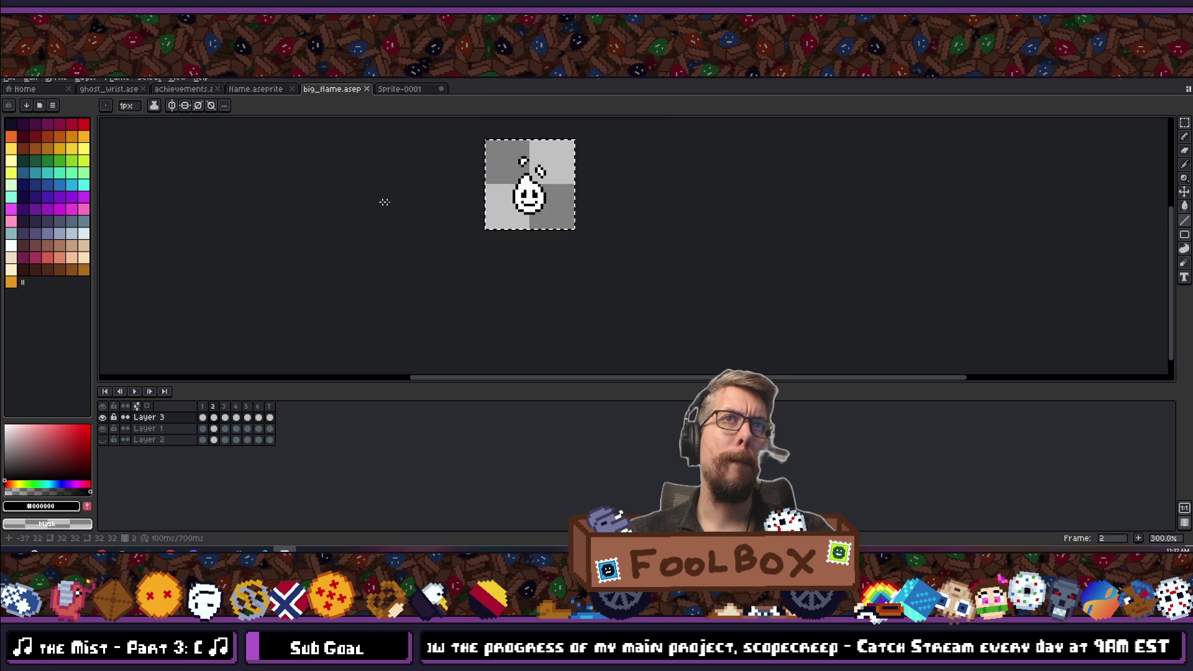
scroll(405, 312, "up", 1)
scroll(486, 319, "down", 5)
scroll(507, 317, "up", 5)
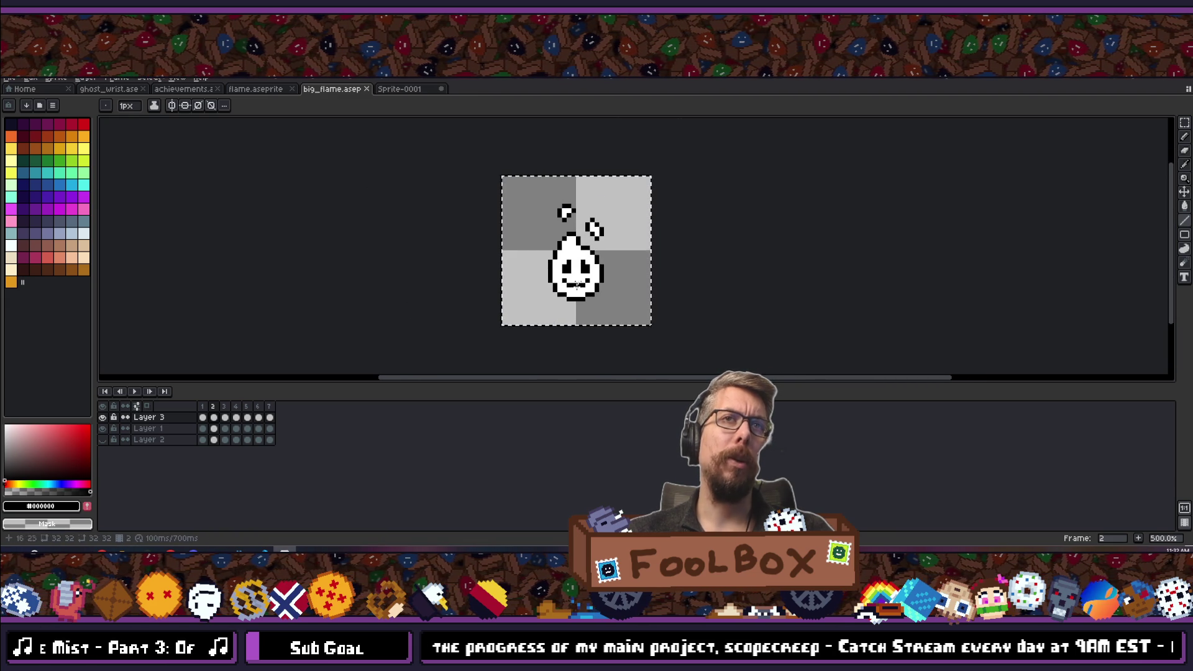
left_click(202, 417)
left_click(214, 416)
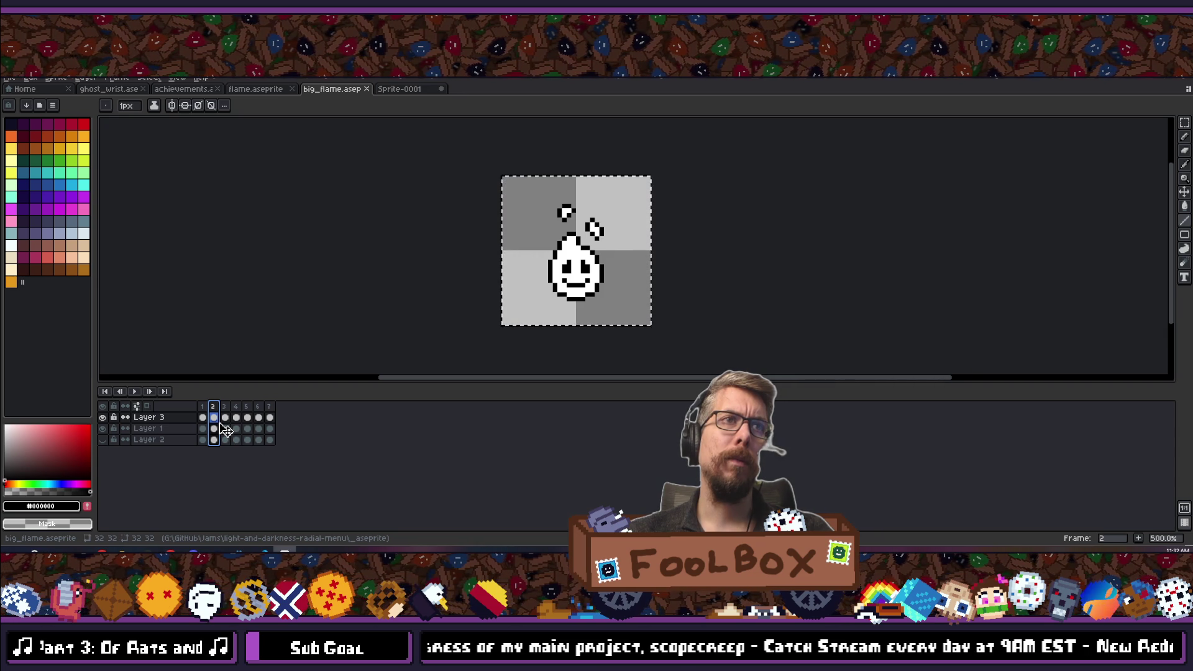
left_click(222, 407)
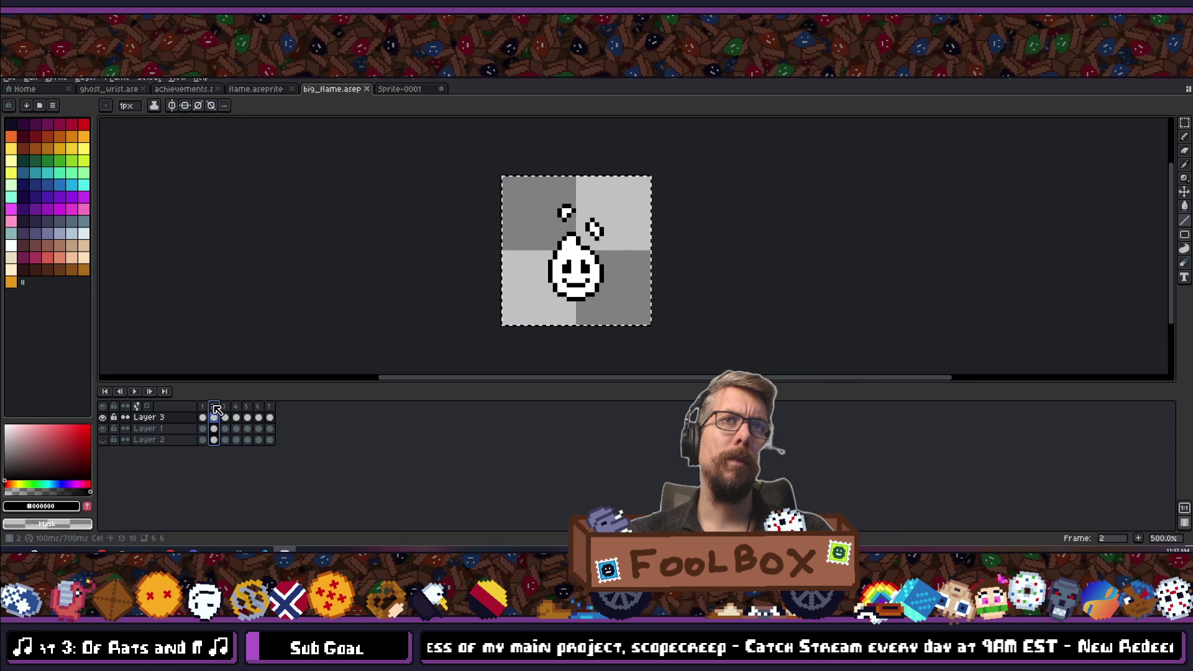
left_click(237, 407)
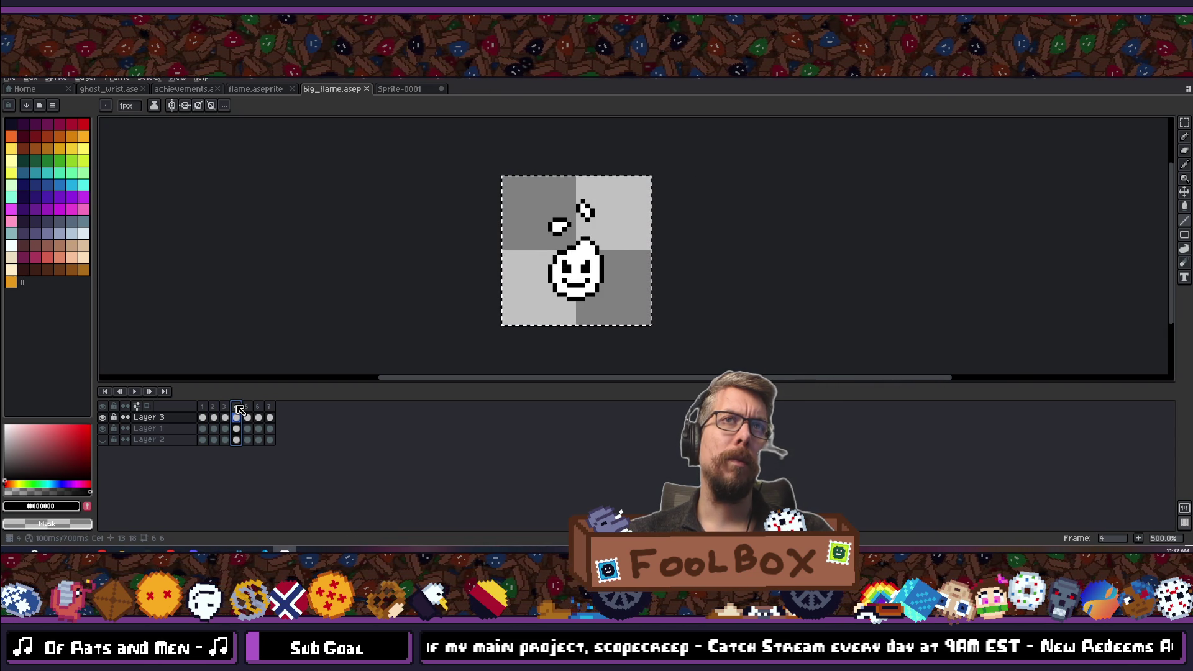
Flip between the red-eyed face, big_flame and flame.aseprite sprites to compare them.
left_click(398, 90)
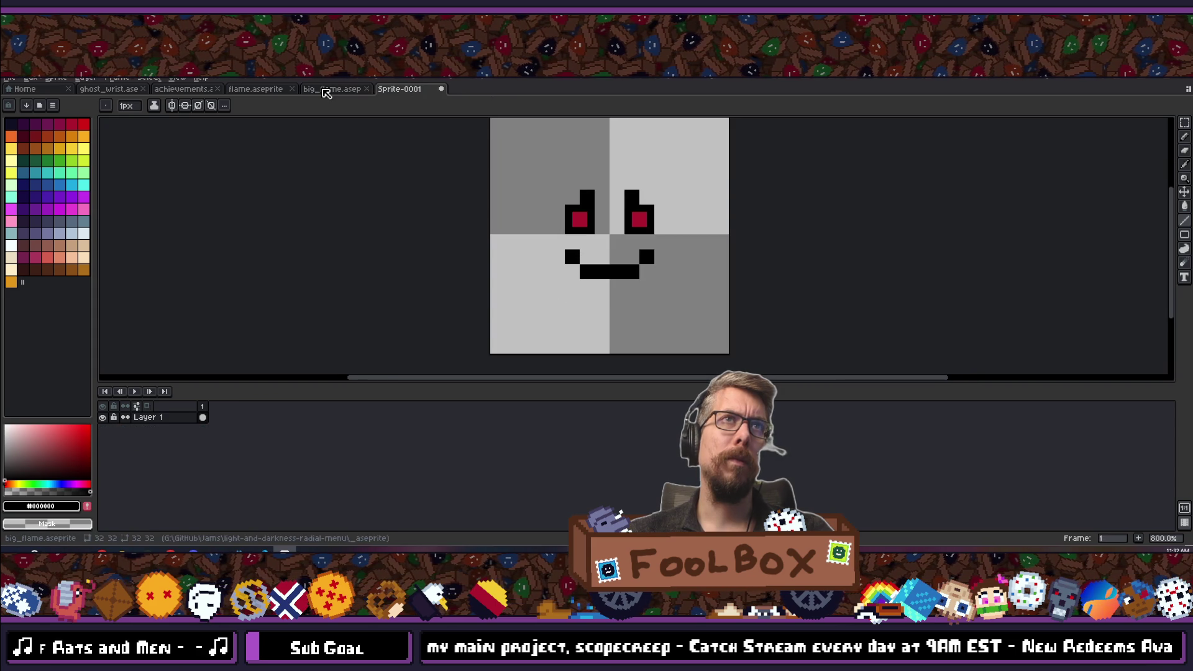
left_click(330, 90)
left_click(258, 90)
left_click(330, 91)
left_click(413, 91)
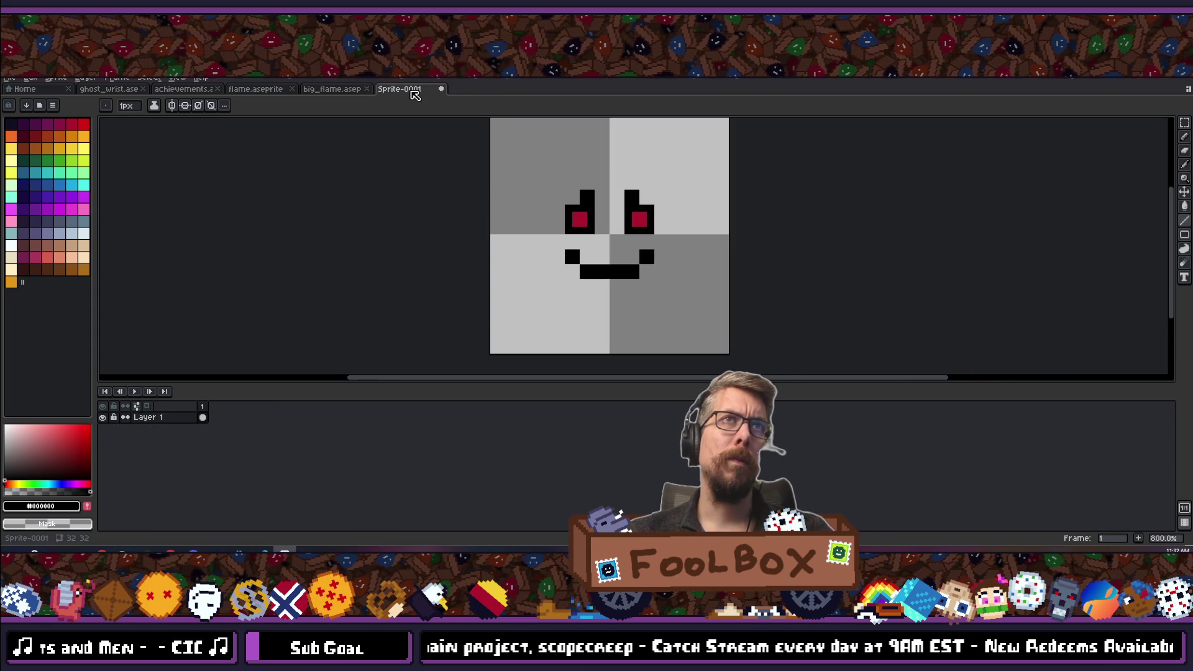
scroll(587, 236, "down", 4)
scroll(578, 248, "up", 4)
scroll(584, 269, "down", 3)
scroll(583, 269, "up", 1)
scroll(623, 255, "down", 4)
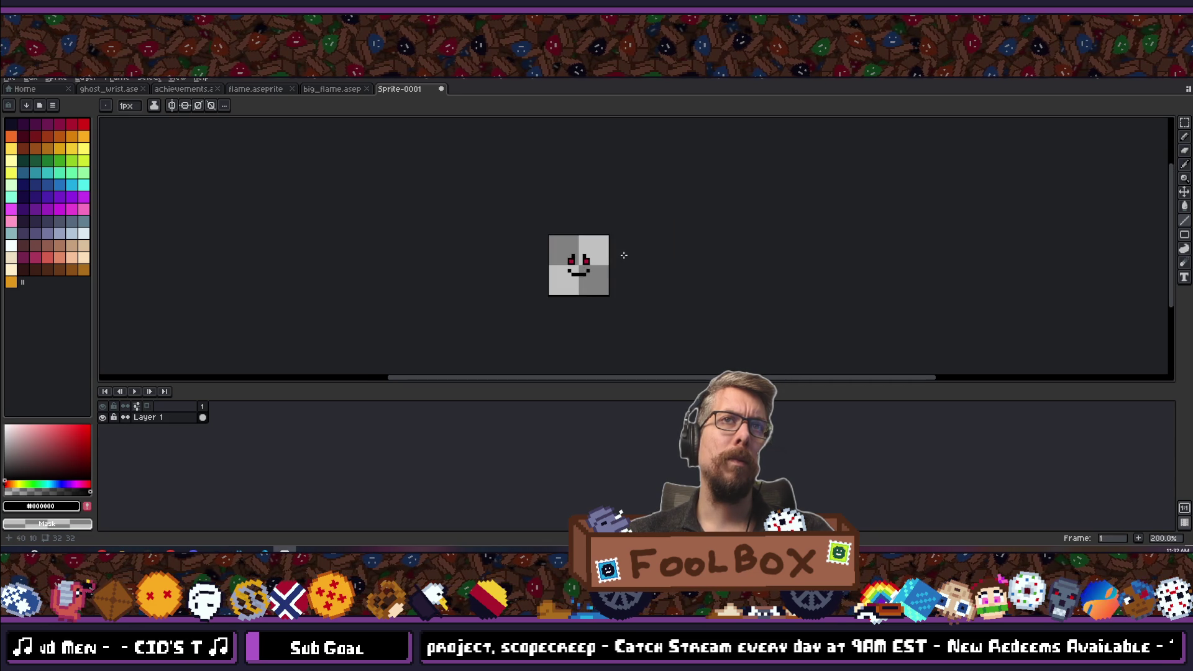
left_click_drag(624, 256, 560, 265)
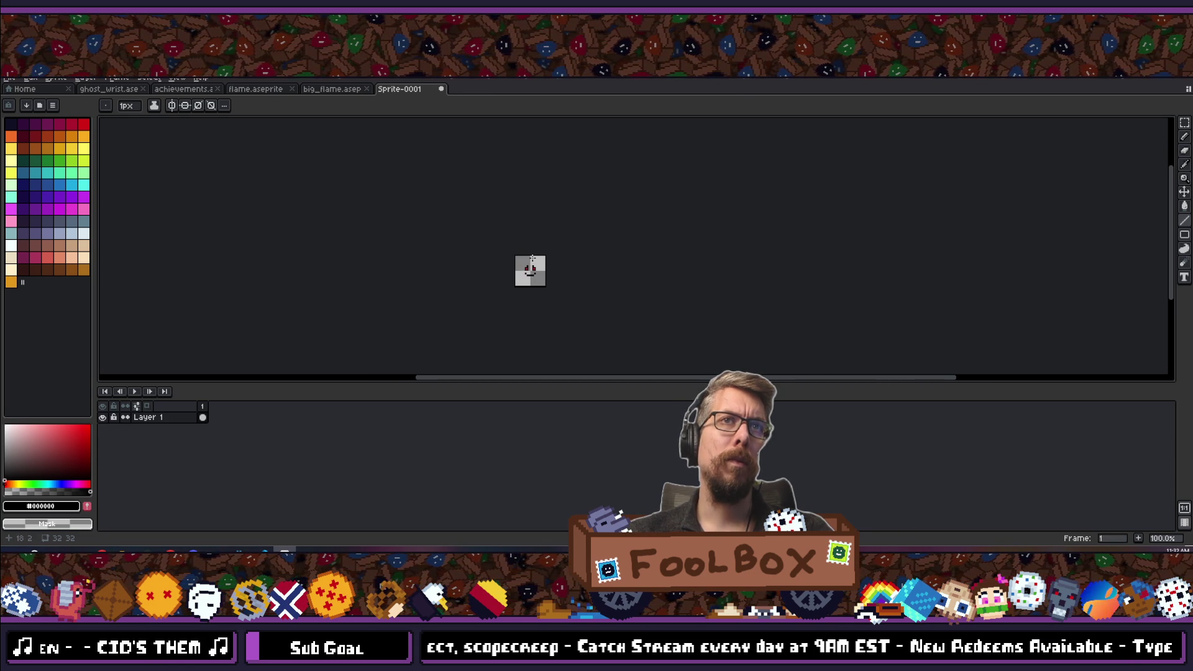
scroll(532, 259, "up", 7)
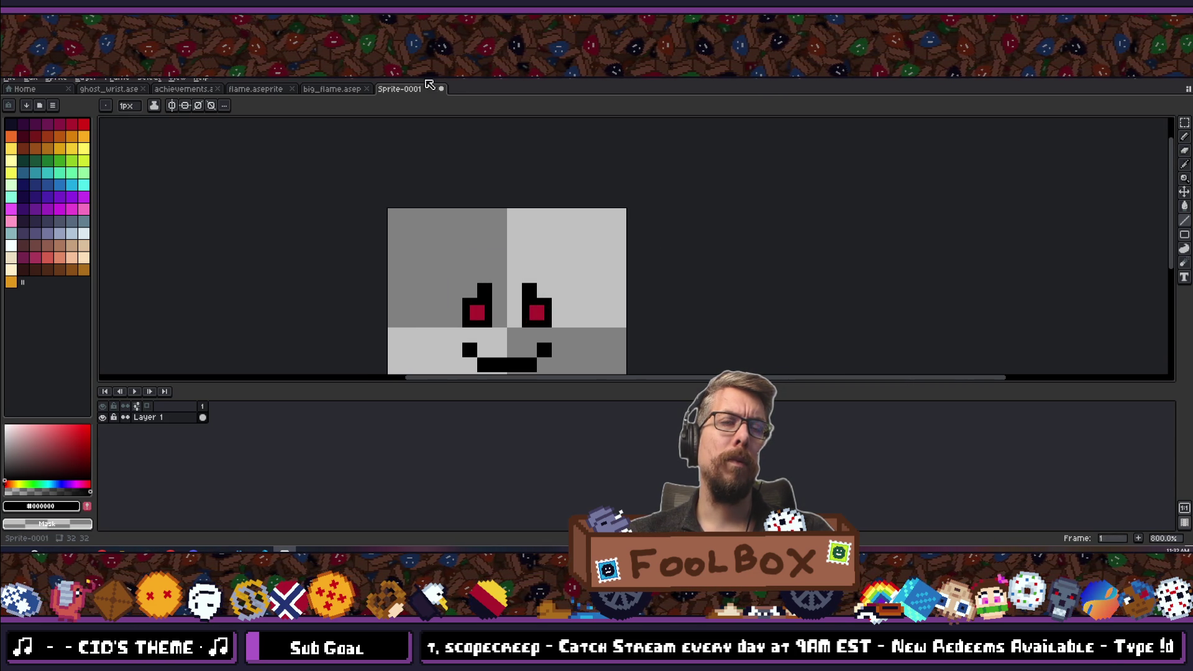
Check big_flame and flame.aseprite once more, ending on the red-eyed face sprite.
left_click(319, 91)
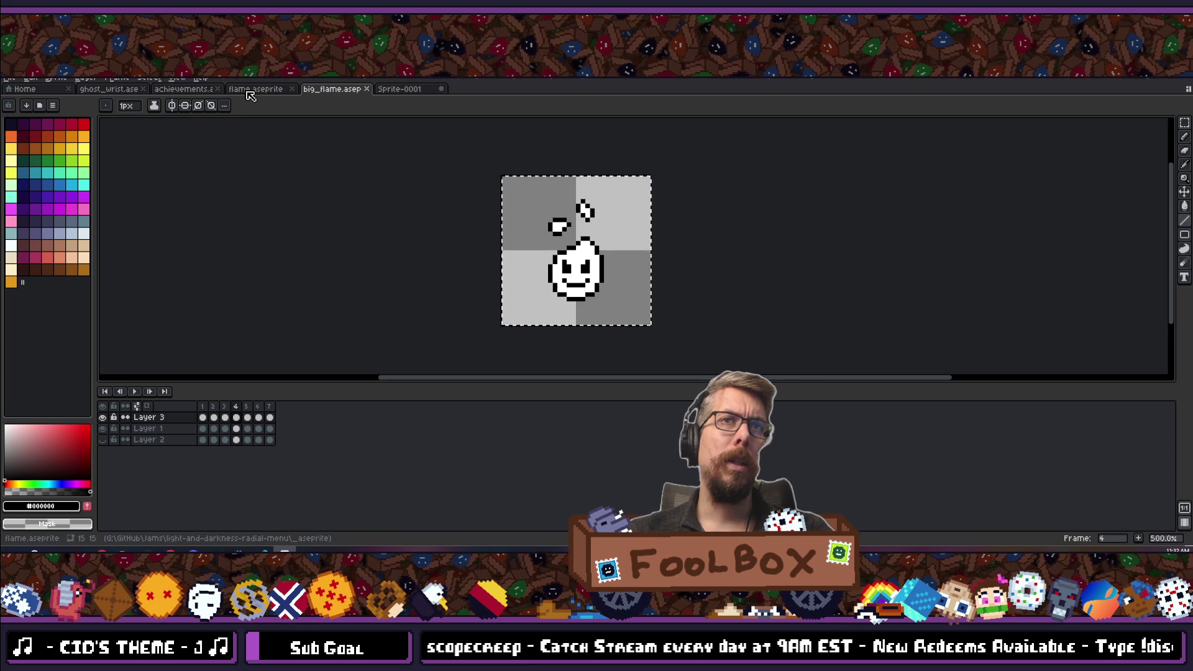
left_click(248, 90)
left_click(324, 92)
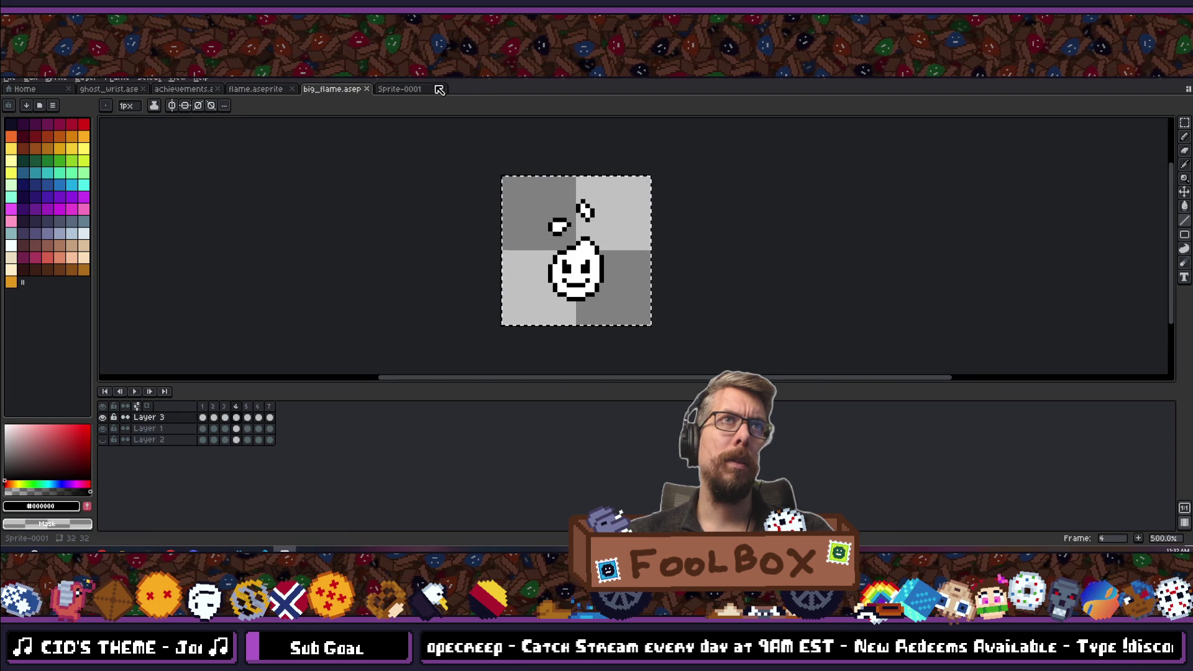
left_click(408, 92)
Add a black pixel beside the face's left eye and shift it toward the right eye.
left_click(495, 308)
scroll(493, 310, "up", 5)
mouse_move(488, 267)
left_mouse_down()
mouse_move(607, 259)
mouse_move(386, 274)
mouse_move(489, 289)
left_mouse_up()
scroll(488, 290, "down", 5)
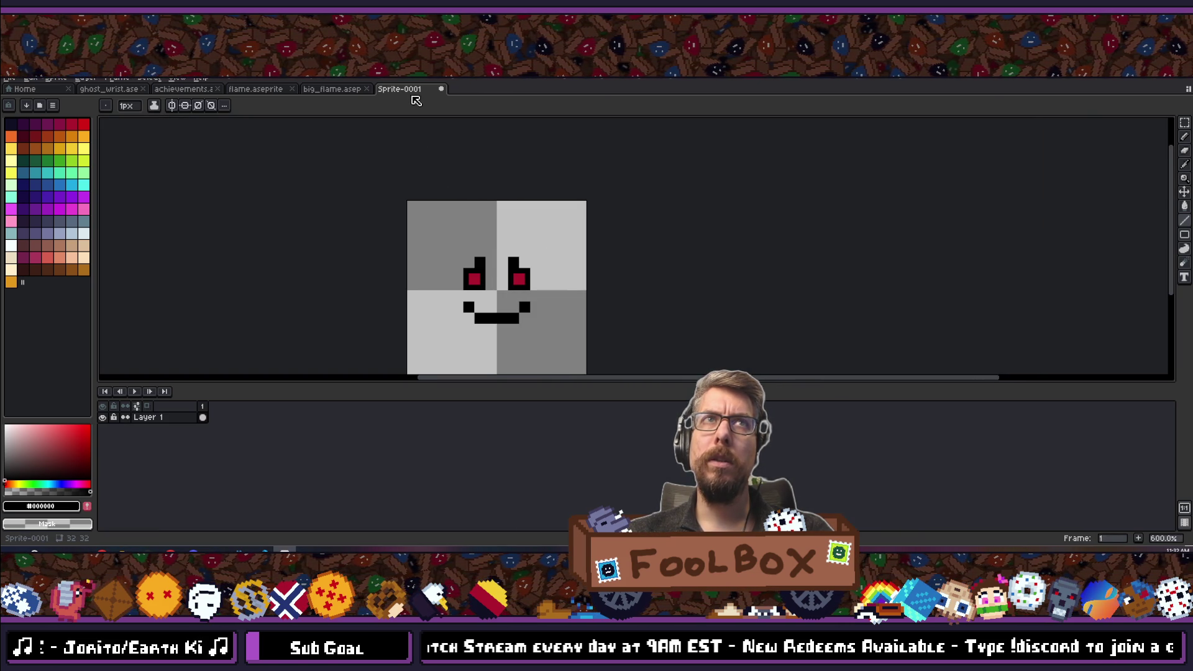
On the big_flame sprite, move the black pixel over to the left eye.
left_click(331, 88)
scroll(552, 281, "up", 3)
mouse_move(552, 281)
left_mouse_down()
mouse_move(521, 289)
mouse_move(537, 277)
left_mouse_up()
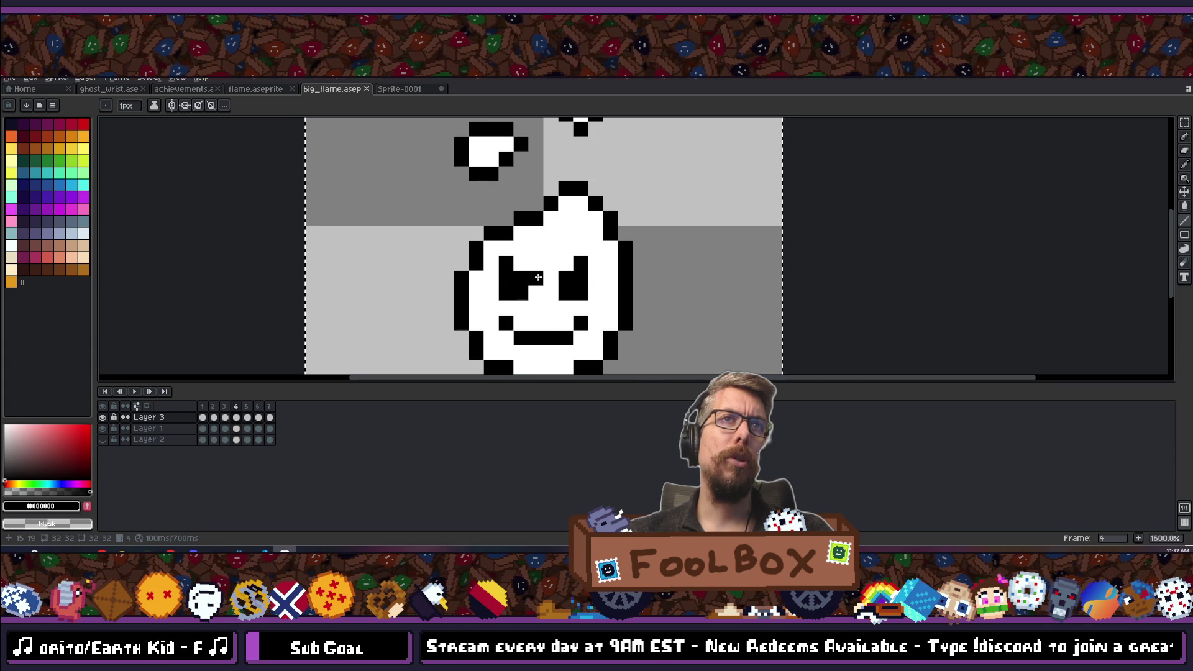
scroll(537, 278, "down", 5)
scroll(538, 222, "up", 2)
Duplicate frame 7 into an eighth frame, inspect its layer cels, then undo it.
left_click(269, 406)
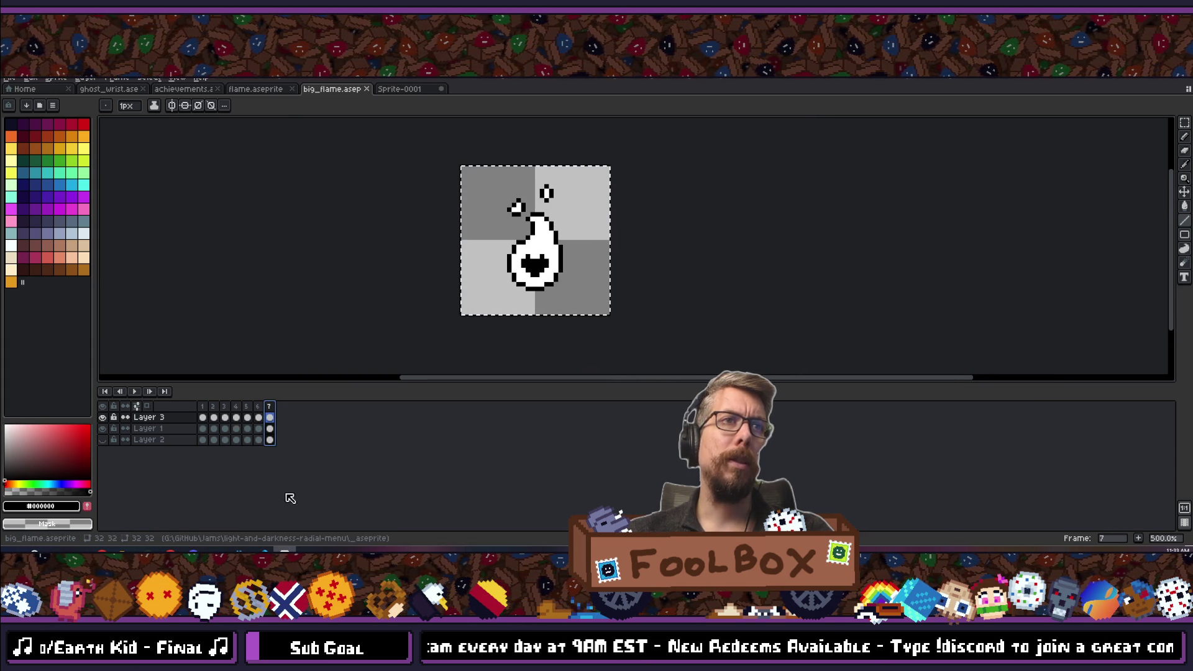
key("alt+n")
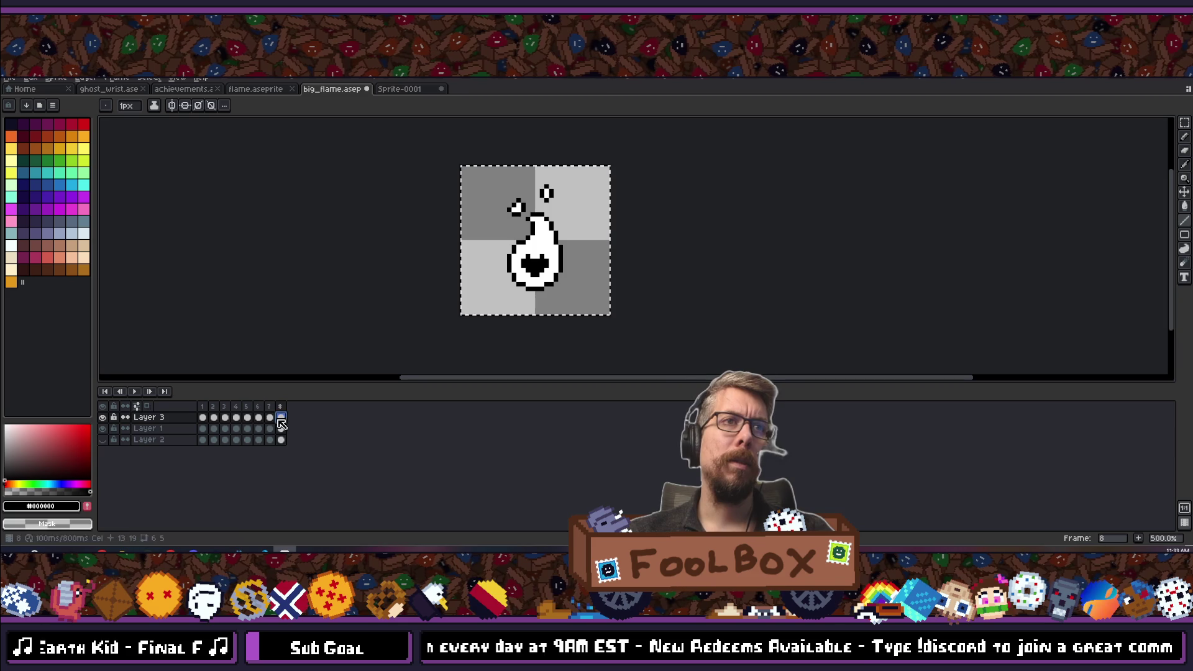
left_click(282, 428)
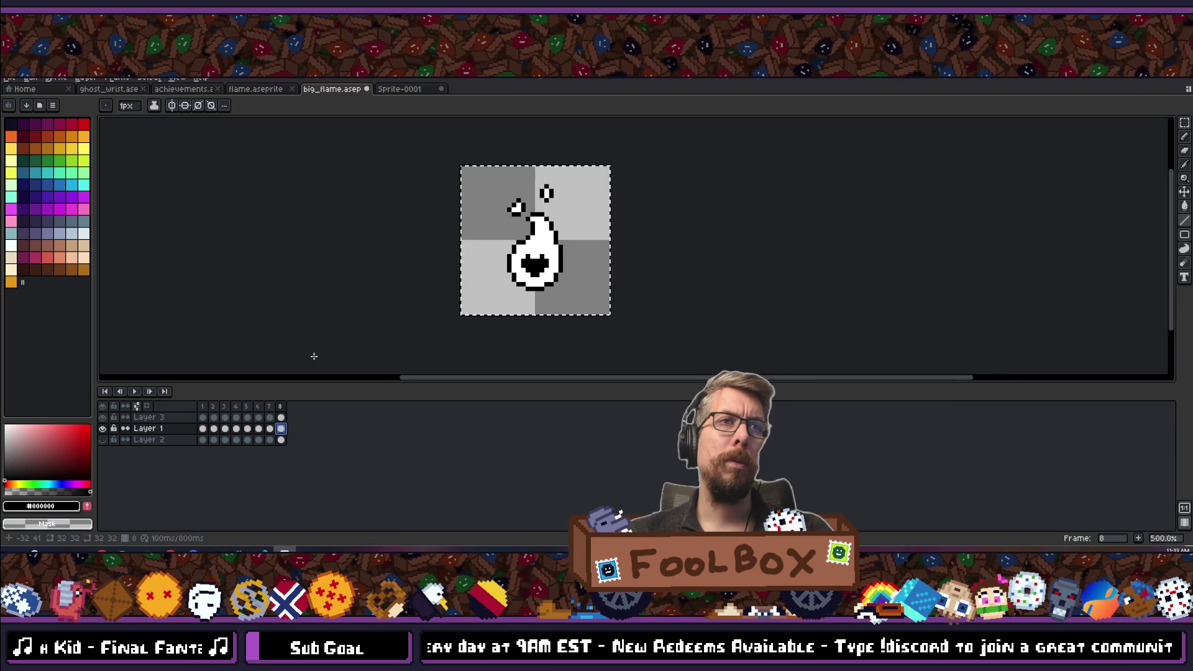
left_click(282, 440)
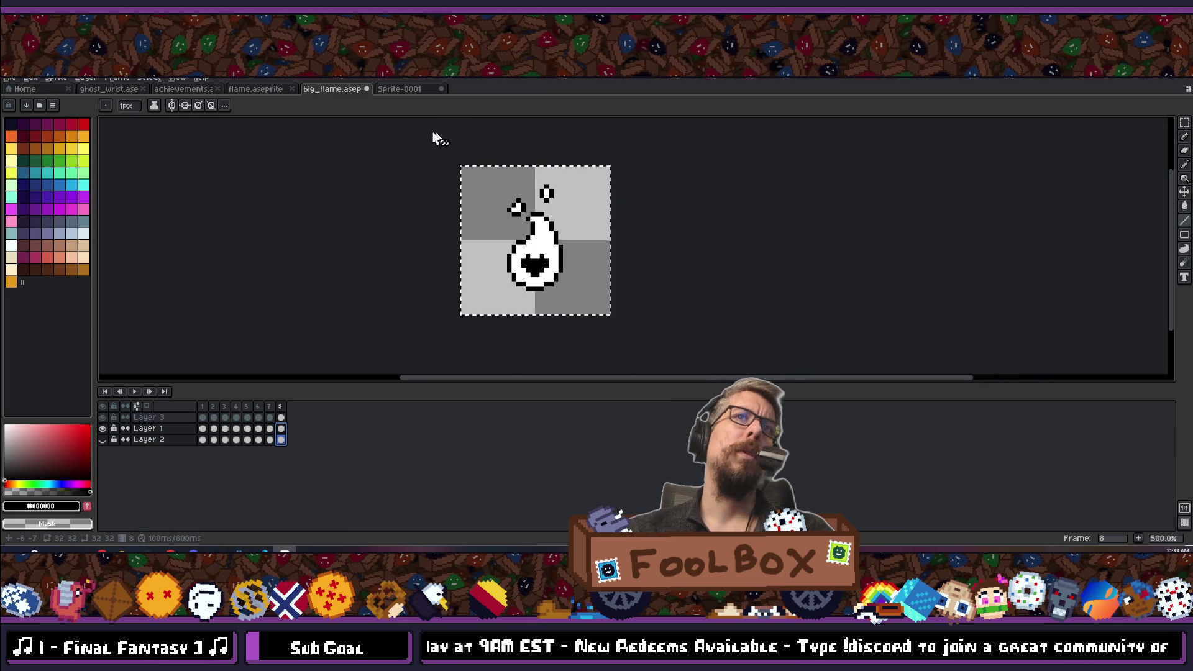
key("ctrl+z")
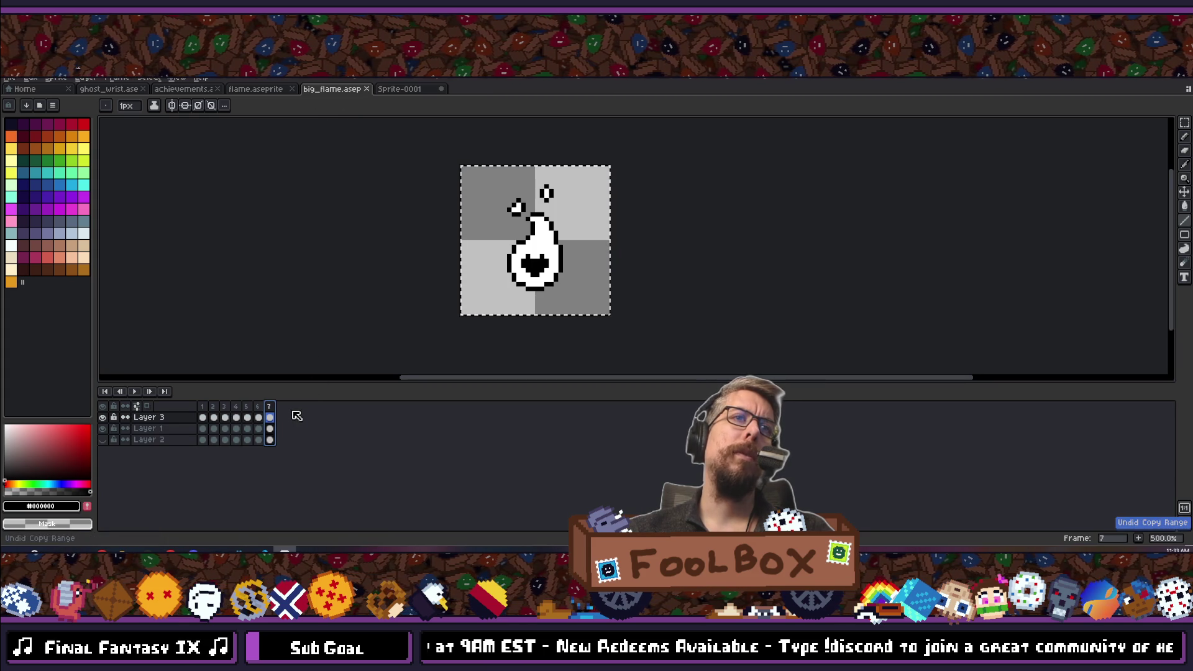
left_click(30, 78)
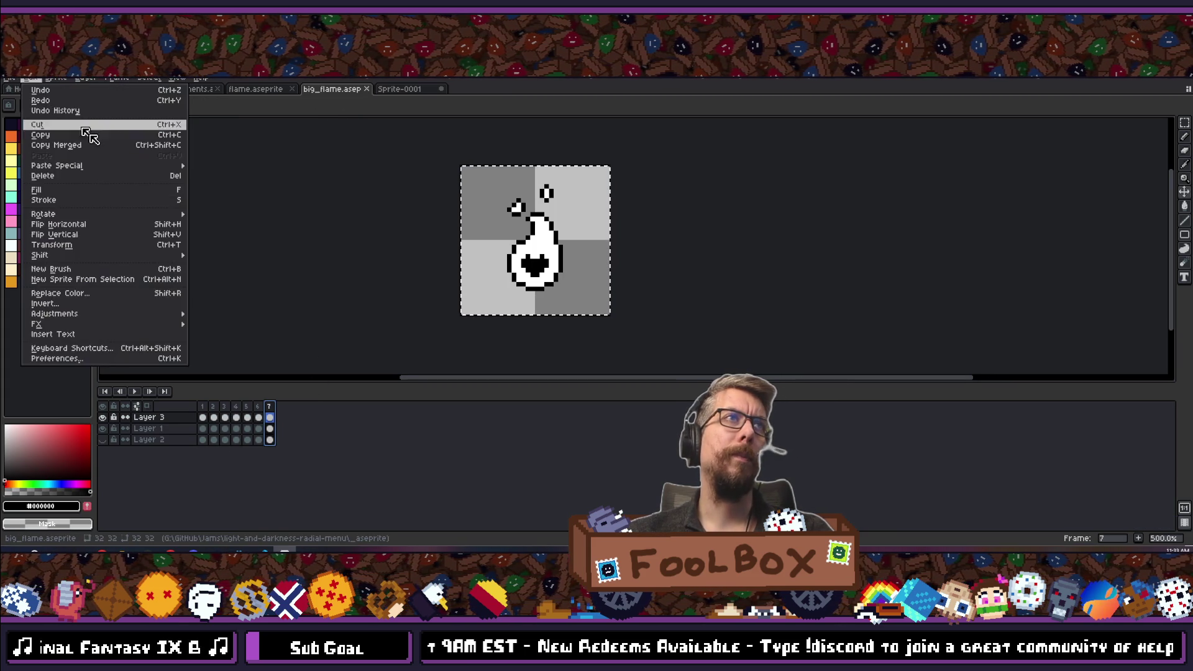
Create a new sprite 5 pixels wide and 1 pixel high.
mouse_move(9, 79)
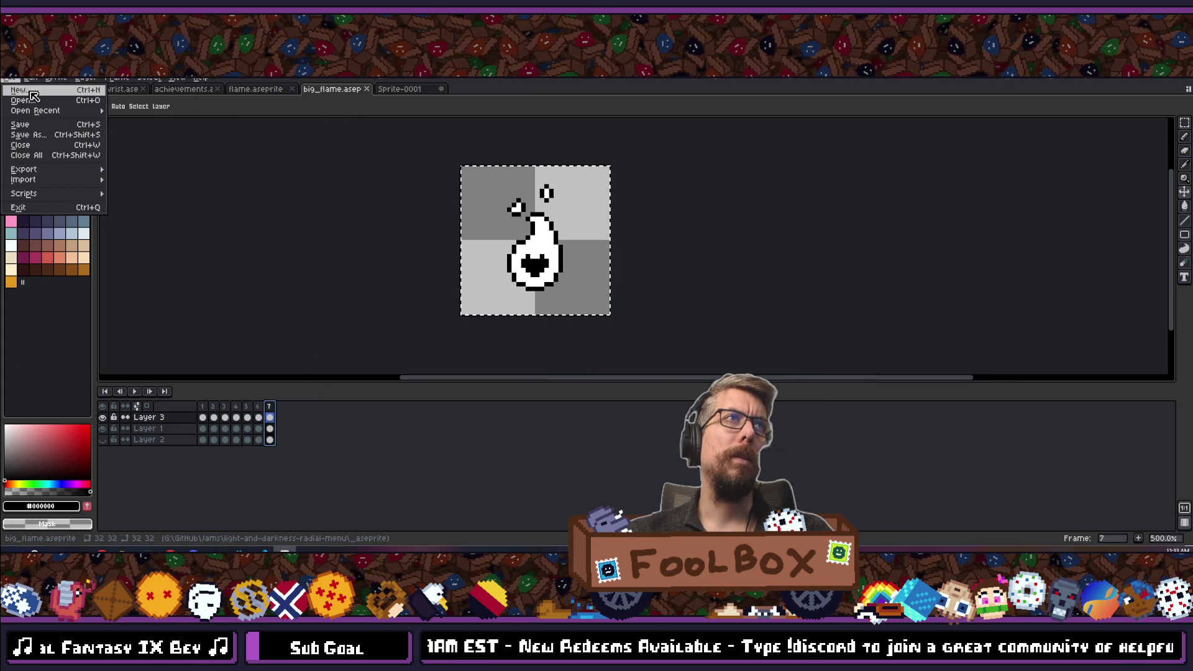
left_click(31, 94)
type("5")
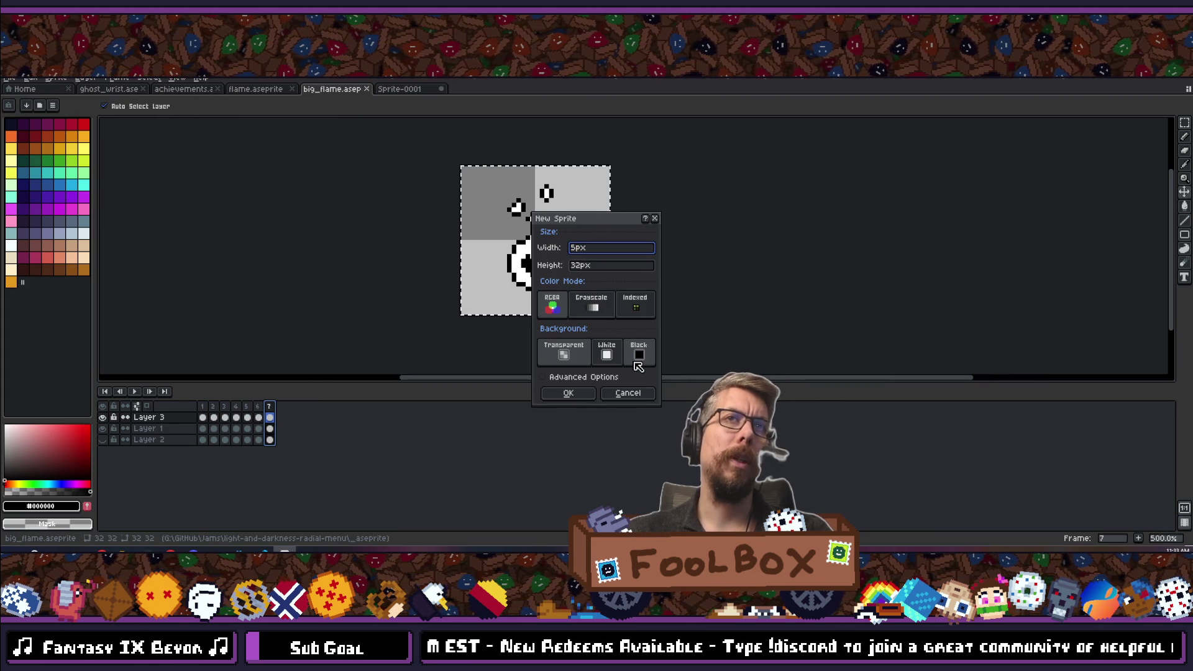
key("Tab")
type("1")
key("Return")
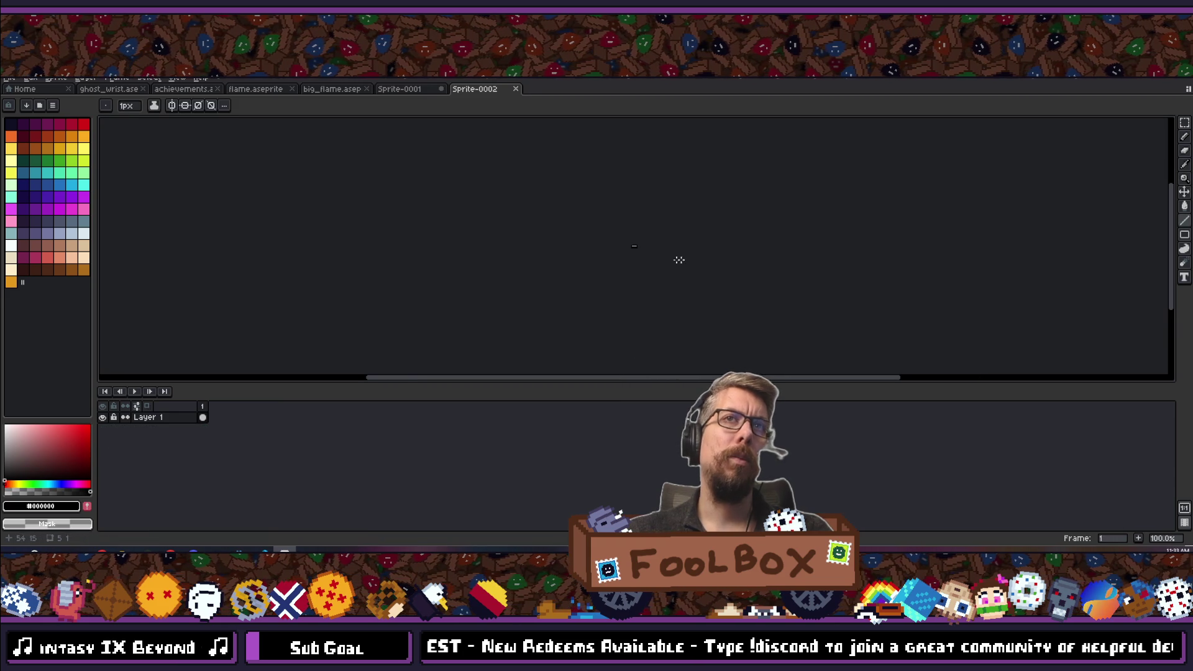
Paint the bar's left and right end pixels red.
scroll(682, 260, "up", 14)
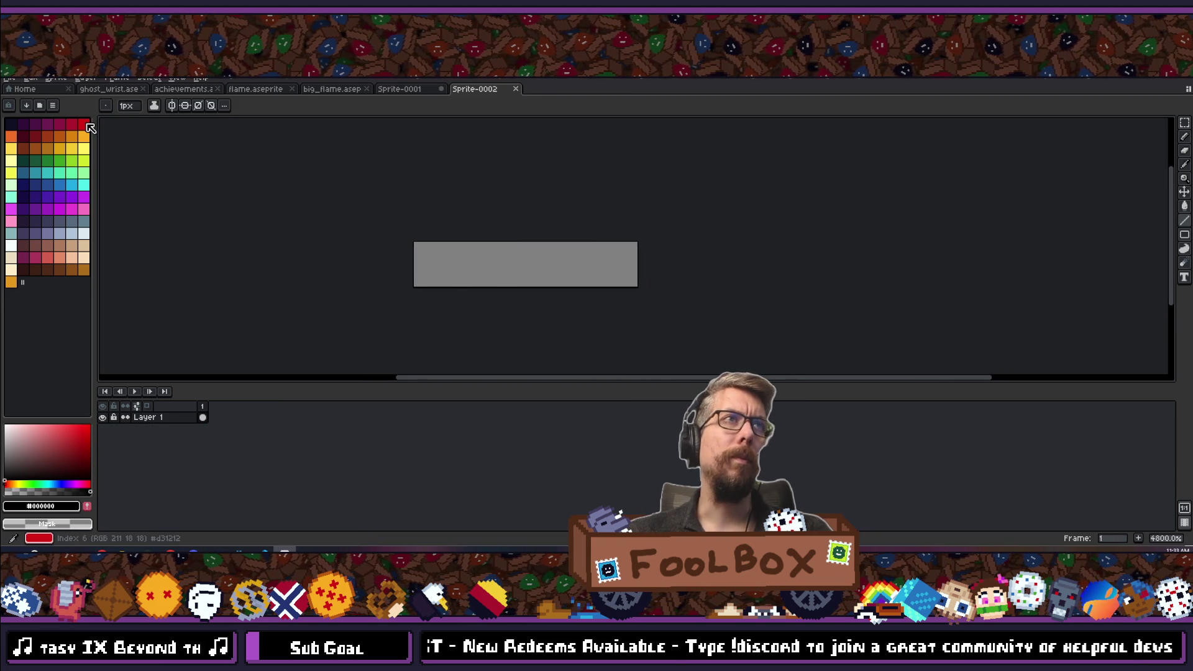
left_click(84, 125)
left_click(72, 125)
left_click(435, 264)
left_click(615, 264)
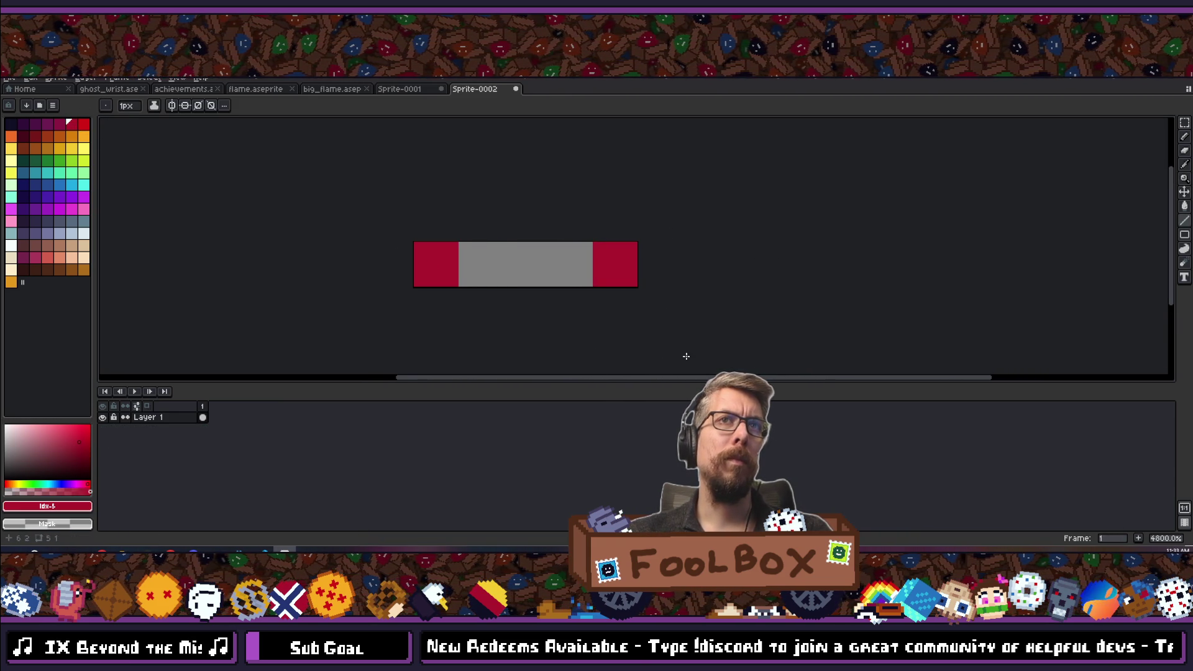
scroll(643, 279, "down", 6)
scroll(643, 280, "up", 2)
scroll(643, 280, "down", 1)
Save the sprite as evil_eyes.aseprite in the _aseprite folder.
key("ctrl+s")
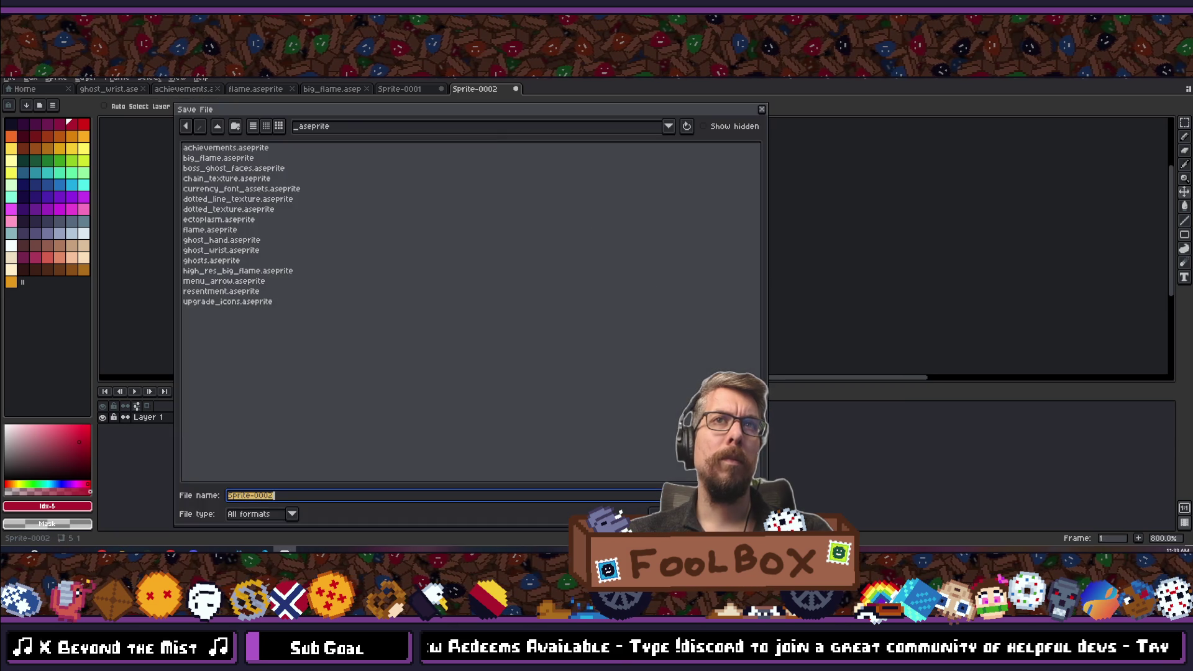
left_click(217, 127)
double_click(236, 174)
type("evil_")
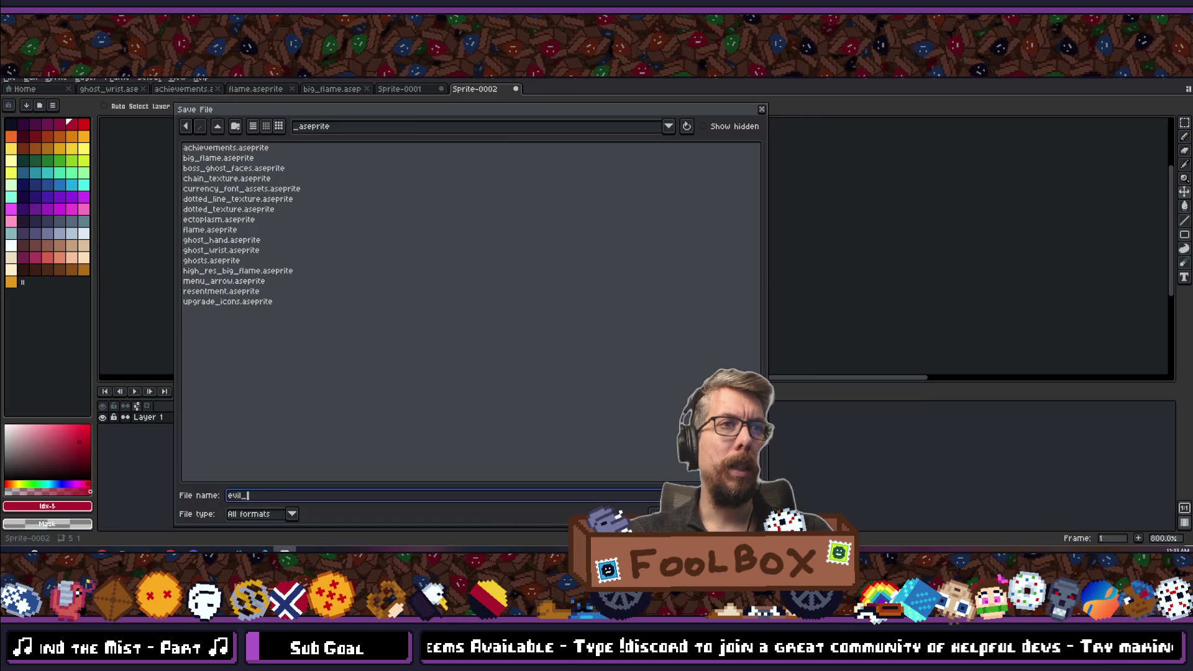
type("s")
key("Return")
key("l")
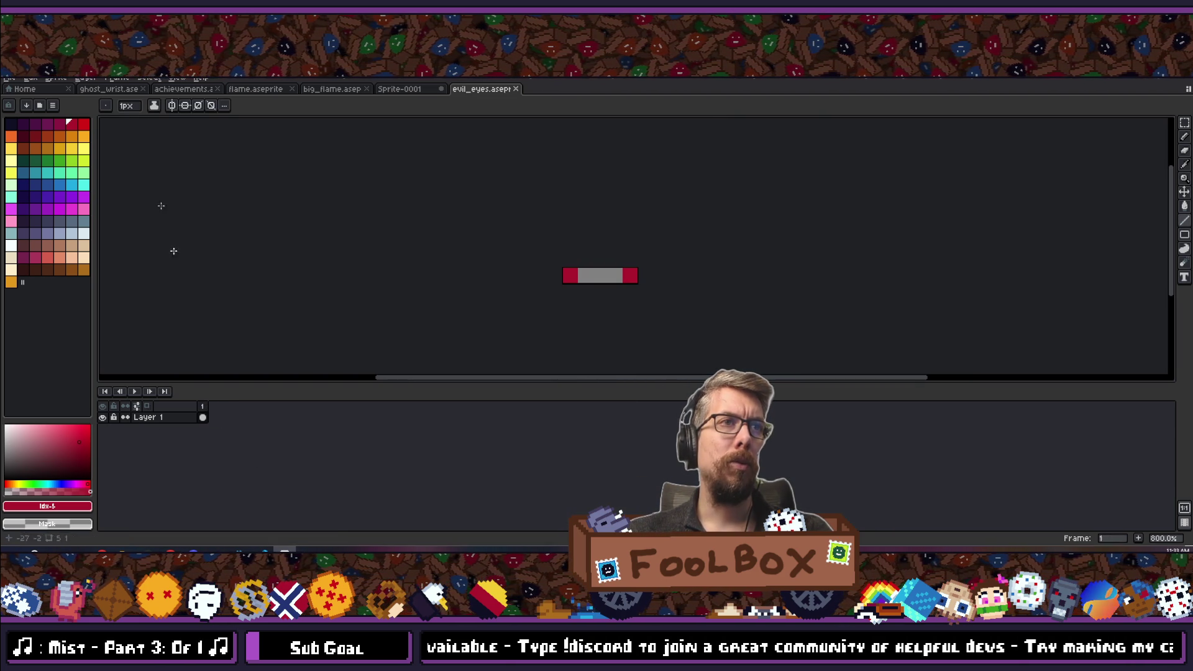
left_click(10, 79)
Export the artwork as evil_eyes.png into the project's sprites folder.
mouse_move(47, 167)
left_click(140, 165)
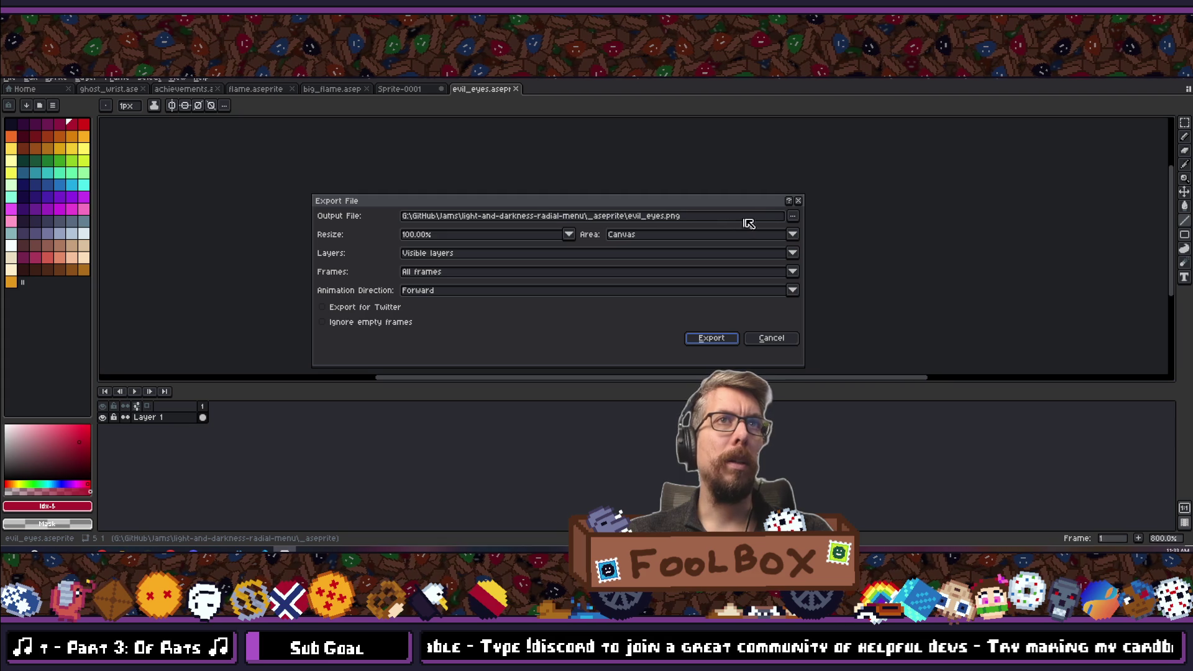
left_click(793, 217)
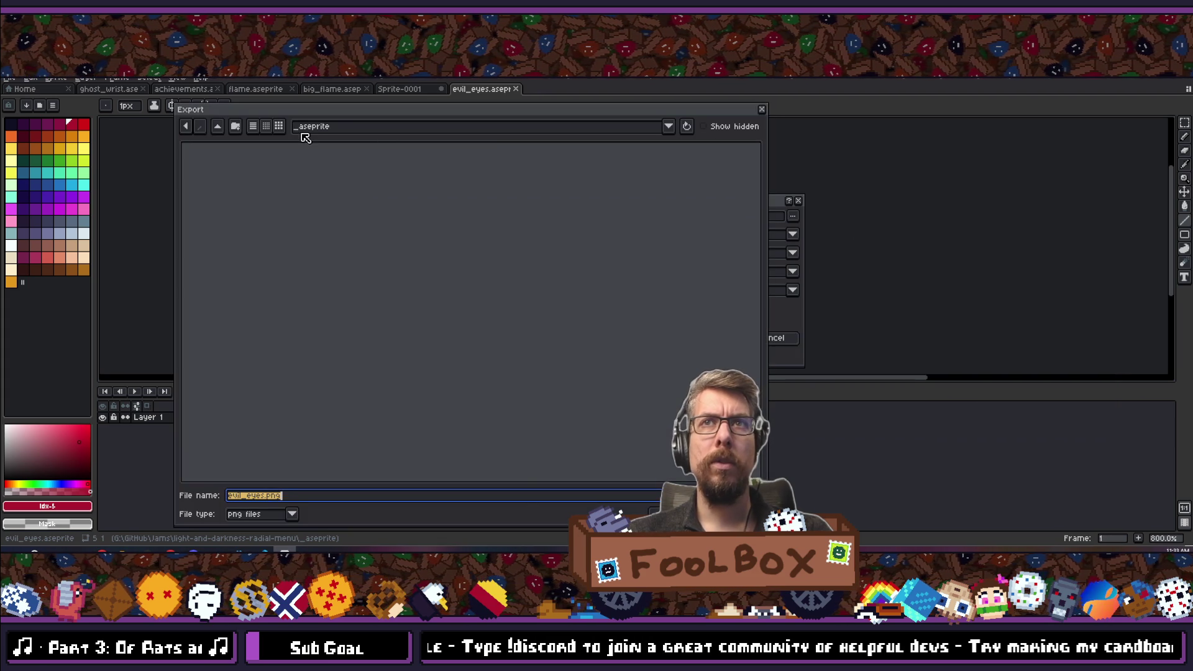
left_click(222, 127)
double_click(224, 303)
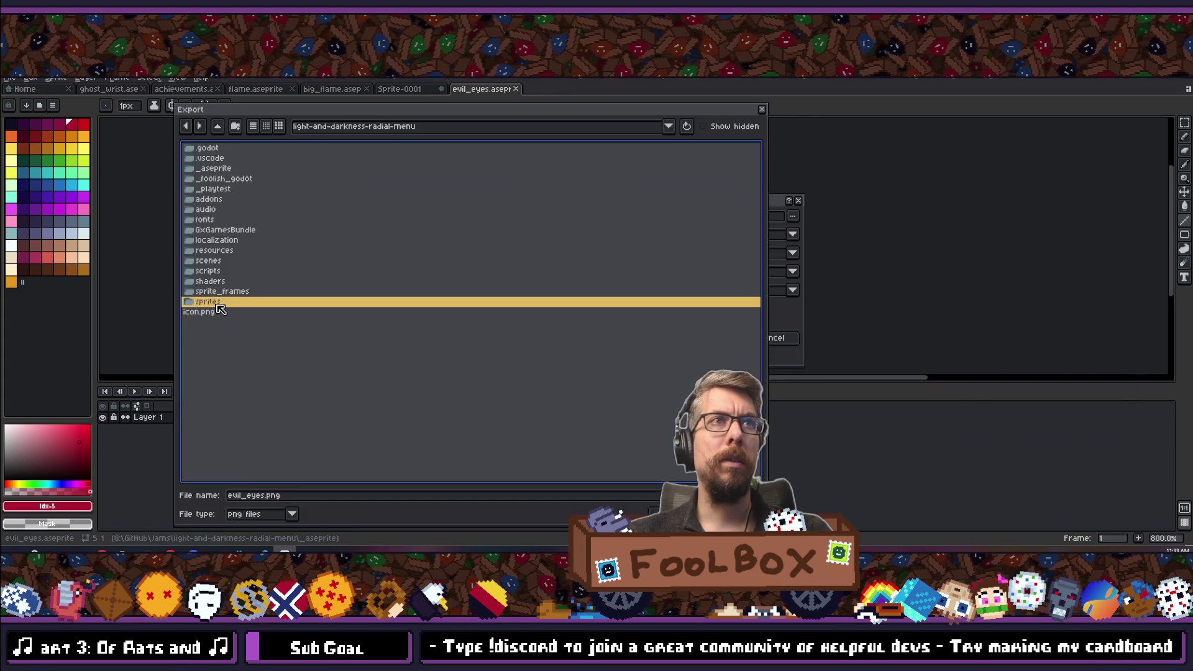
key("Return")
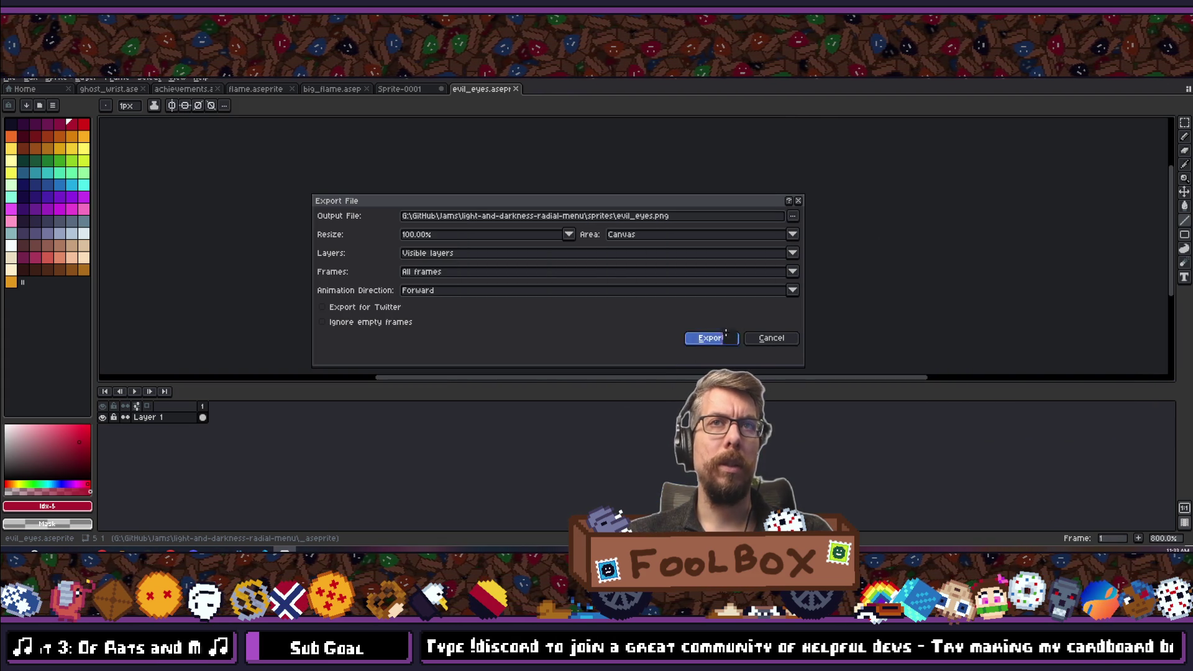
left_click(731, 337)
In Godot, save the current scene and search project files for center_flame.
left_click(254, 551)
key("ctrl+s")
key("shift+alt+o")
type("center_")
type("flame")
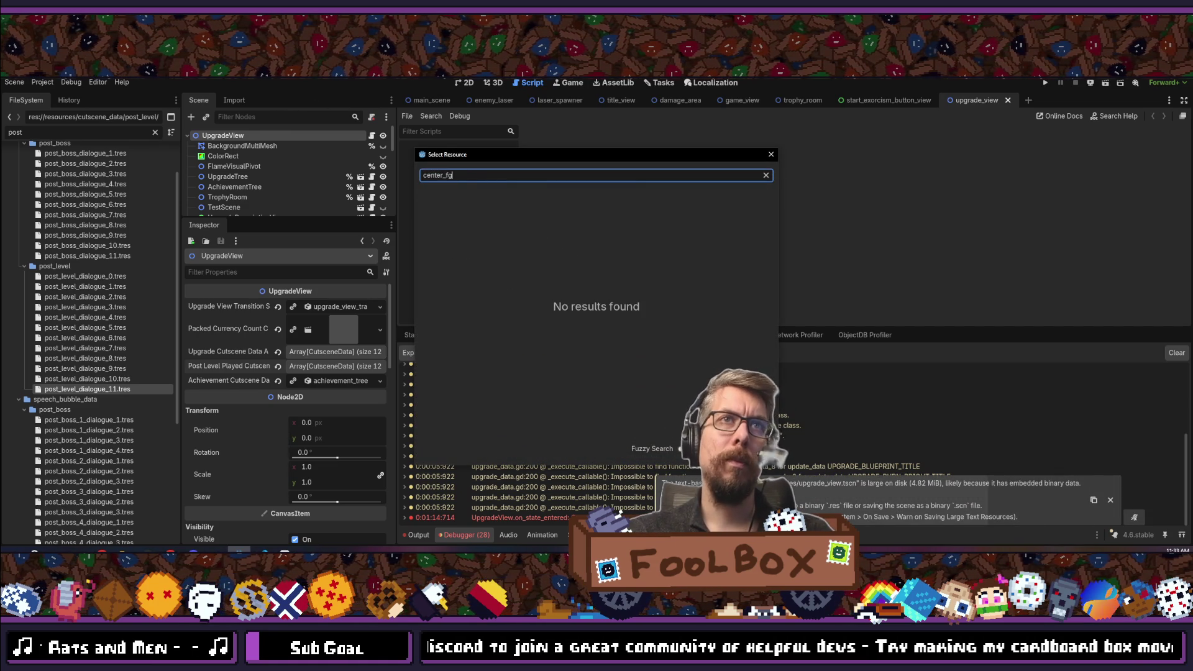
Open center_flame in the 2D view, hide ShieldSprite, and select FacesAnimatedSprite2D under BigFlame.
key("Down")
key("Return")
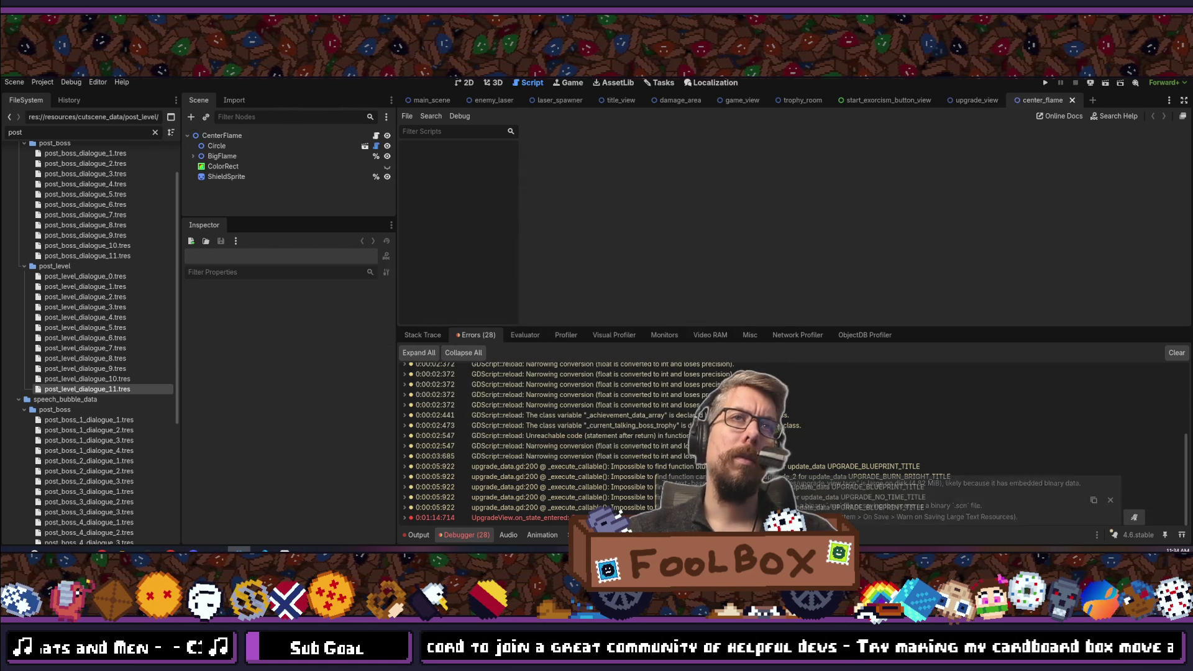
left_click(468, 85)
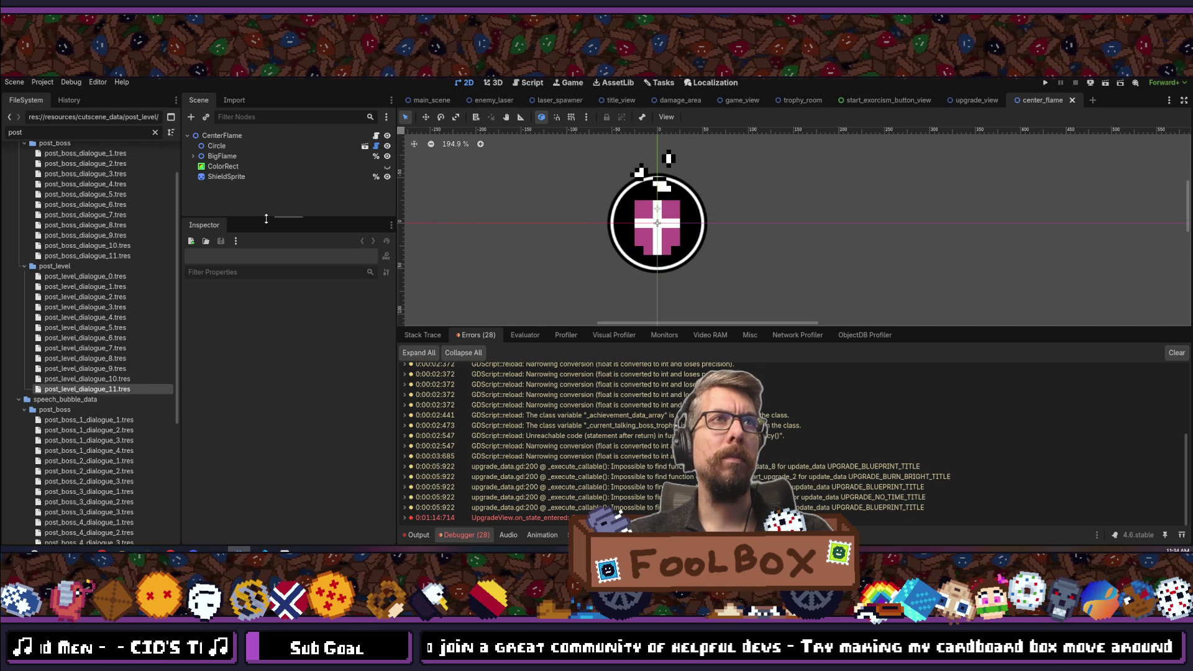
left_click_drag(266, 219, 267, 363)
left_click(387, 177)
scroll(659, 211, "up", 2)
scroll(659, 211, "up", 2)
left_click(193, 156)
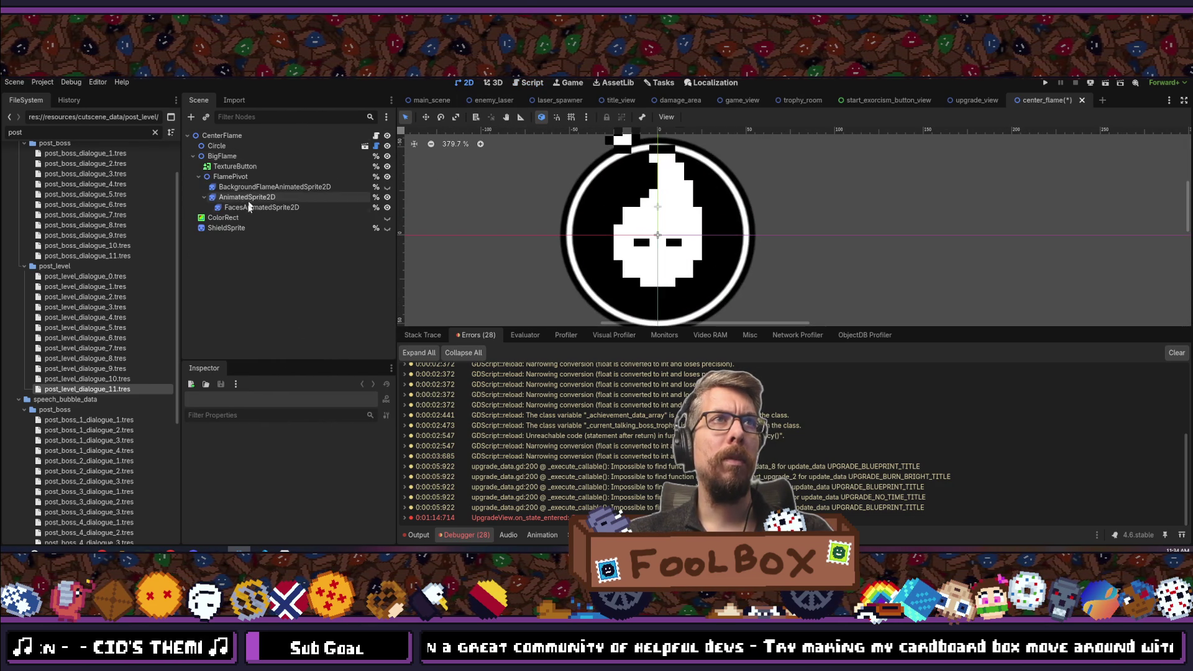
left_click(250, 209)
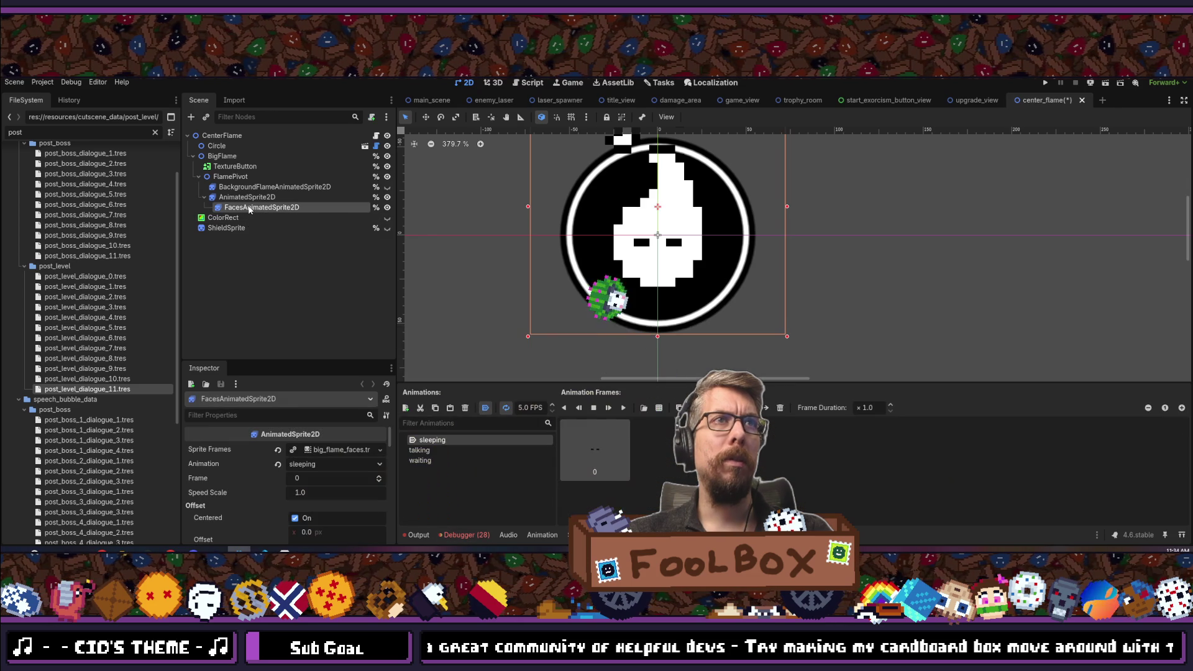
Add a Sprite2D child under FacesAnimatedSprite2D textured with evil_eyes.png.
right_click(249, 210)
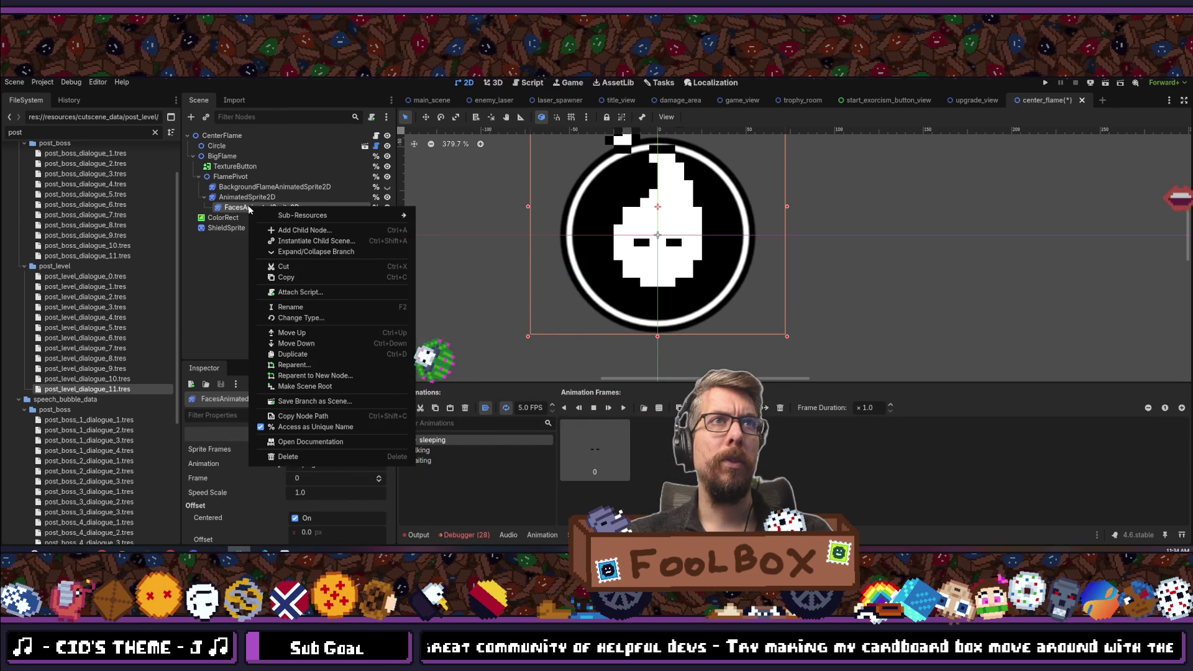
left_click(289, 228)
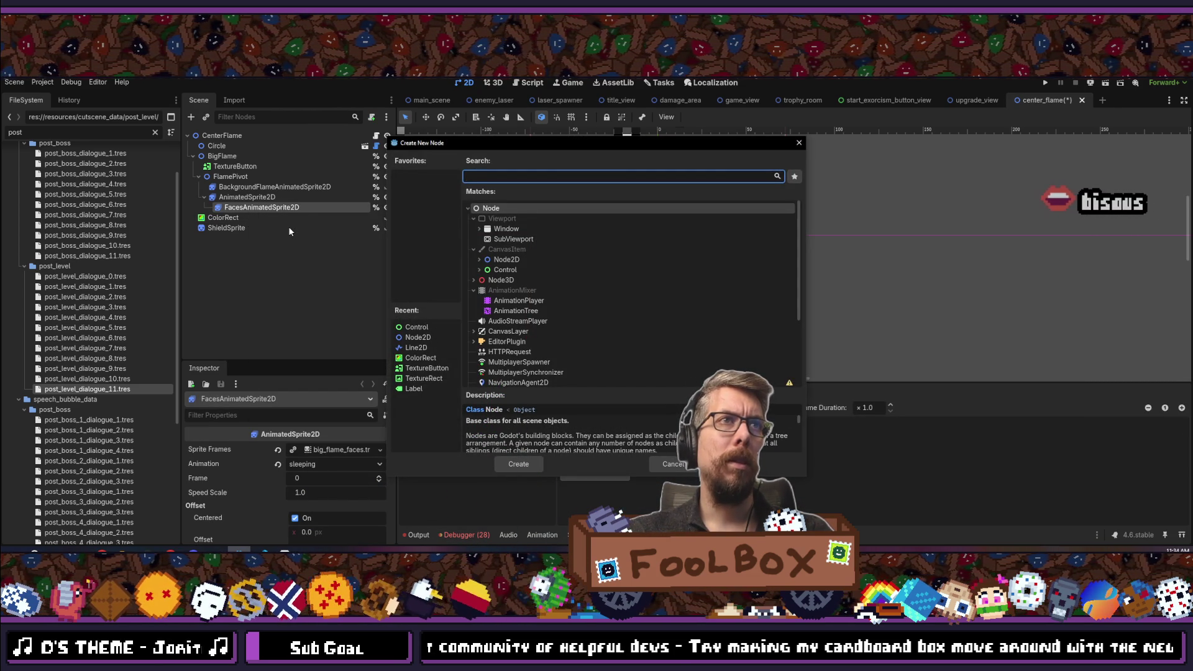
type("sprit")
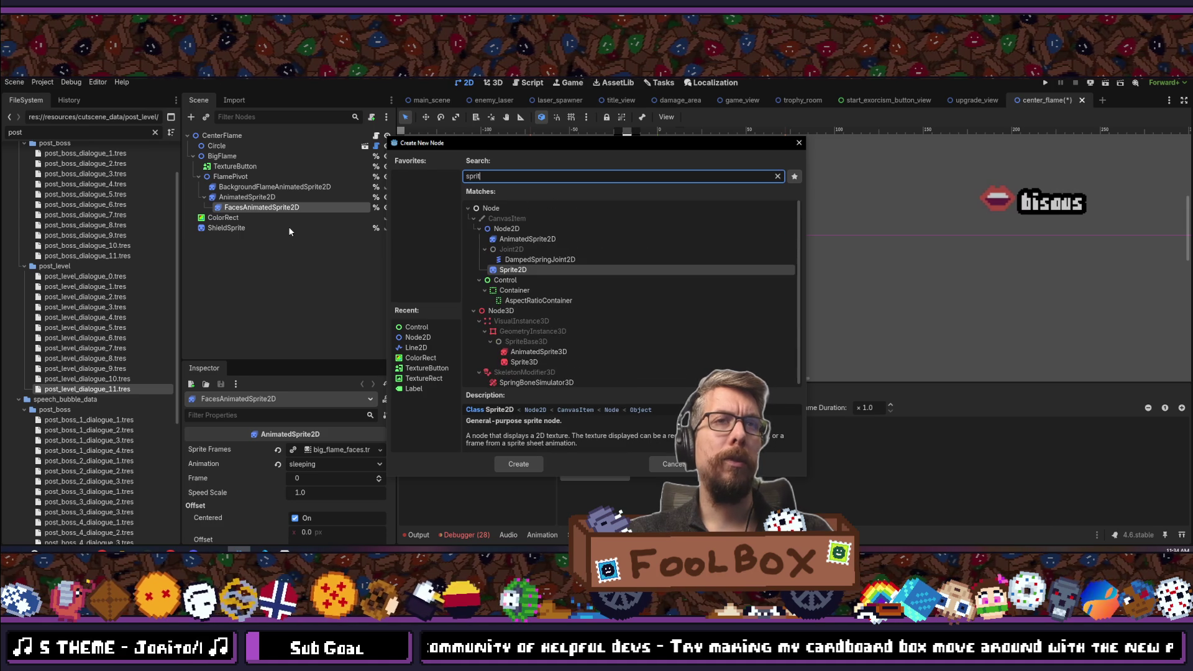
key("Return")
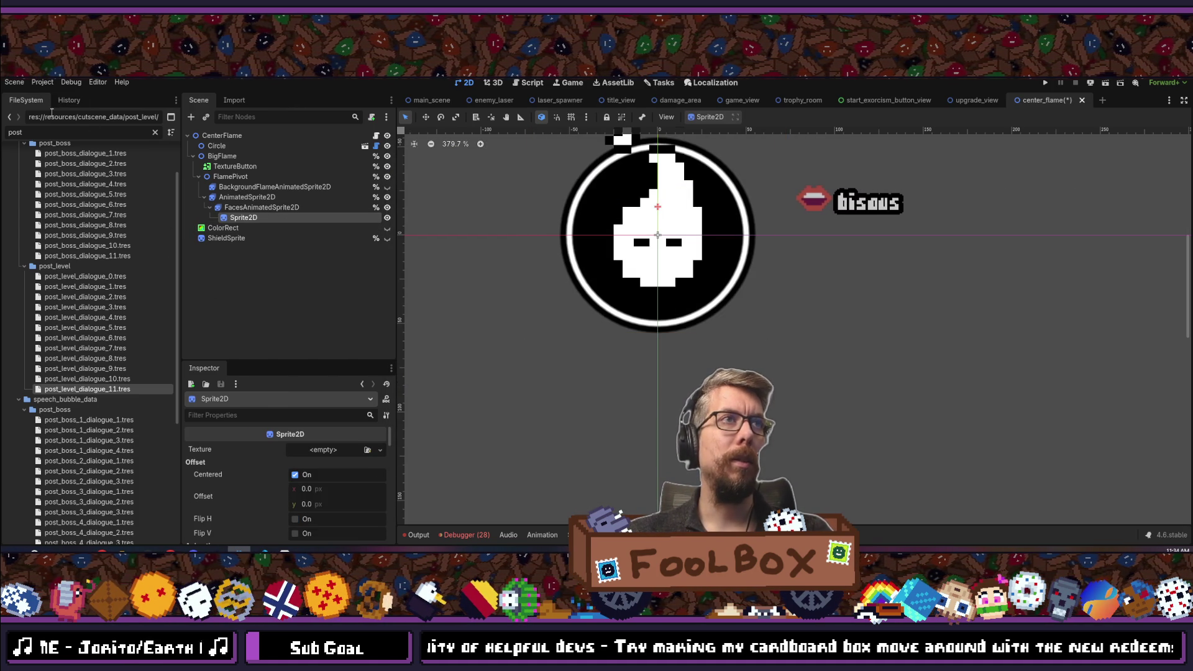
type("evil")
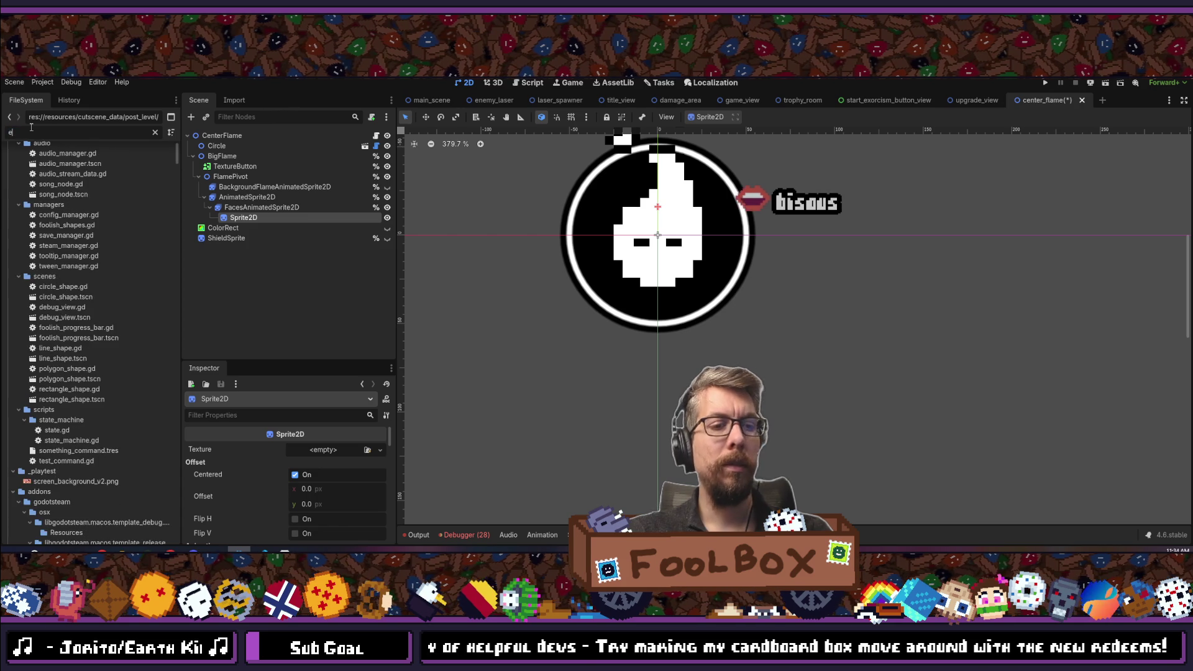
left_click_drag(55, 213, 257, 218)
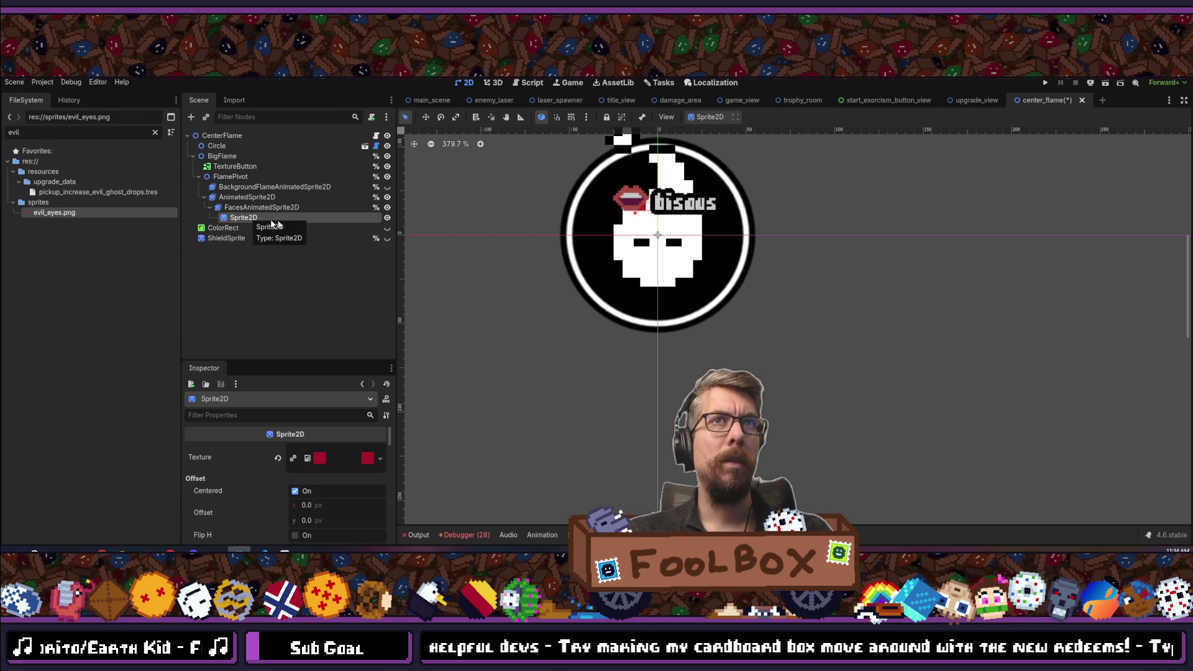
Set the FacesAnimatedSprite2D animation to waiting, then reselect the eyes sprite.
left_click(261, 208)
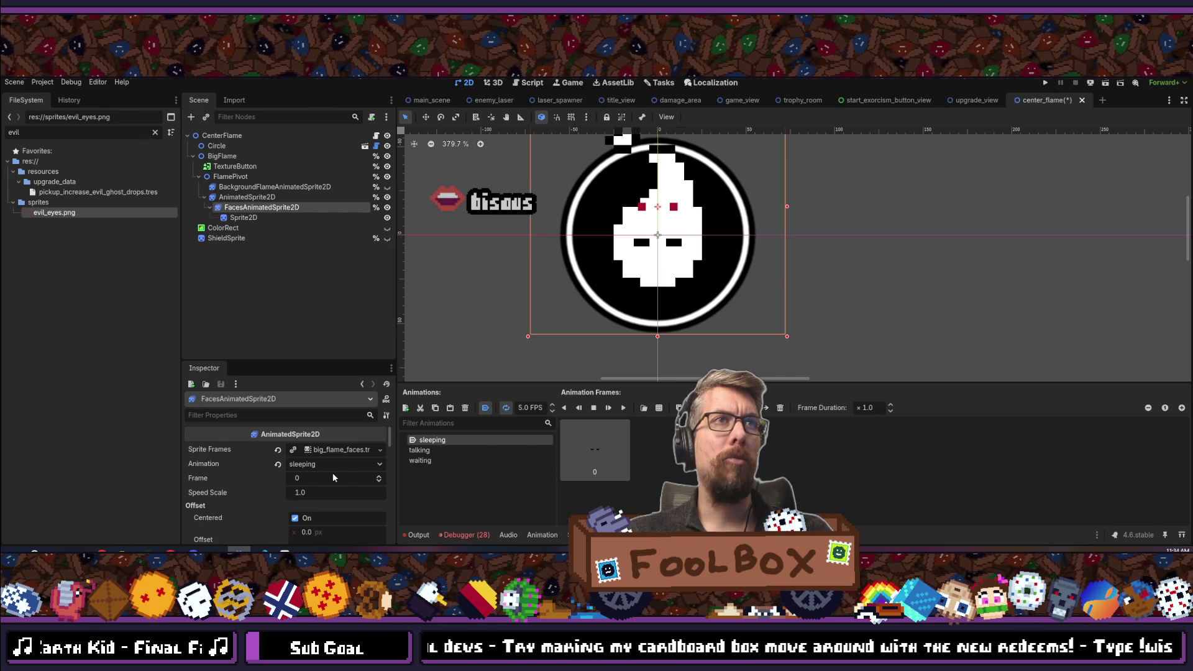
left_click(355, 467)
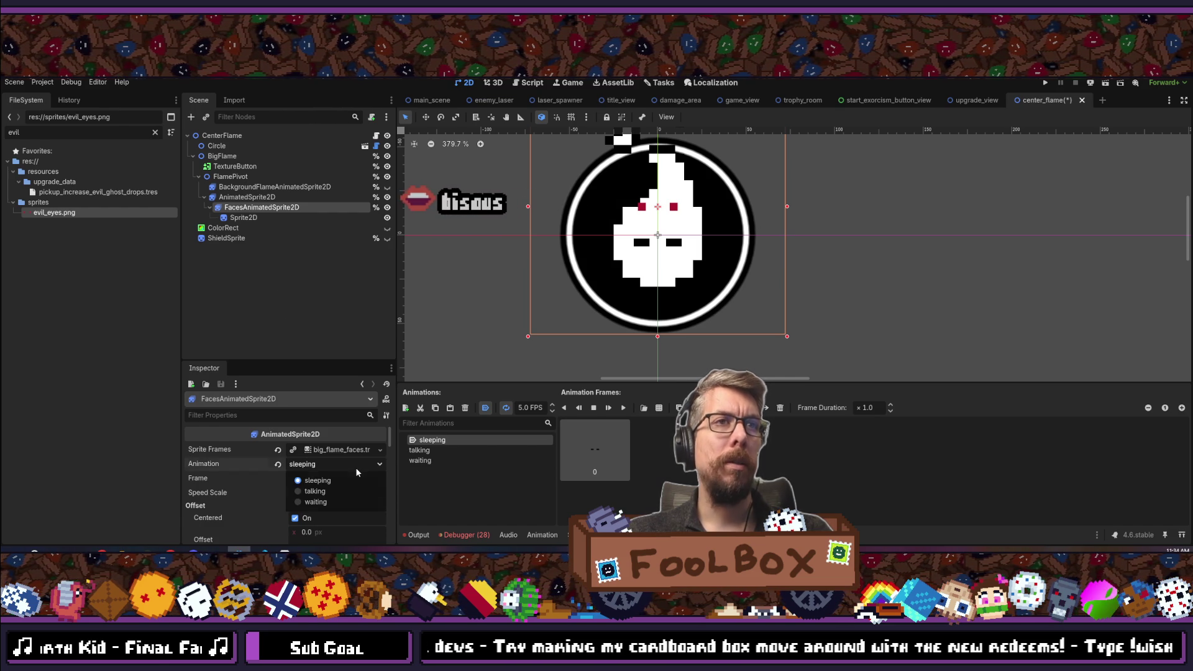
left_click(299, 501)
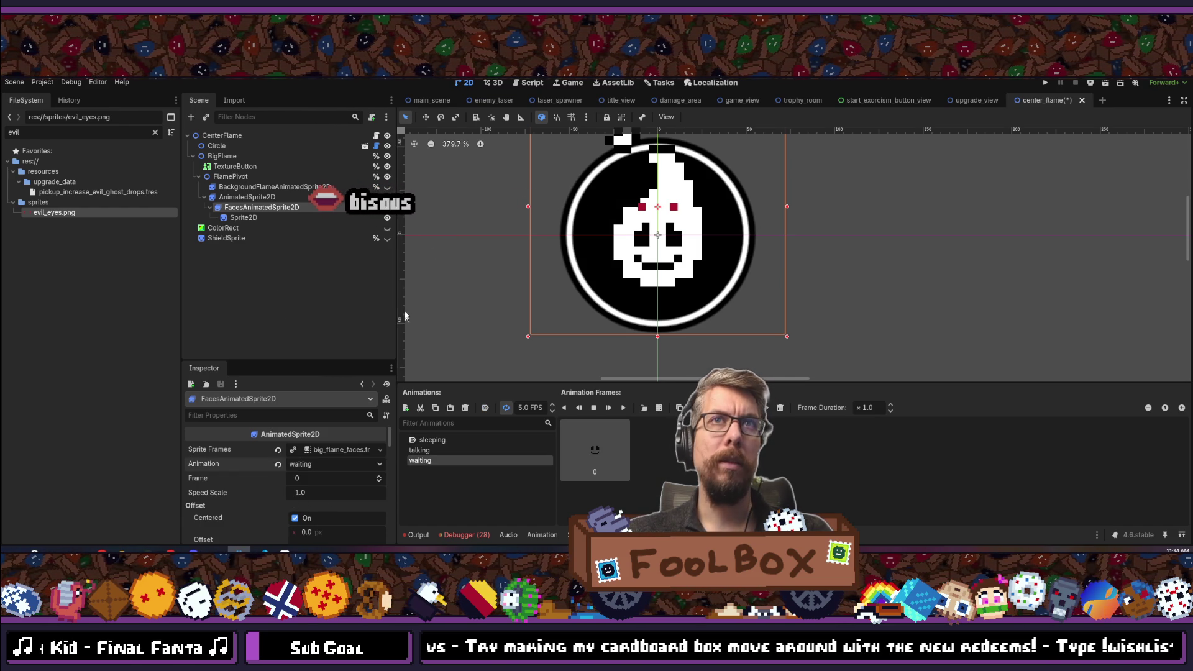
left_click(257, 219)
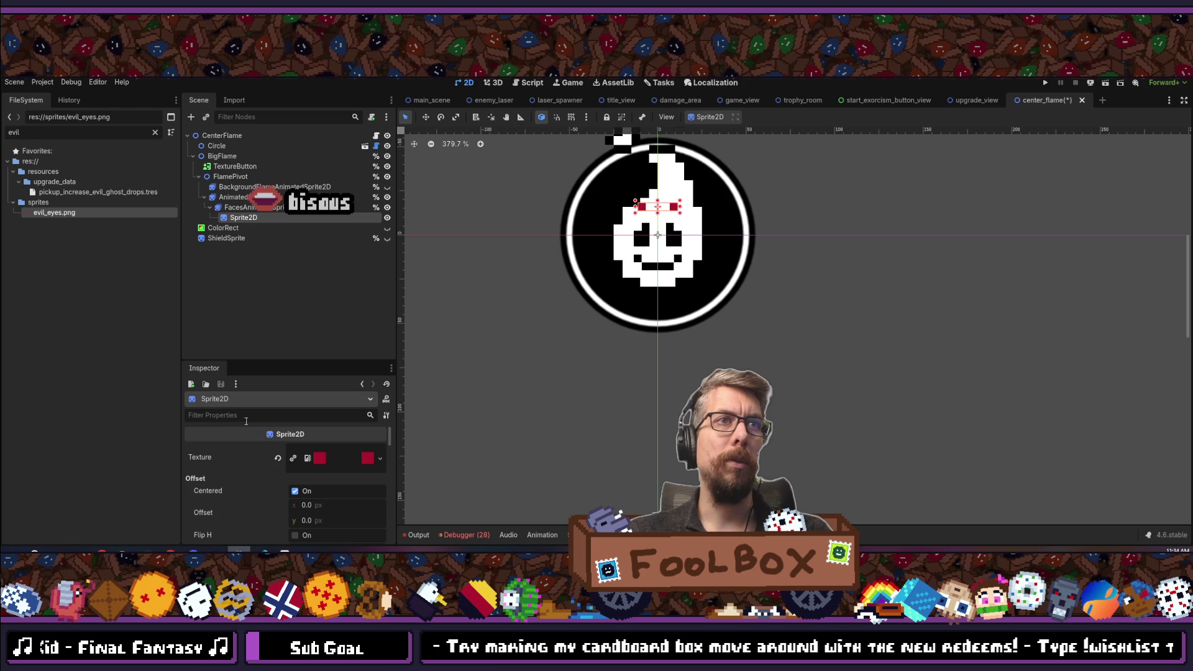
type("position")
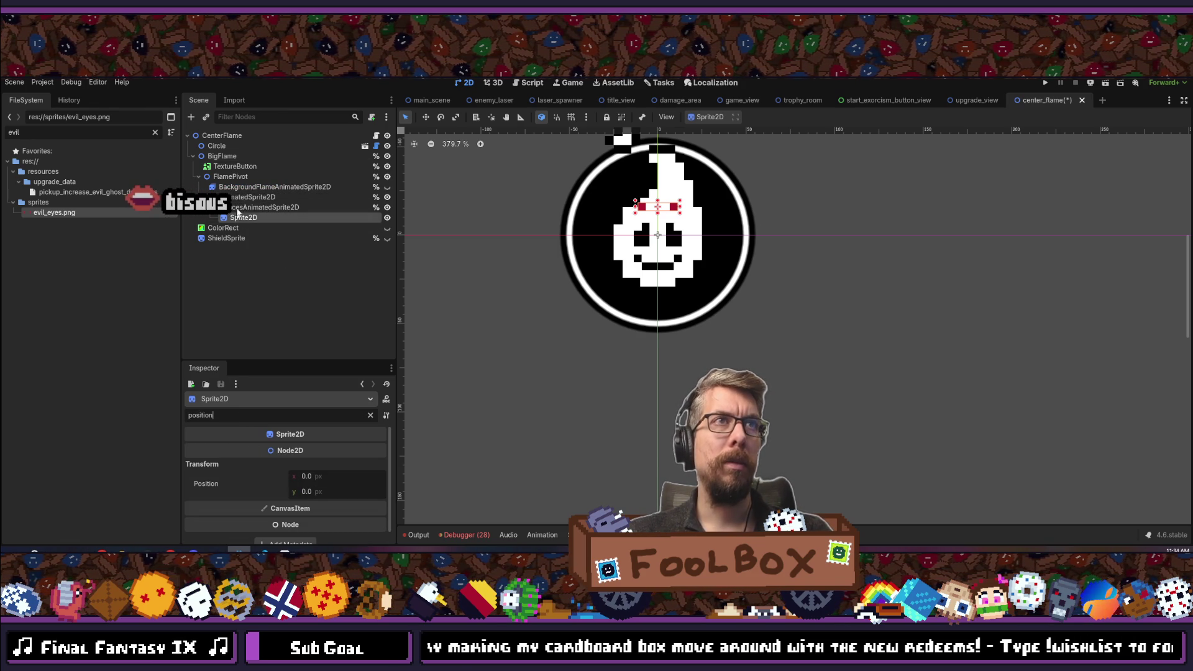
Set the eyes Sprite2D position y to 4.
left_click(244, 209)
left_click(243, 219)
left_click(340, 477)
left_click(342, 491)
type("5")
key("Return")
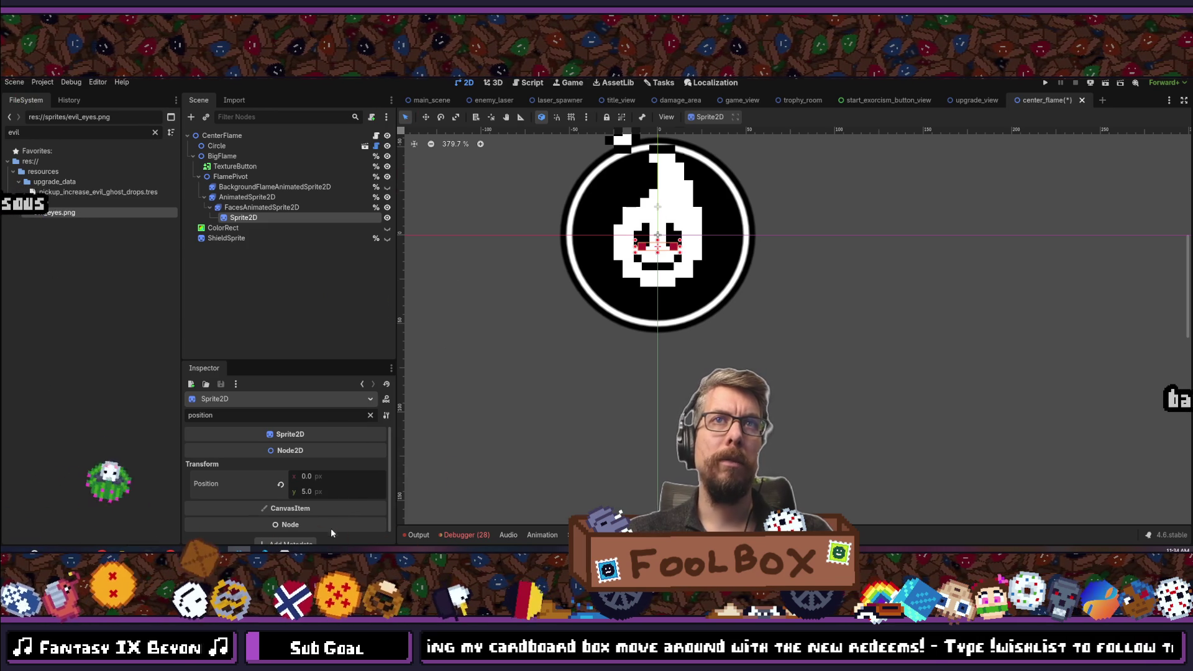
scroll(646, 225, "up", 5)
scroll(615, 198, "up", 5)
left_click(312, 492)
key("Return")
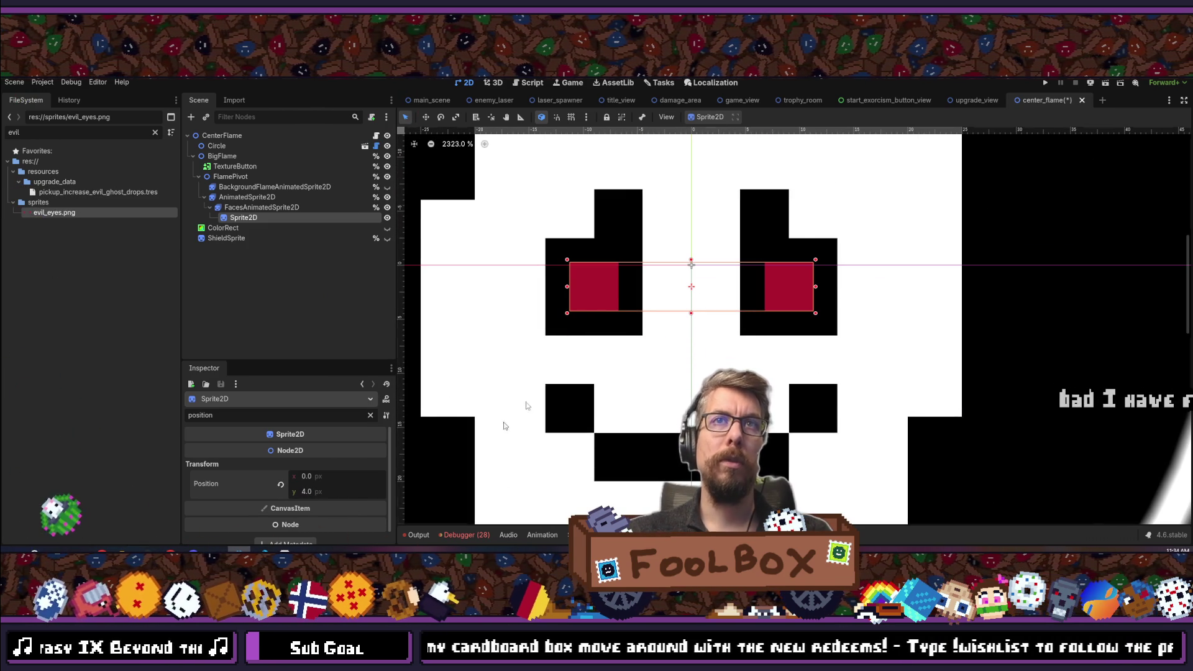
scroll(464, 458, "down", 10)
Rename the Sprite2D node to EvilEyeSprite2D.
left_click(826, 292)
scroll(613, 310, "down", 4)
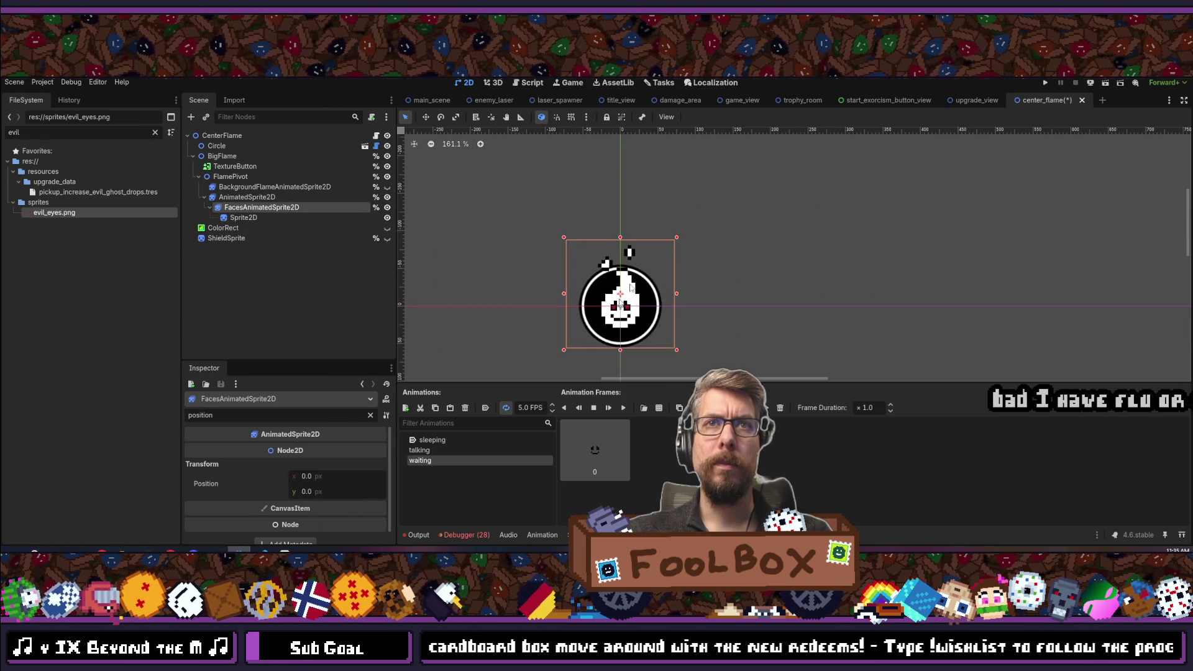
left_click(239, 219)
left_click(246, 219)
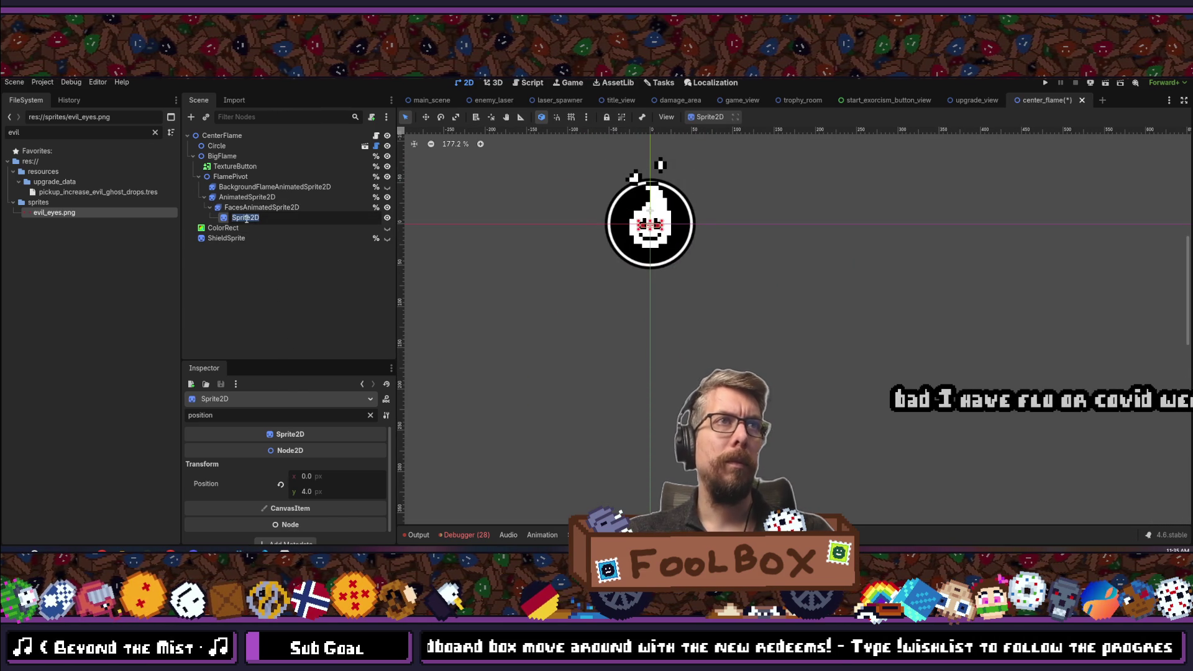
left_click(233, 218)
type("EvilEyes")
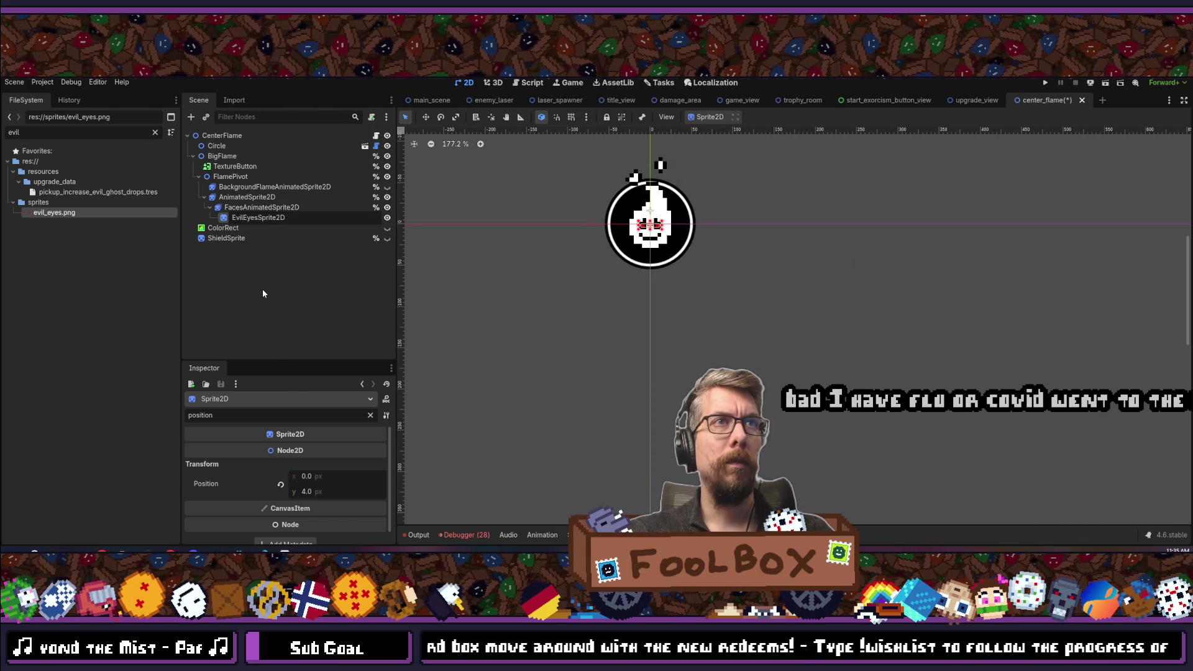
key("BackSpace")
key("Return")
Make EvilEyeSprite2D accessible as a unique name and save the scene.
right_click(251, 218)
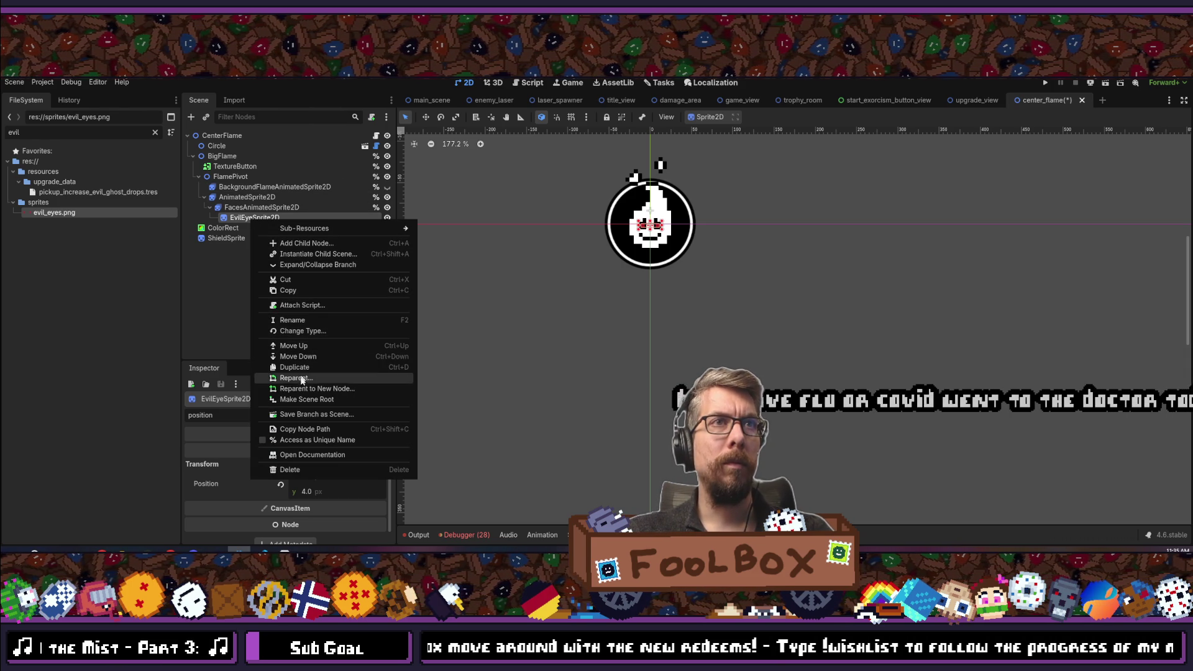
left_click(296, 440)
left_click(303, 353)
key("ctrl+s")
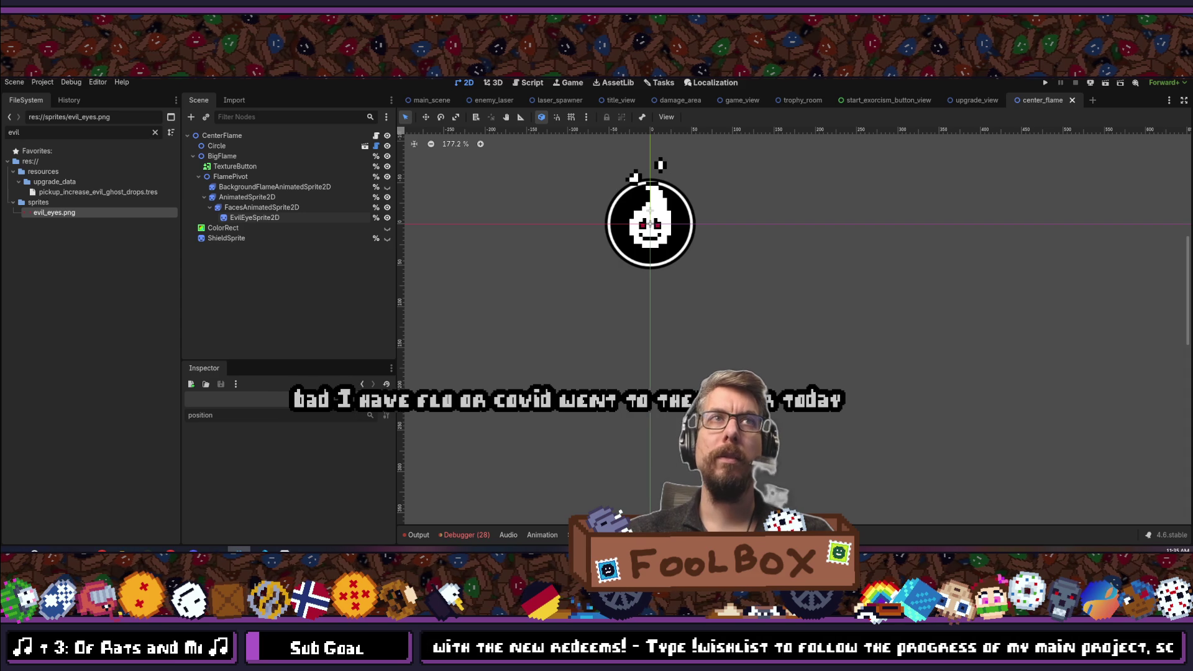
left_click(375, 136)
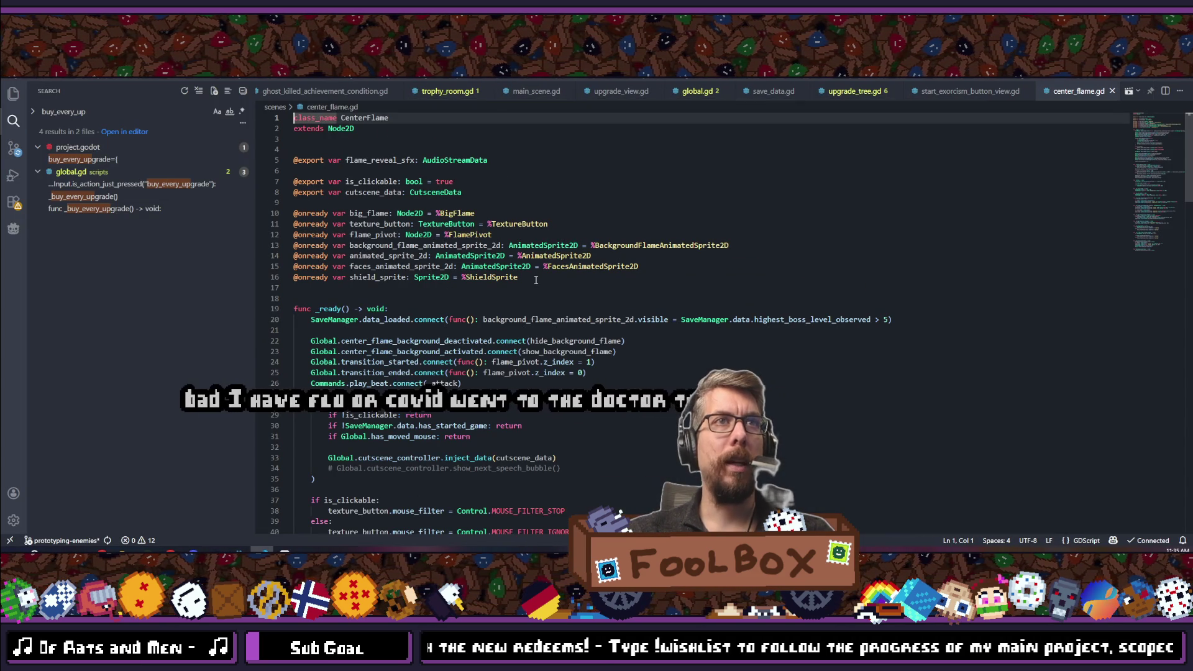
left_click(14, 229)
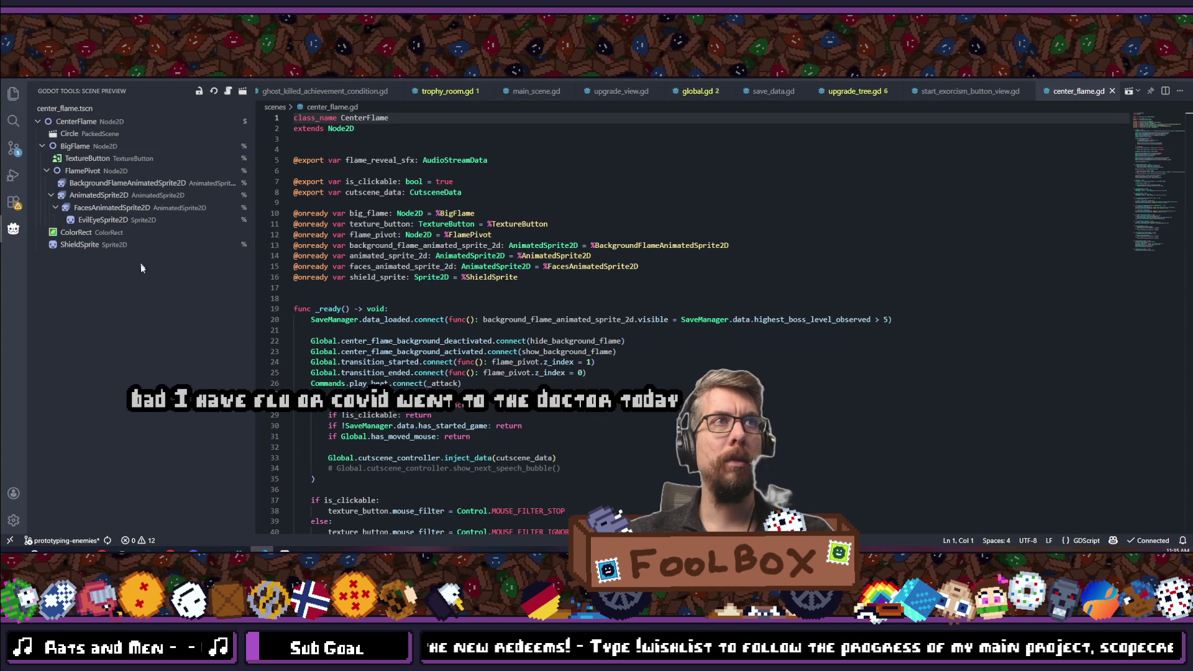
left_click_drag(76, 232, 382, 273)
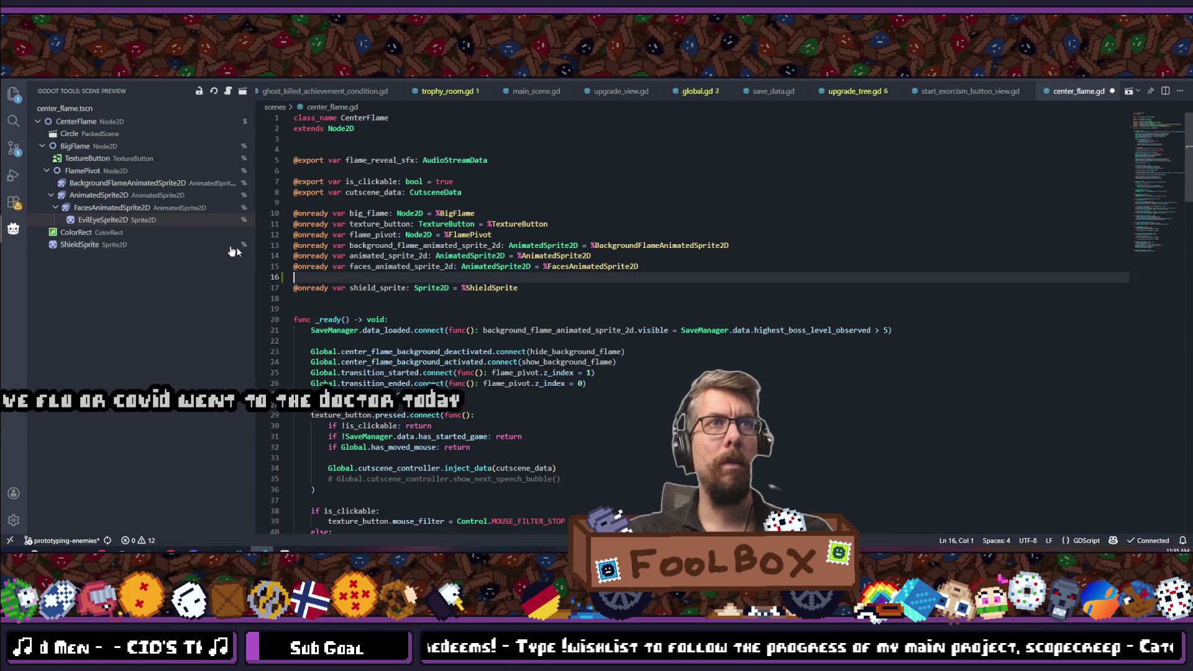
key("ctrl+z")
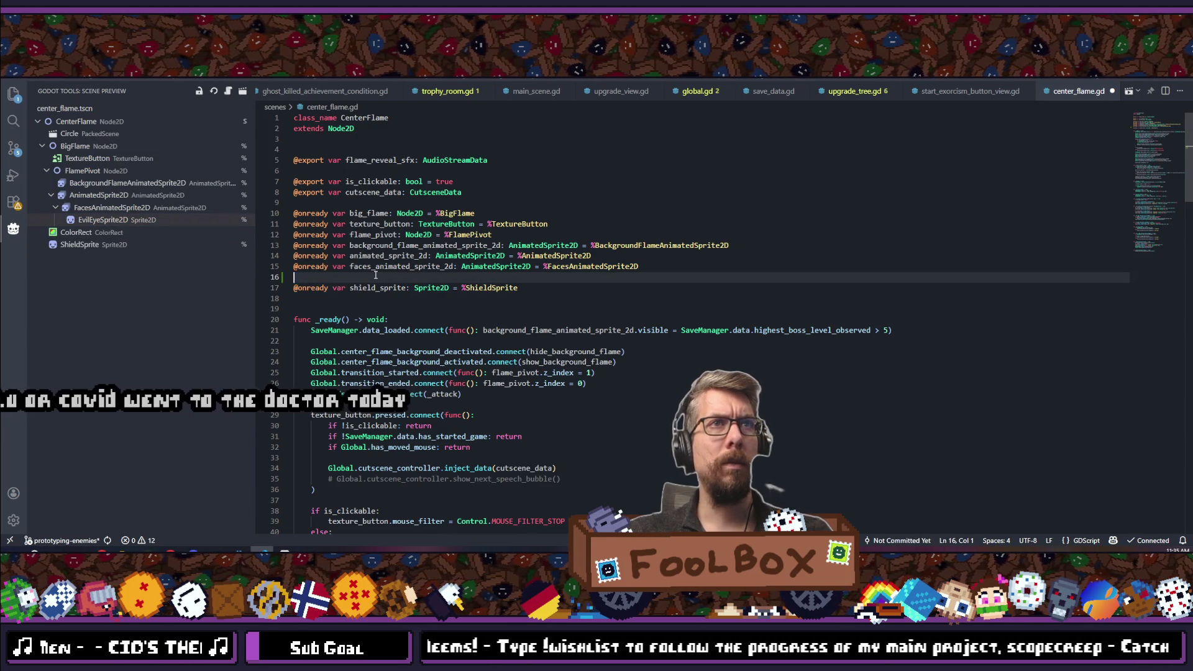
left_click(85, 220)
mouse_move(86, 221)
left_mouse_down()
mouse_move(410, 286)
mouse_move(387, 279)
left_mouse_up()
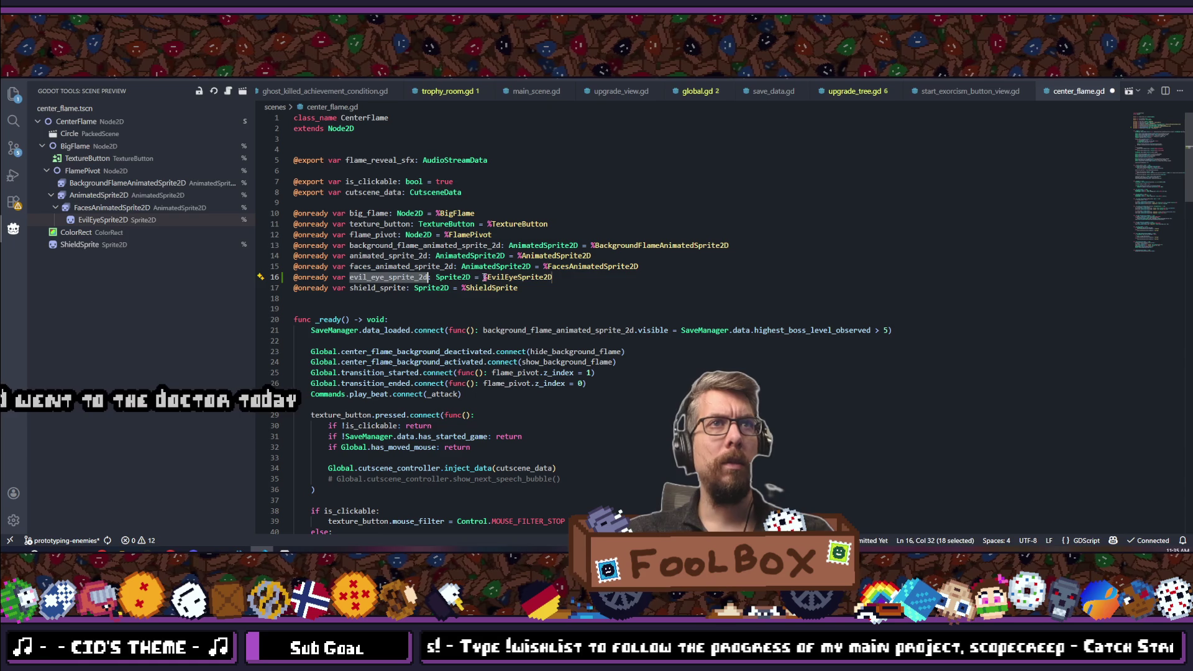
Save center_flame.gd, return to Godot and make ShieldSprite visible again.
key("End")
key("ctrl+s")
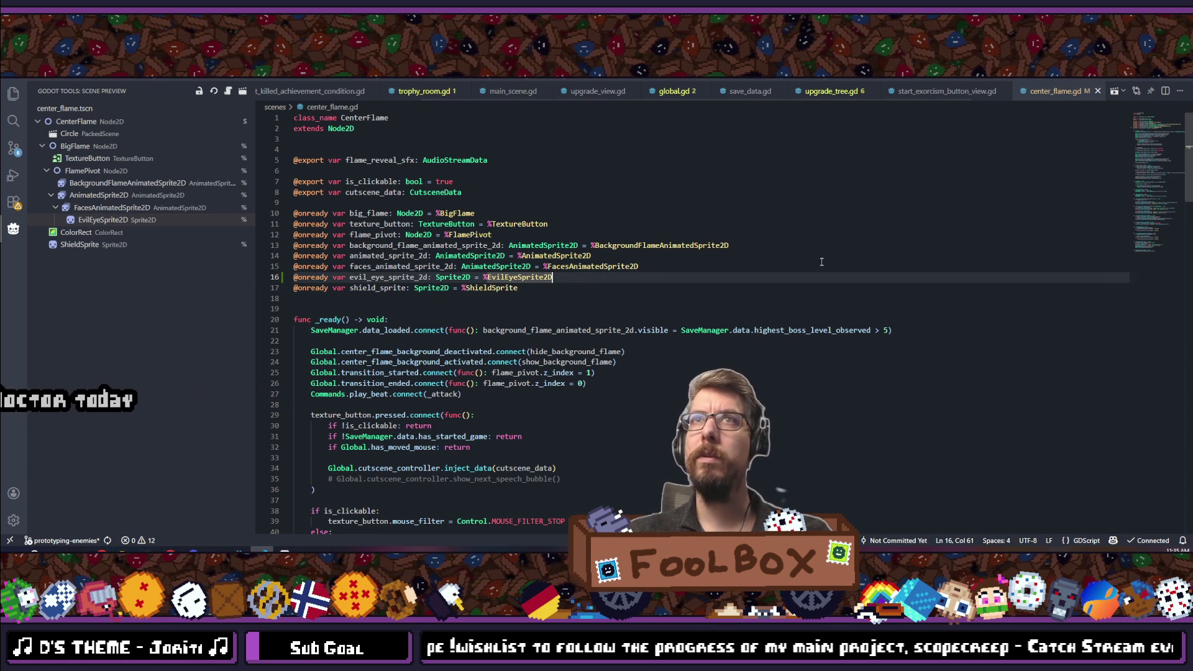
key("Up")
key("Up")
key("alt+Tab")
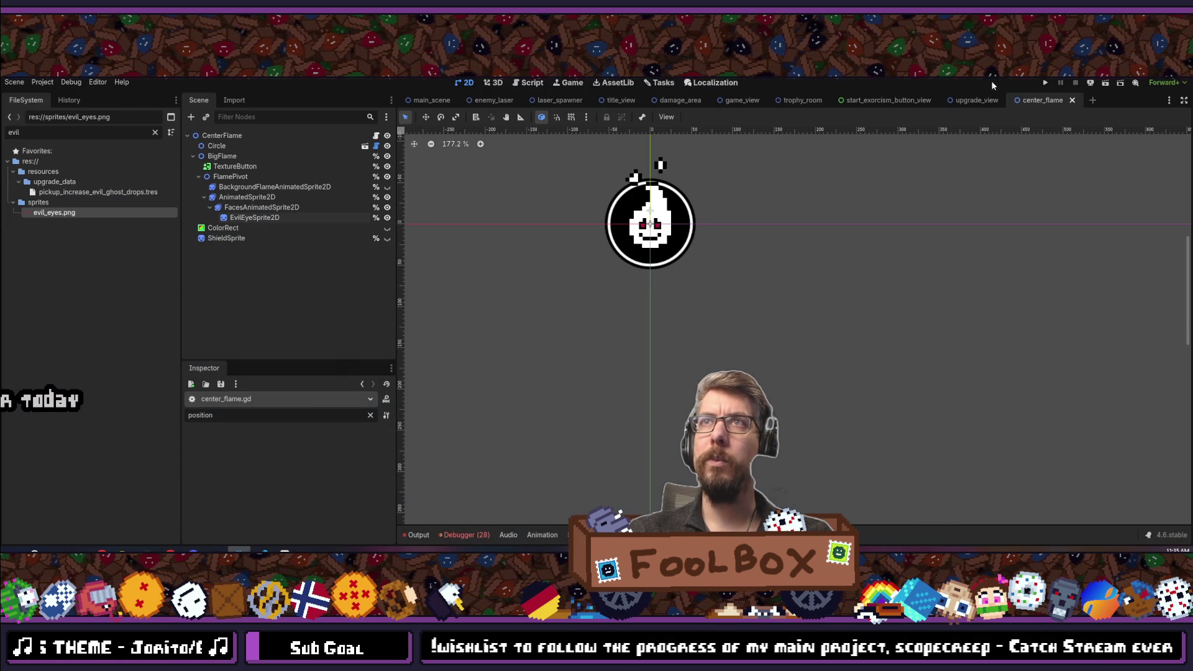
left_click(387, 238)
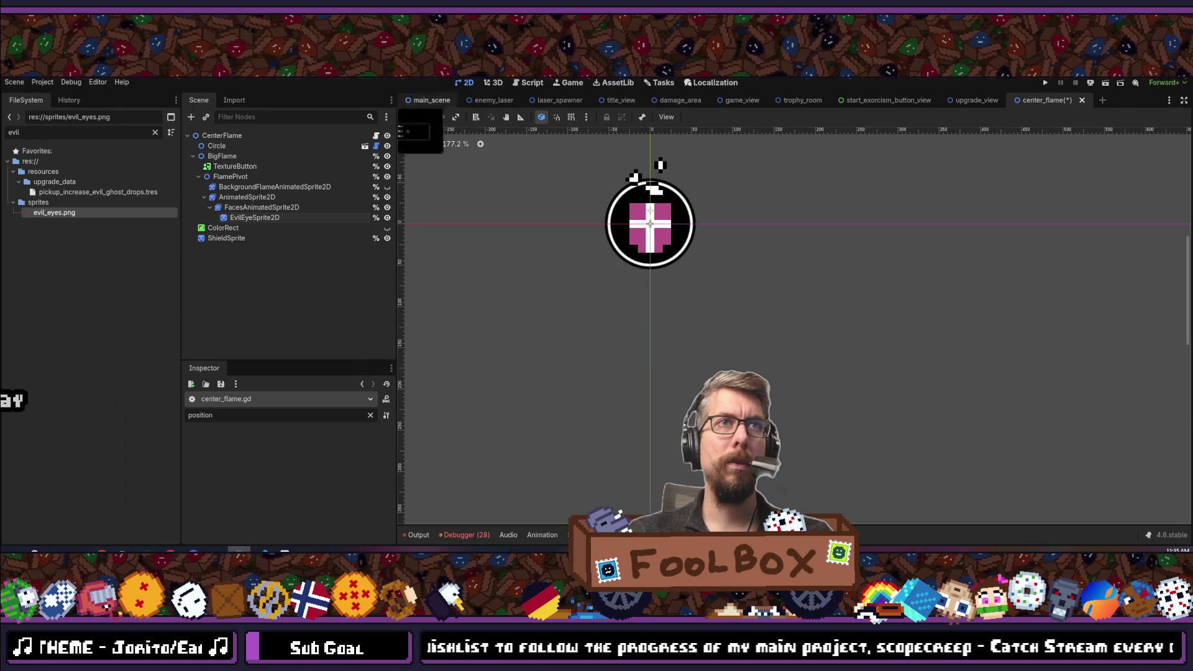
Save the scene, run the game, continue to the pentagram upgrade screen, then stop it.
key("ctrl+s")
key("F6")
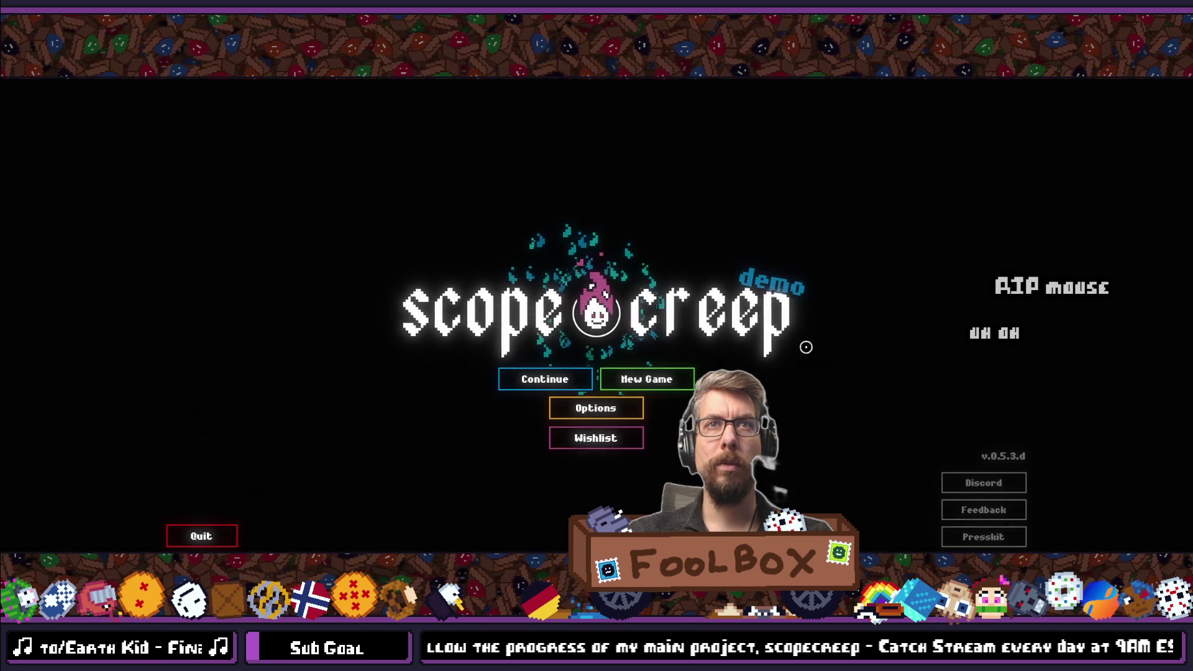
left_click(515, 380)
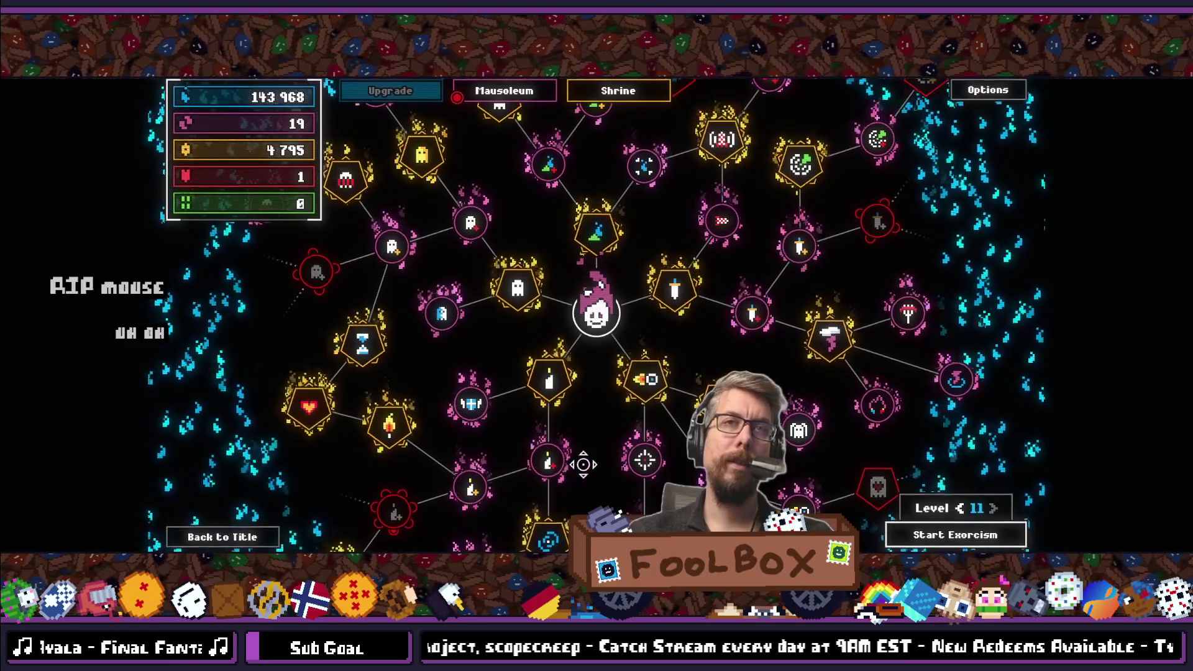
key("F11")
key("F8")
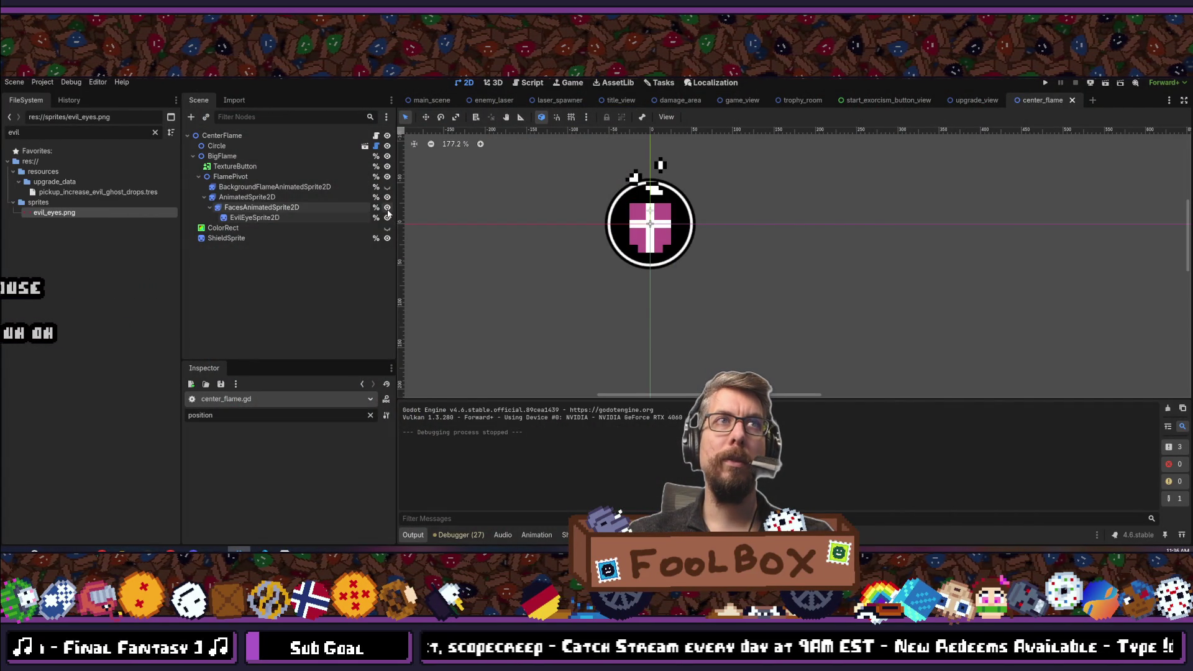
Hide ShieldSprite and set EvilEyeSprite2D's scale to 0.8 via the Inspector's 'scale' filter.
left_click(387, 237)
scroll(657, 248, "up", 8)
left_click(273, 217)
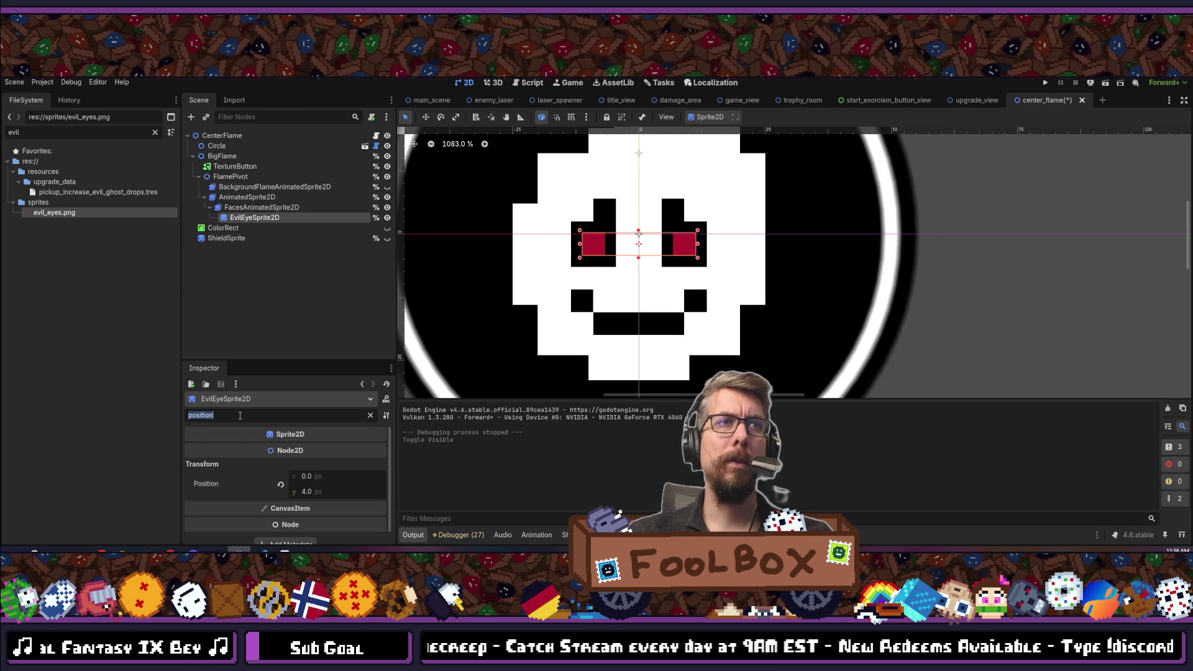
type("scale")
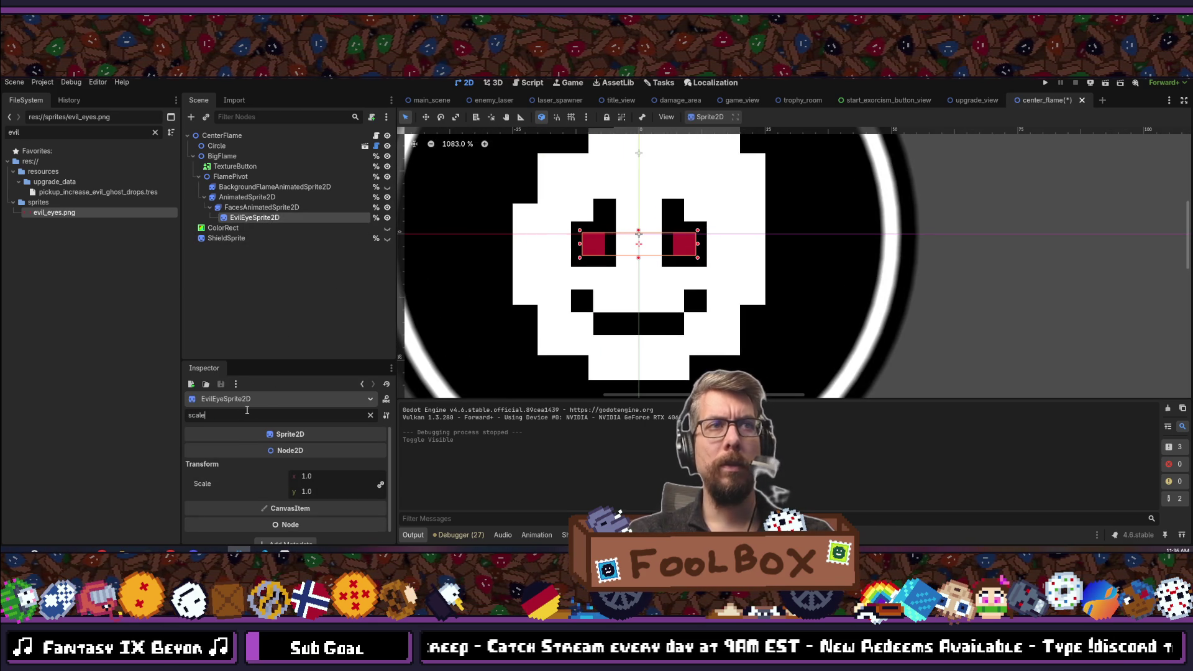
left_click(323, 476)
type("0.8")
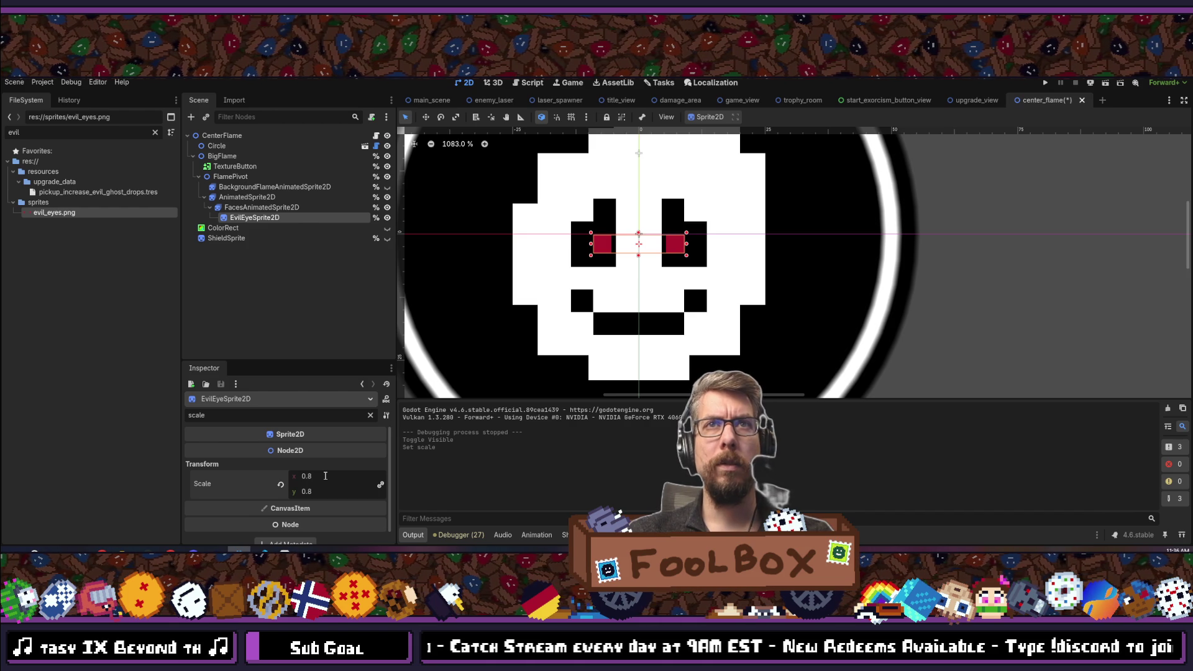
Filter the Inspector for position and move the eyes down to y 4.5.
scroll(453, 327, "down", 5)
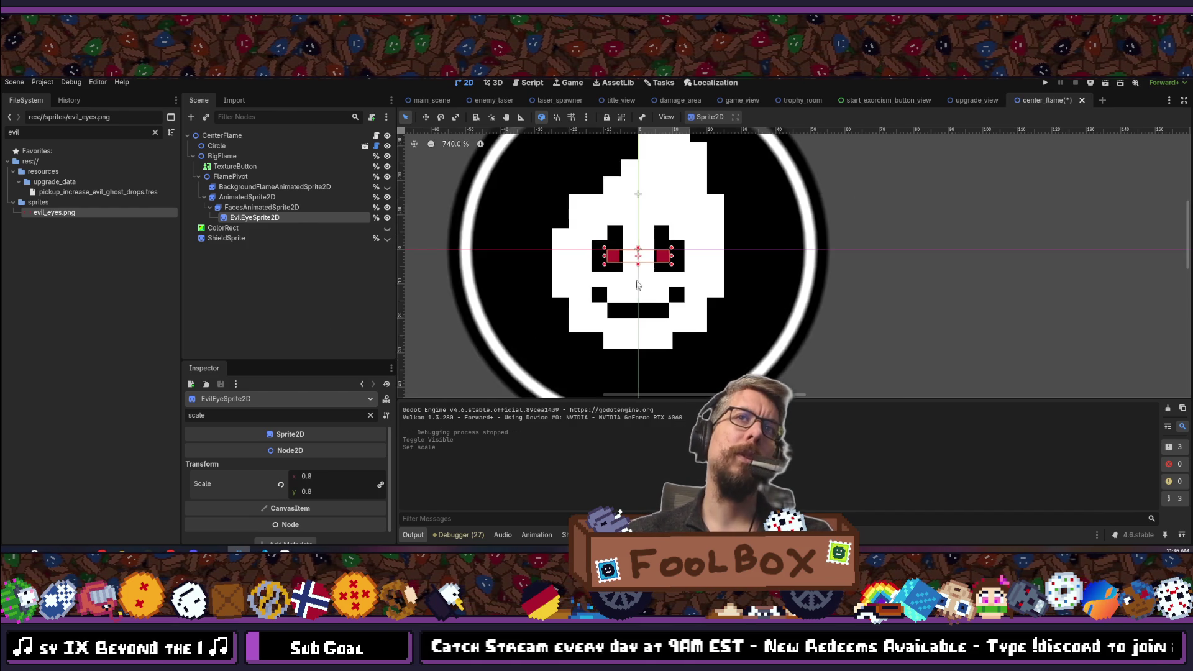
scroll(452, 310, "up", 6)
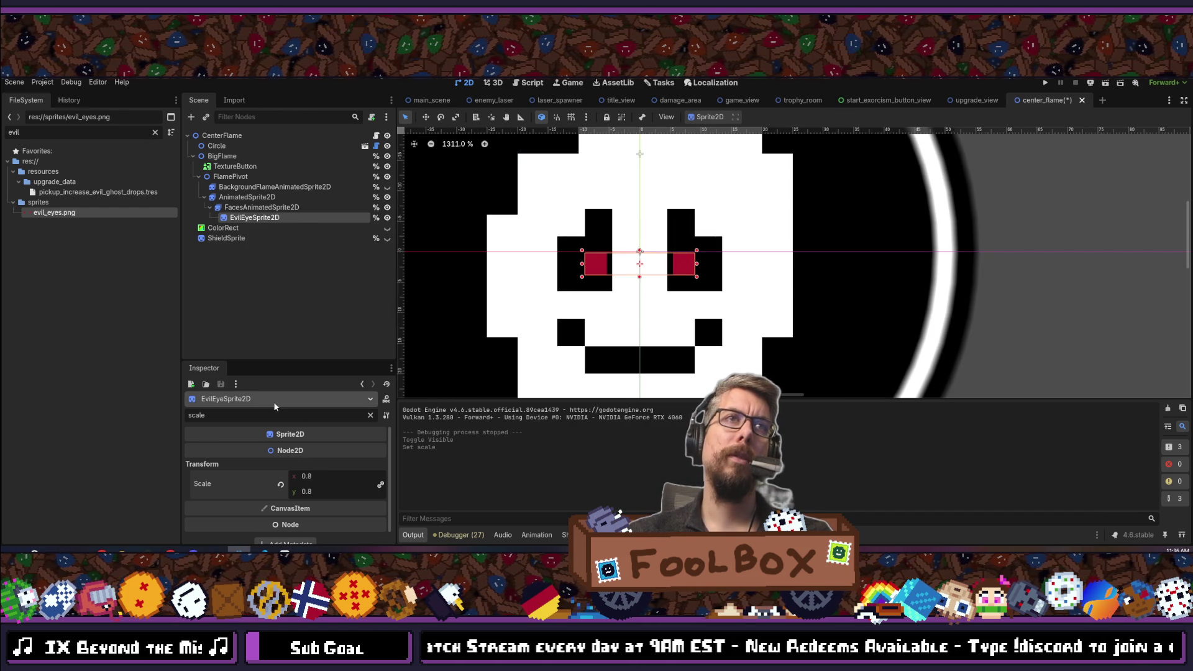
type("position")
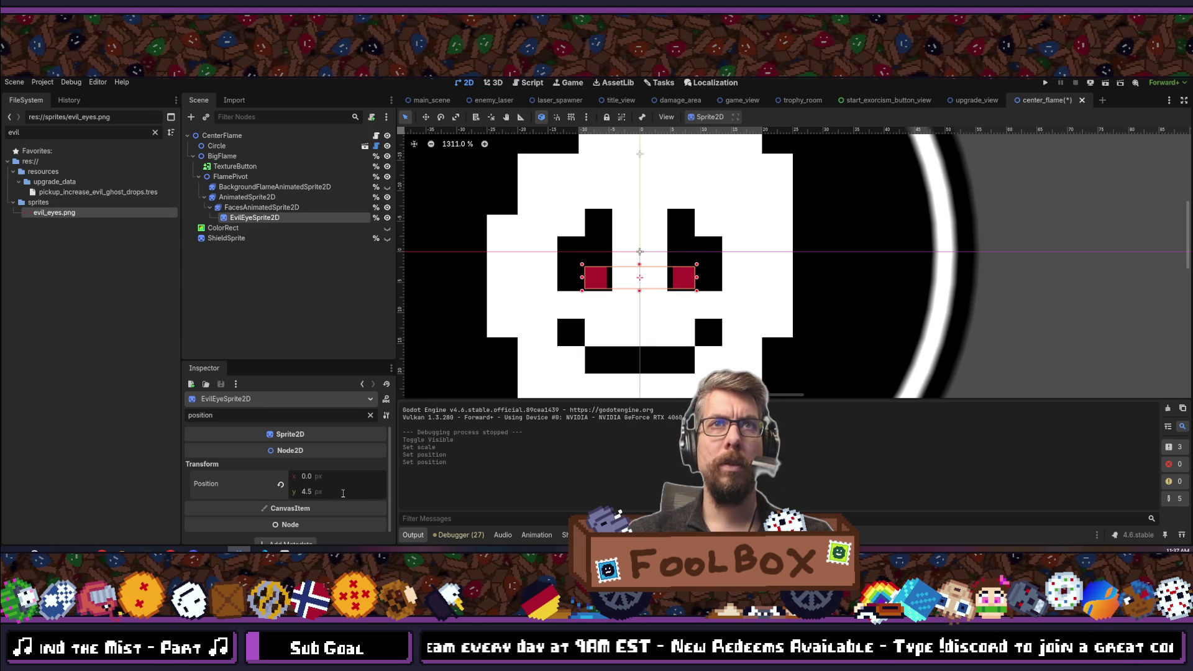
left_click(985, 286)
scroll(679, 296, "down", 8)
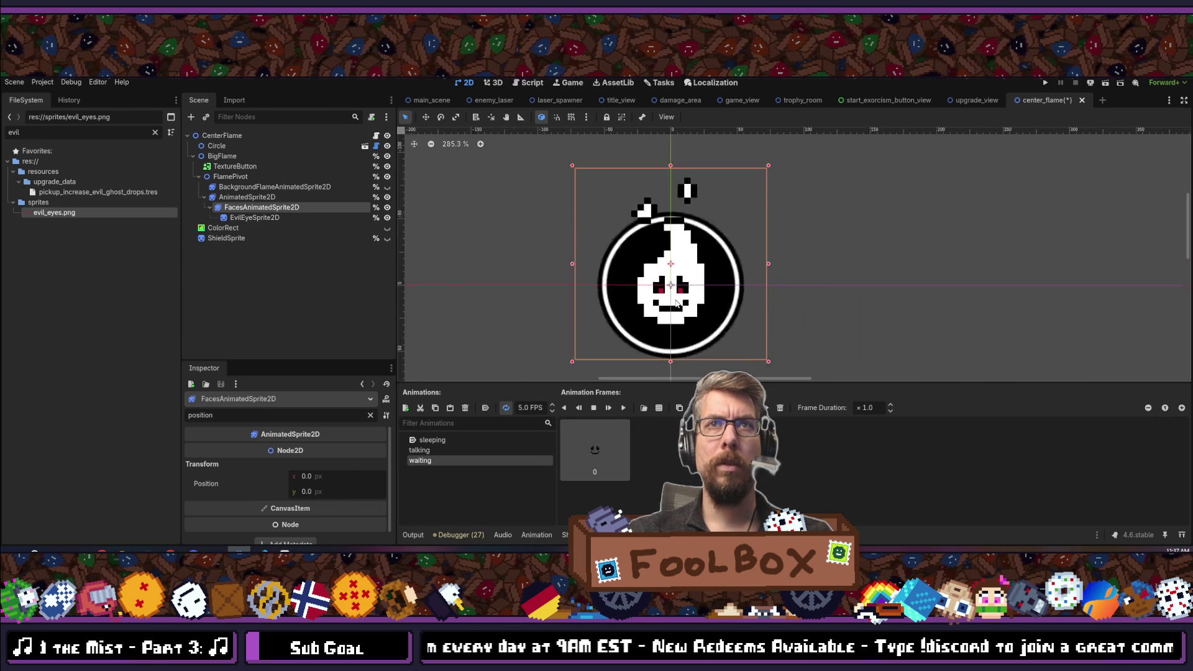
scroll(672, 285, "up", 2)
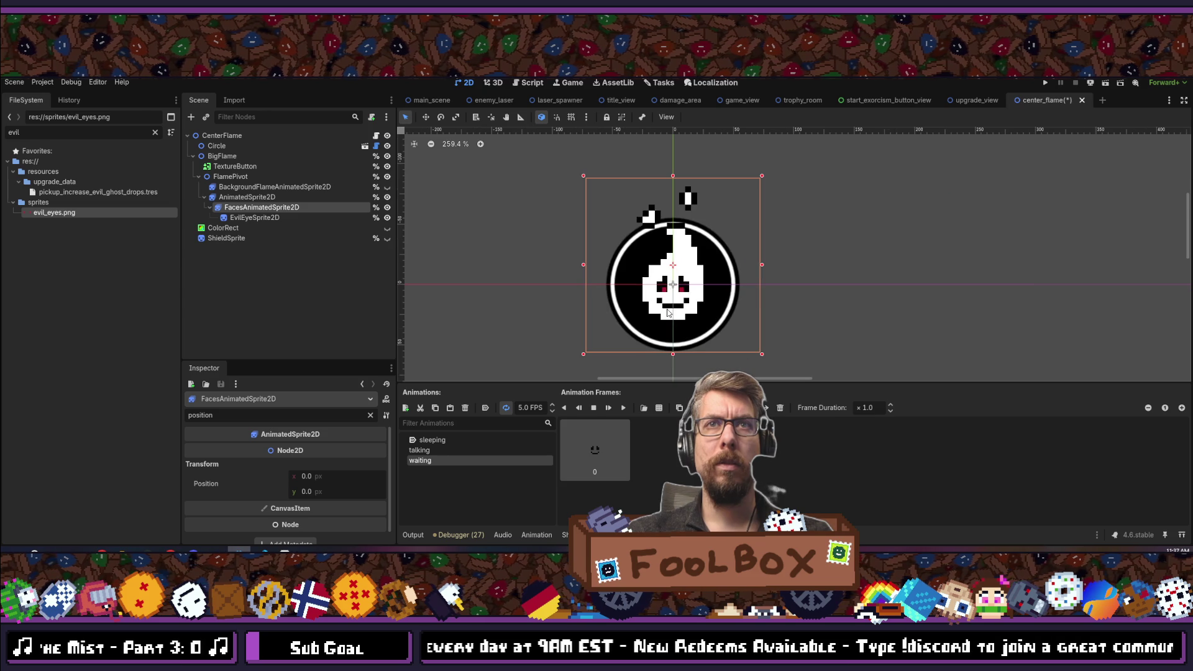
left_click(820, 191)
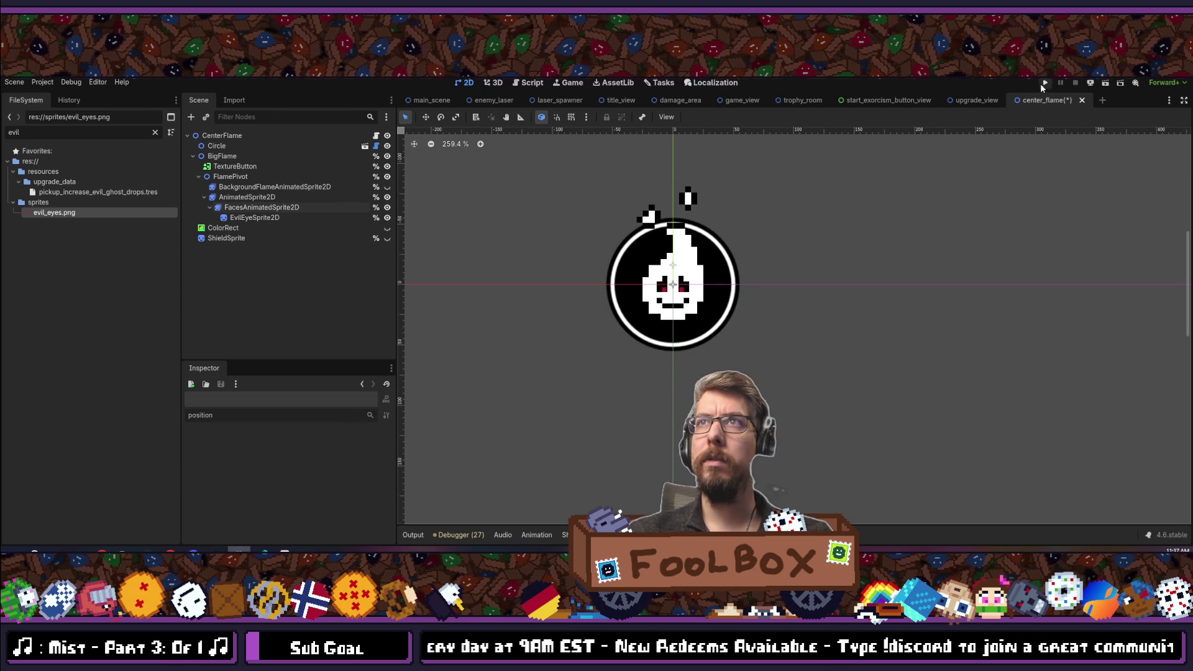
Run scopecreep to check the title screen with smaller eyes, toggling fullscreen, then stop it.
key("F6")
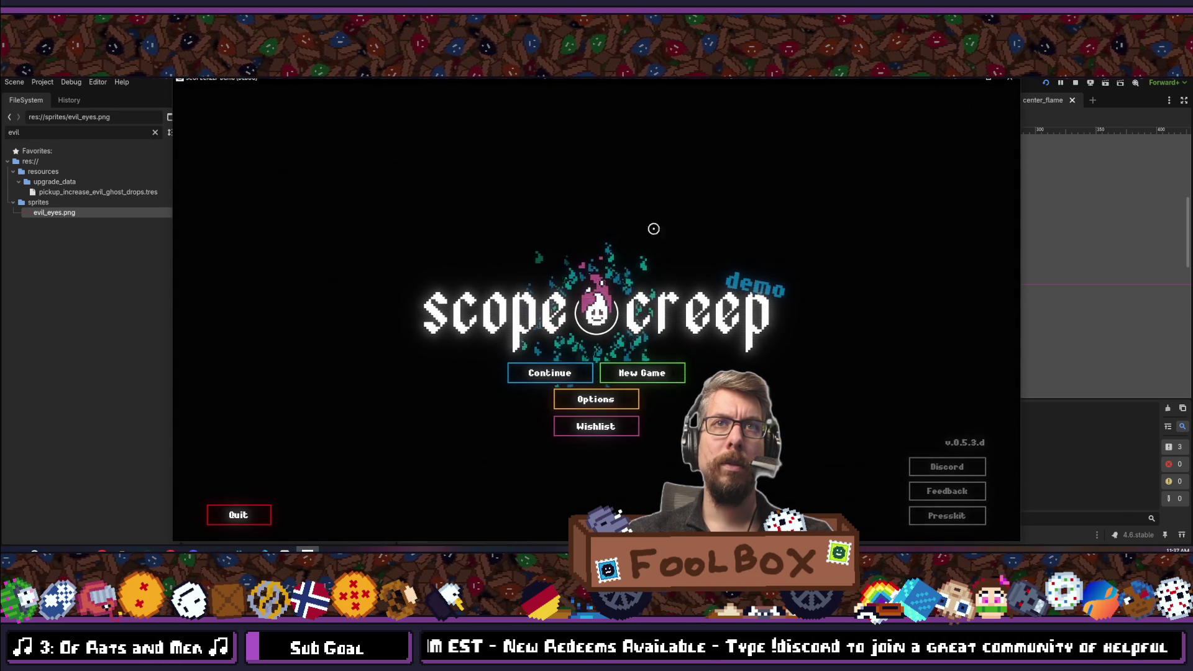
key("F11")
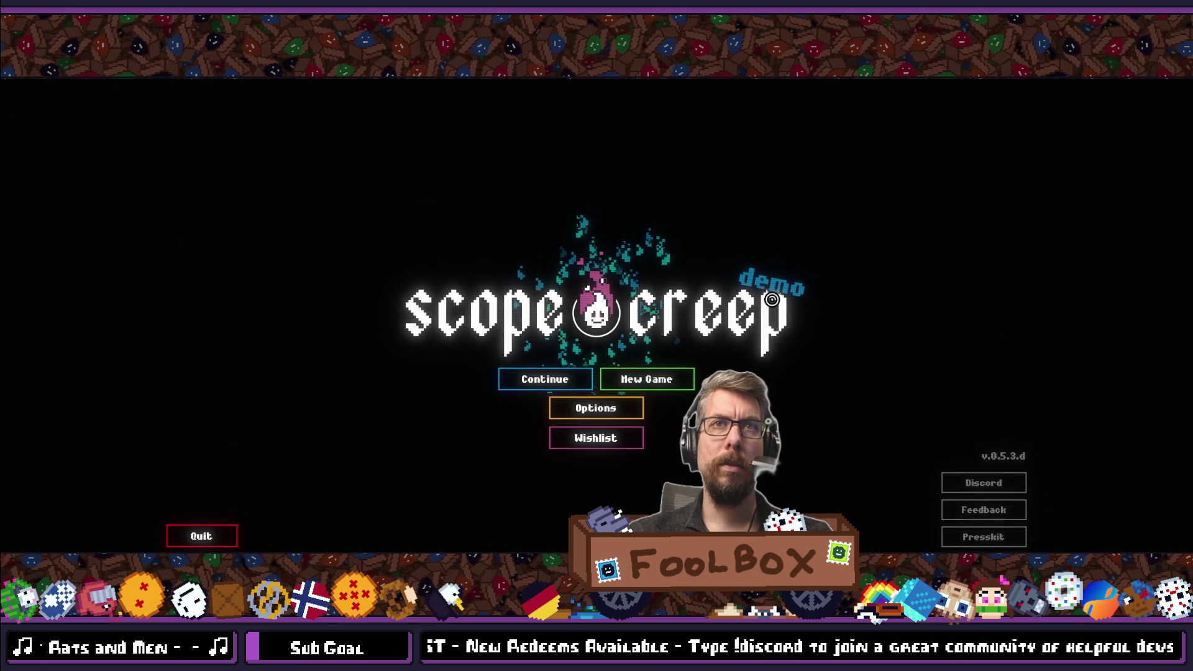
key("F11")
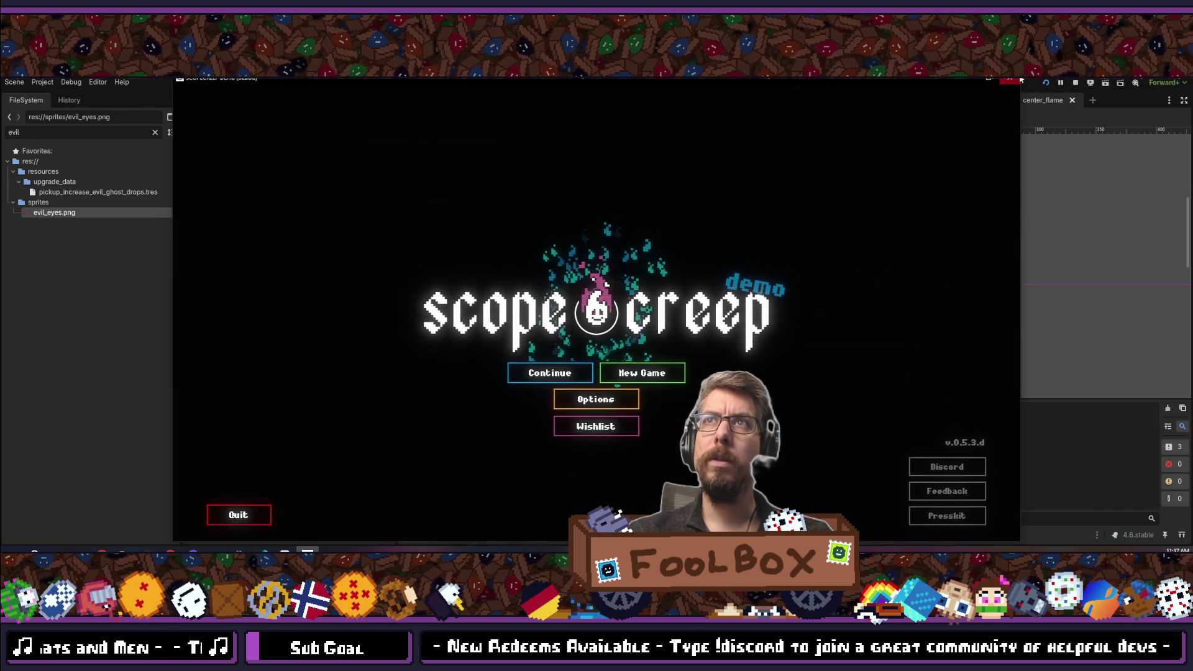
left_click(1077, 82)
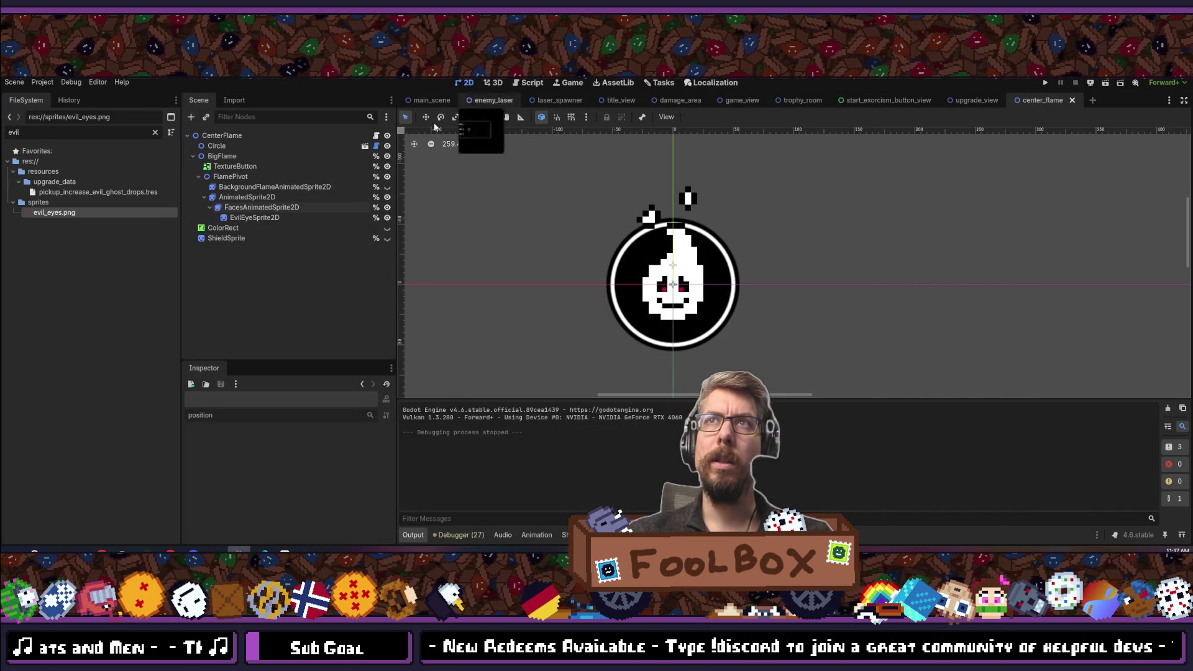
Undo the eye scale and position tweaks back to y 4.0, save, and switch to Aseprite.
left_click(271, 219)
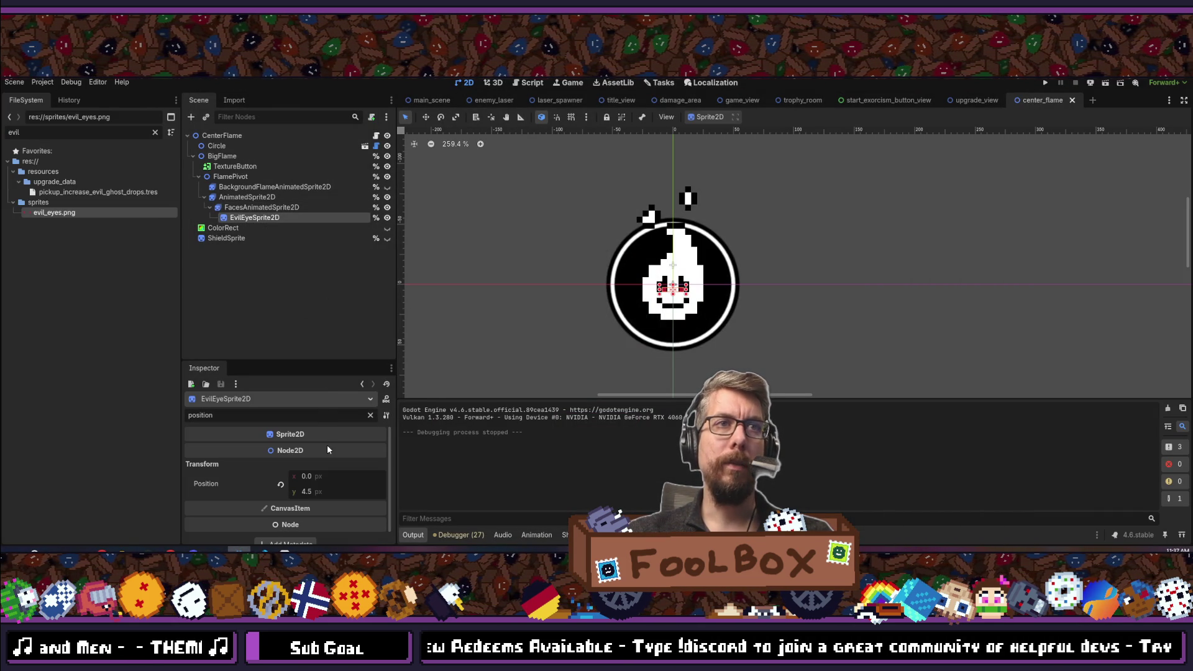
key("ctrl+z")
key("ctrl+z")
key("ctrl+z")
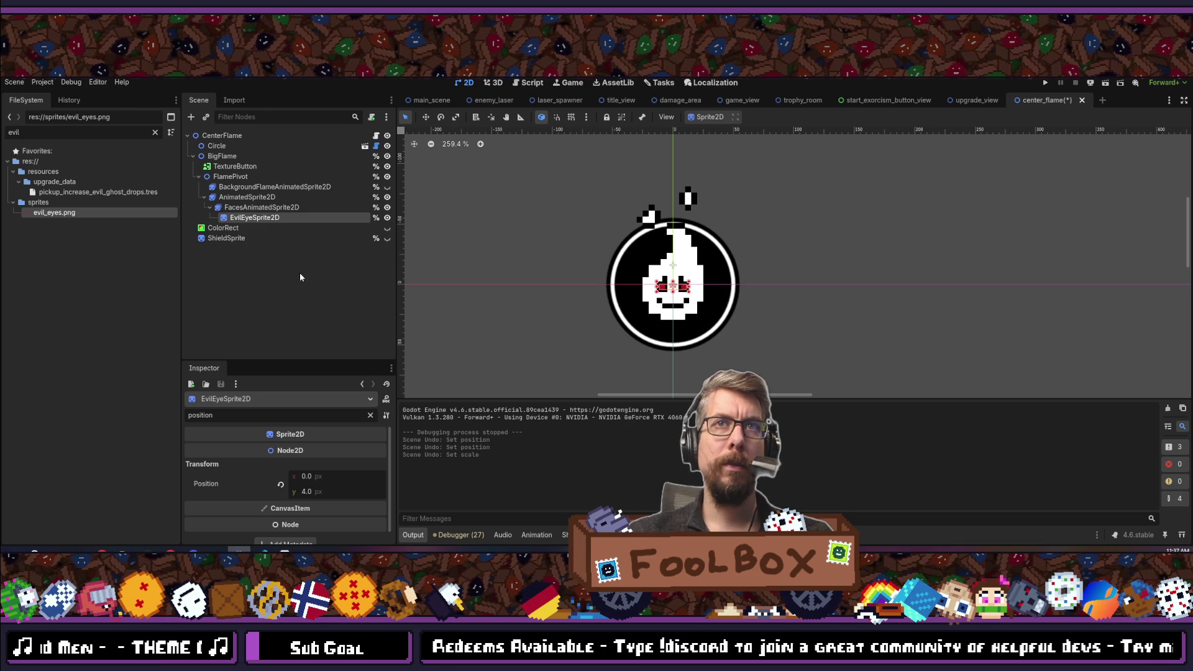
key("ctrl+s")
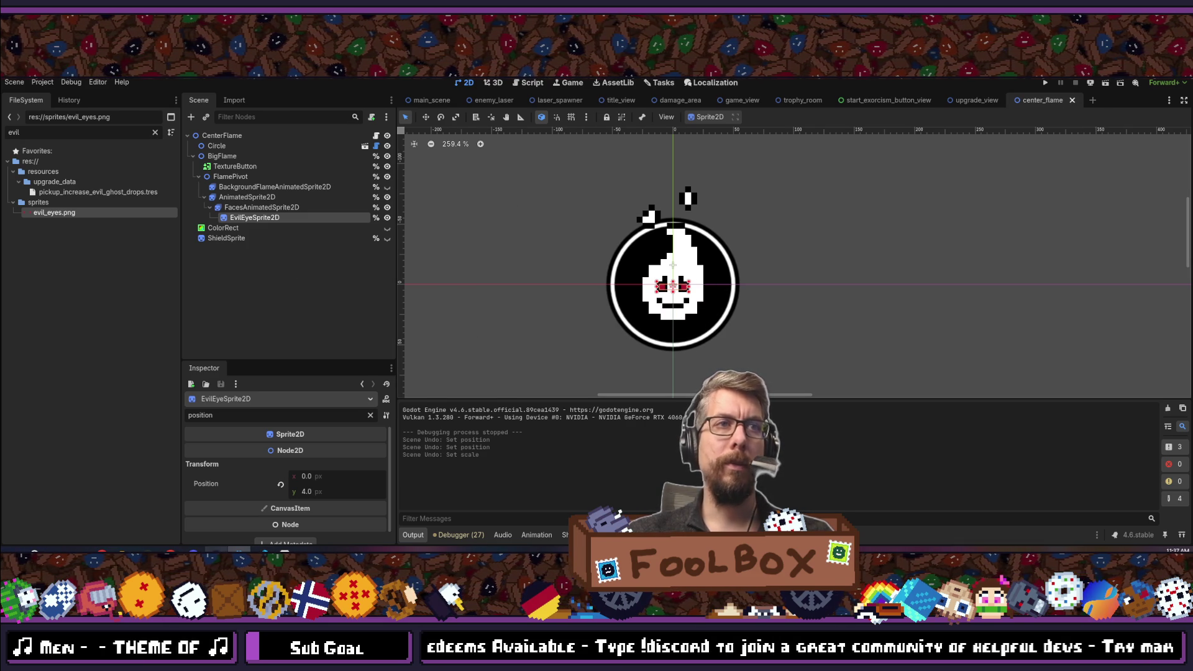
left_click(284, 550)
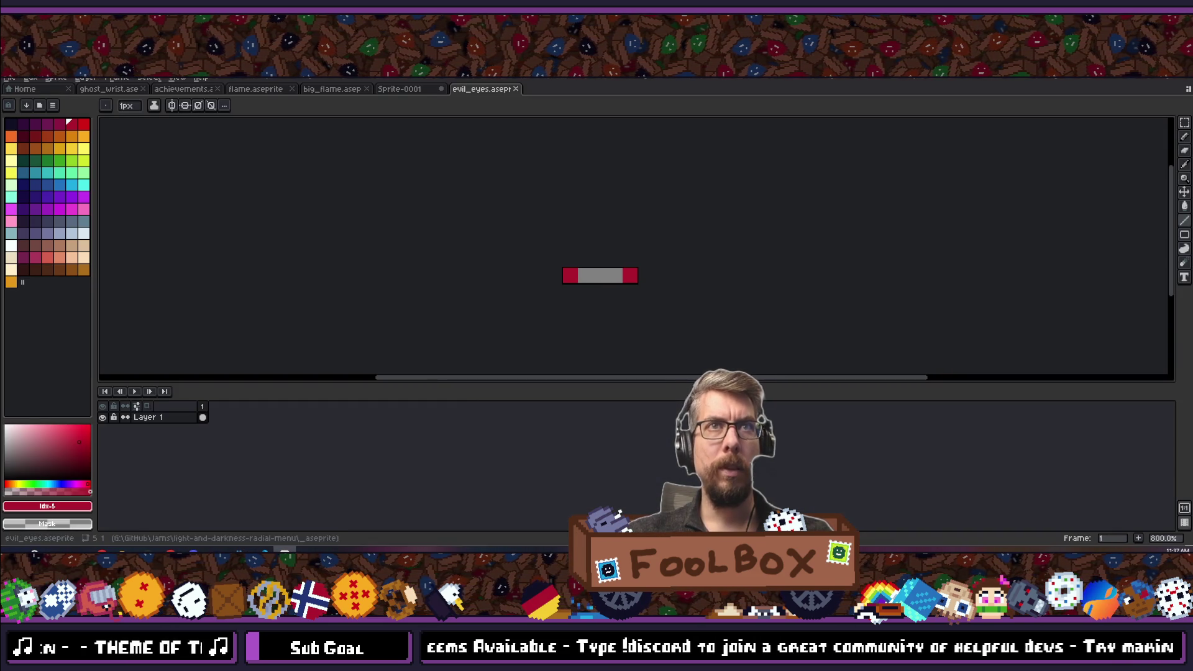
Bucket-fill both red end blocks of the eye sprite with blue and save it.
left_click(59, 185)
left_click(369, 253)
left_click(614, 247)
key("ctrl+s")
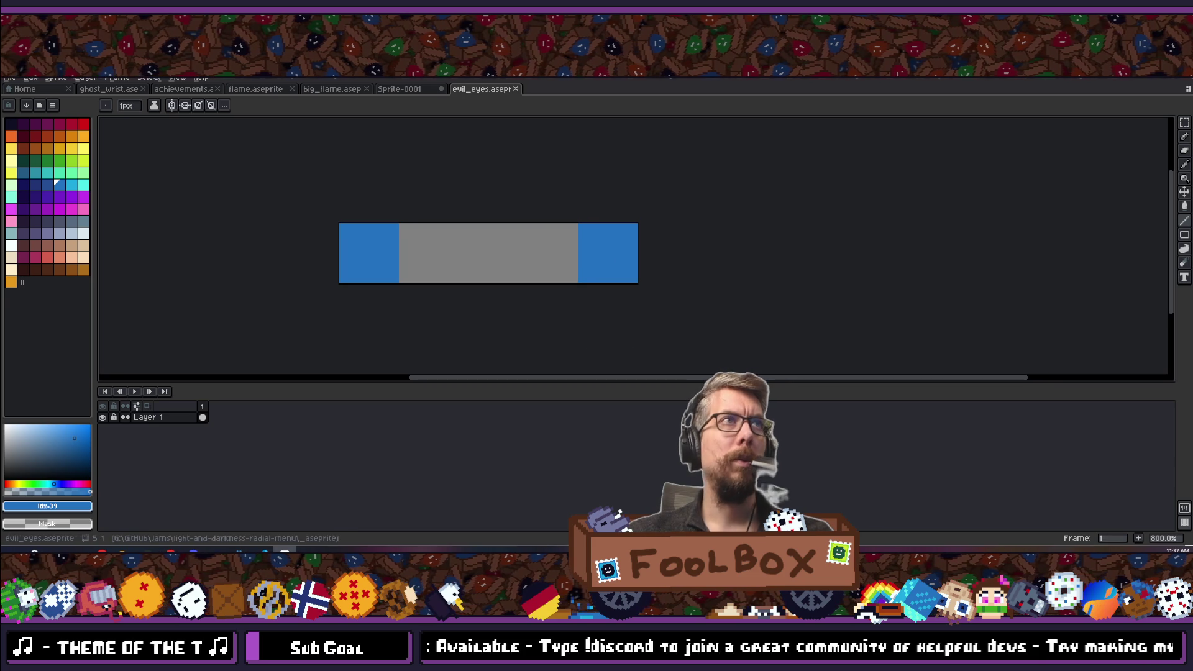
Export the sprite over evil_eyes.png and return to Godot.
left_click(10, 79)
mouse_move(35, 173)
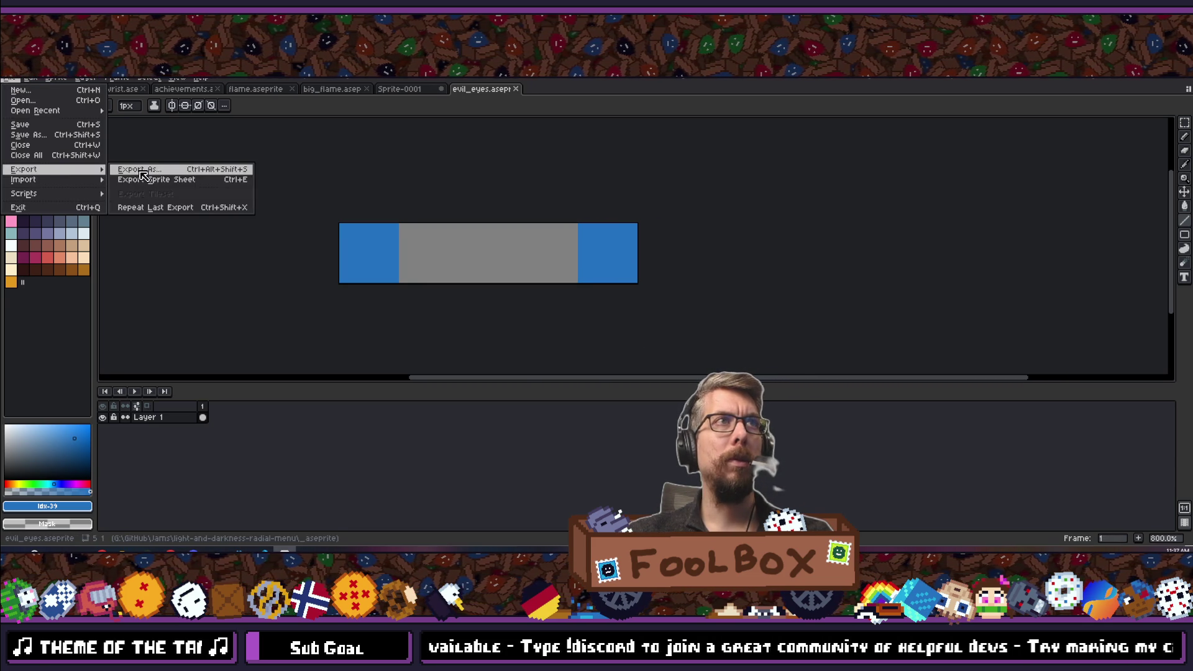
left_click(143, 169)
left_click(708, 339)
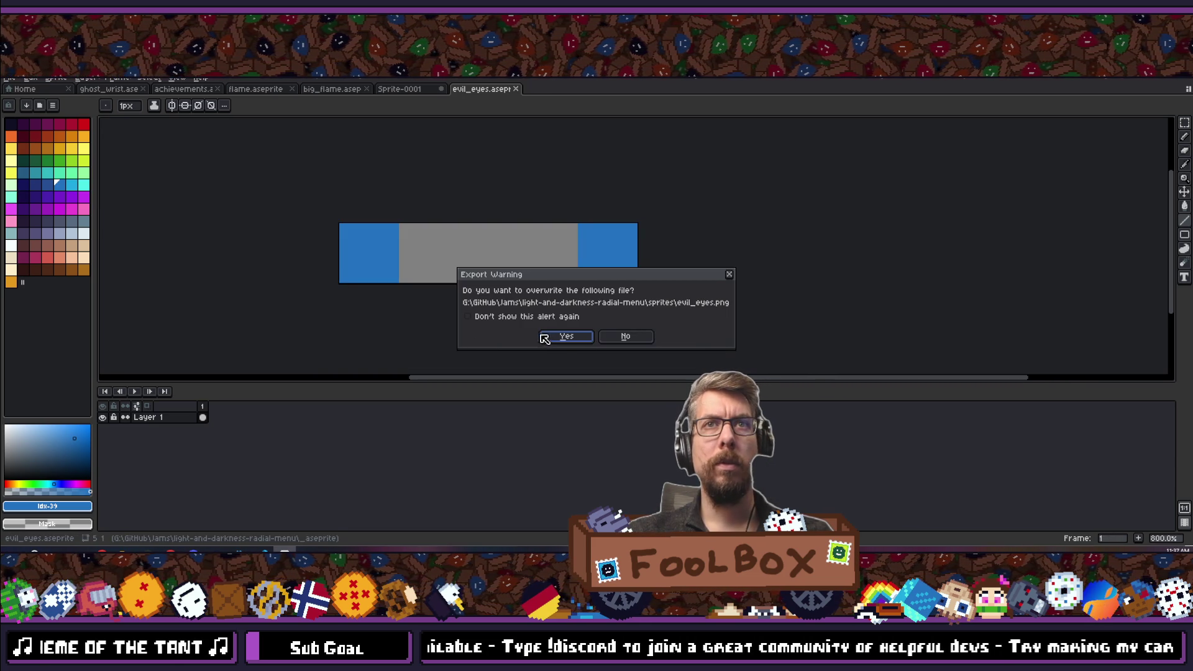
left_click(559, 336)
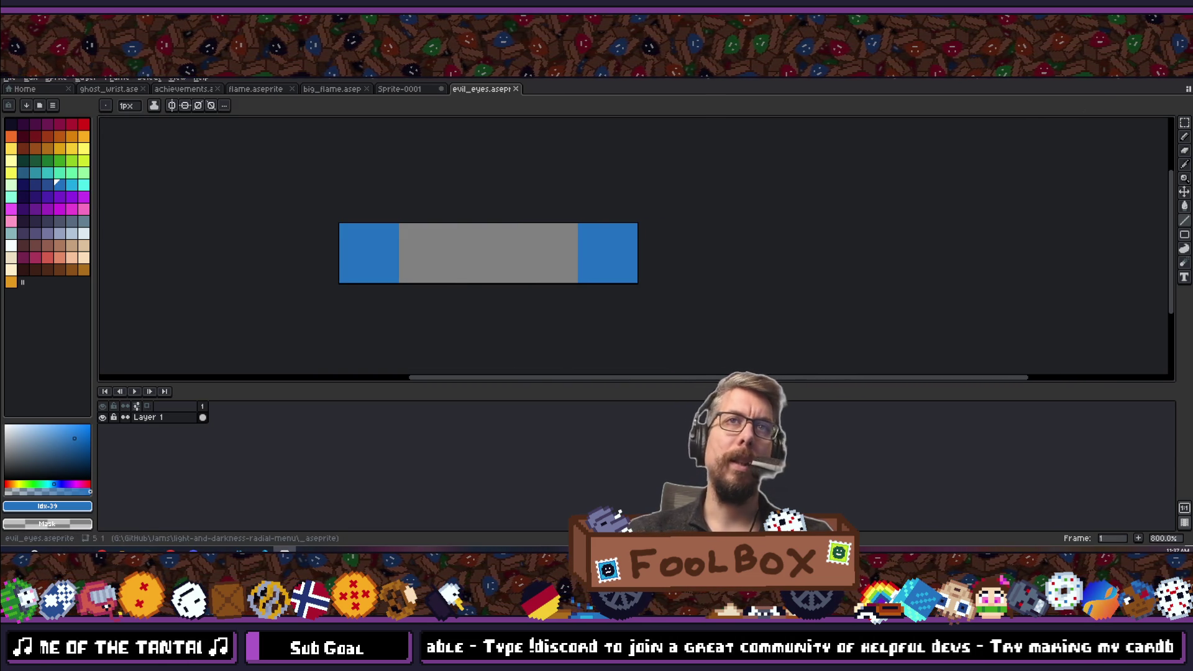
key("alt+Tab")
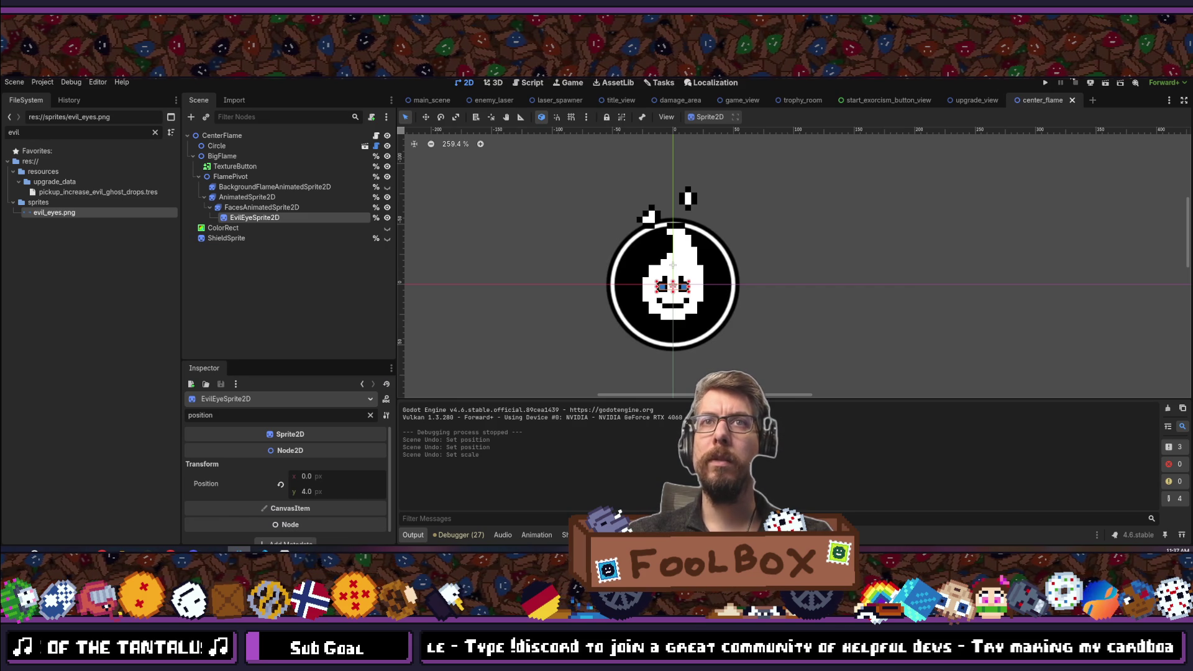
Run the game and continue to the upgrade screen to view the blue eyes, then leave fullscreen.
key("F5")
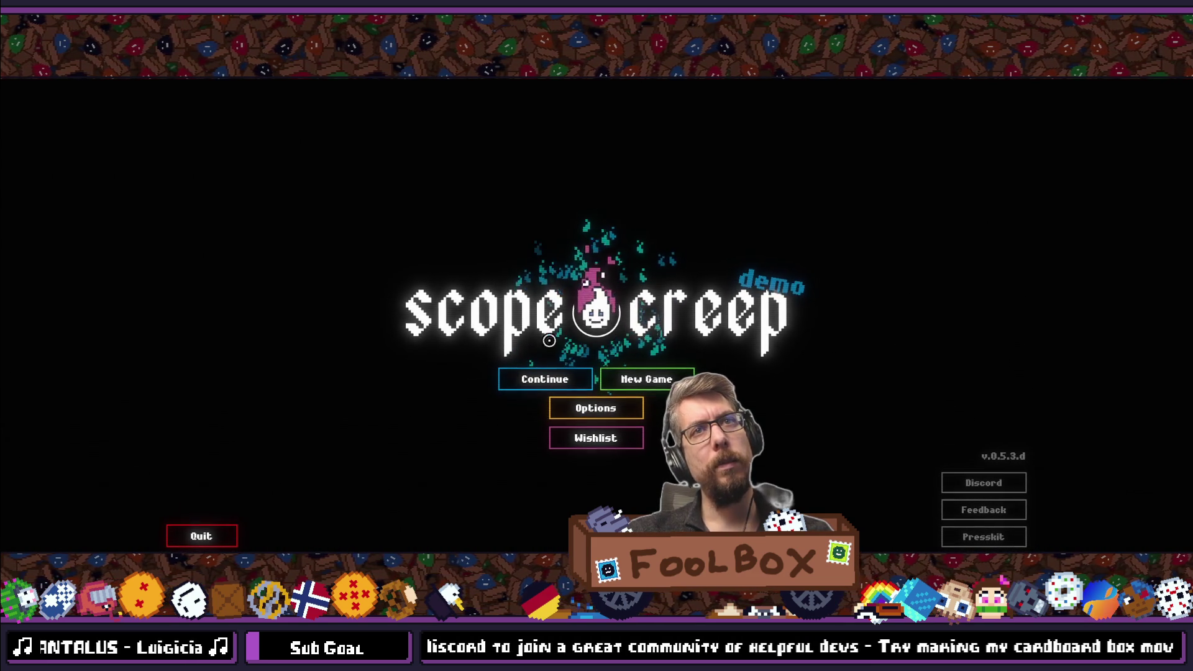
left_click(548, 386)
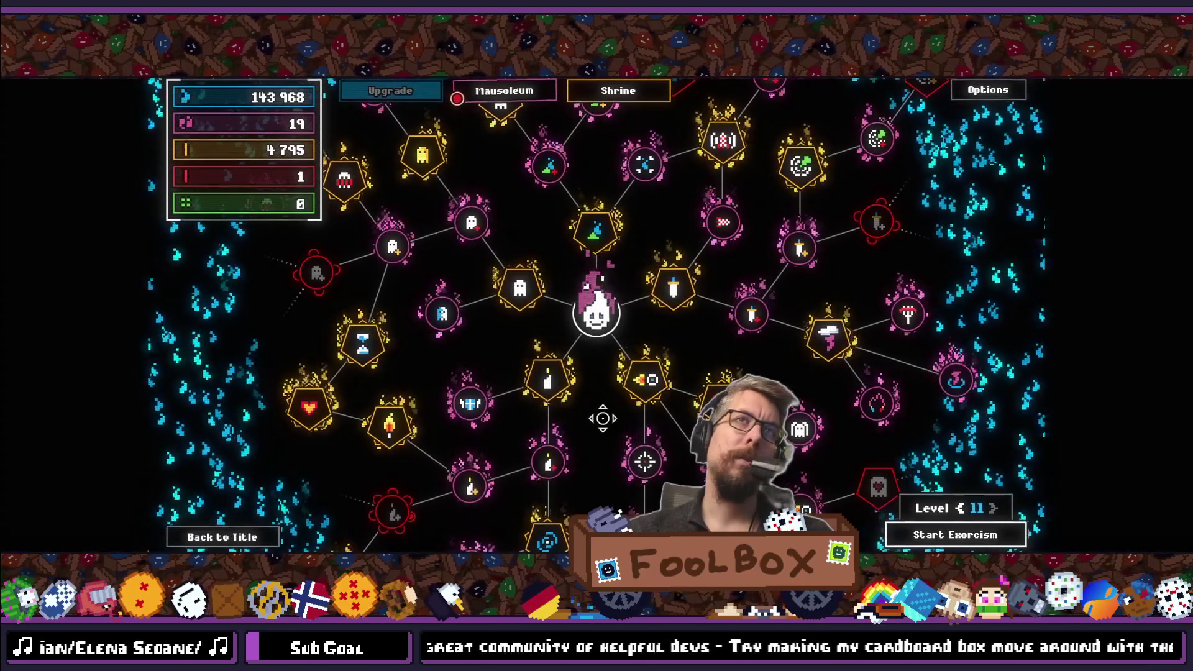
key("F11")
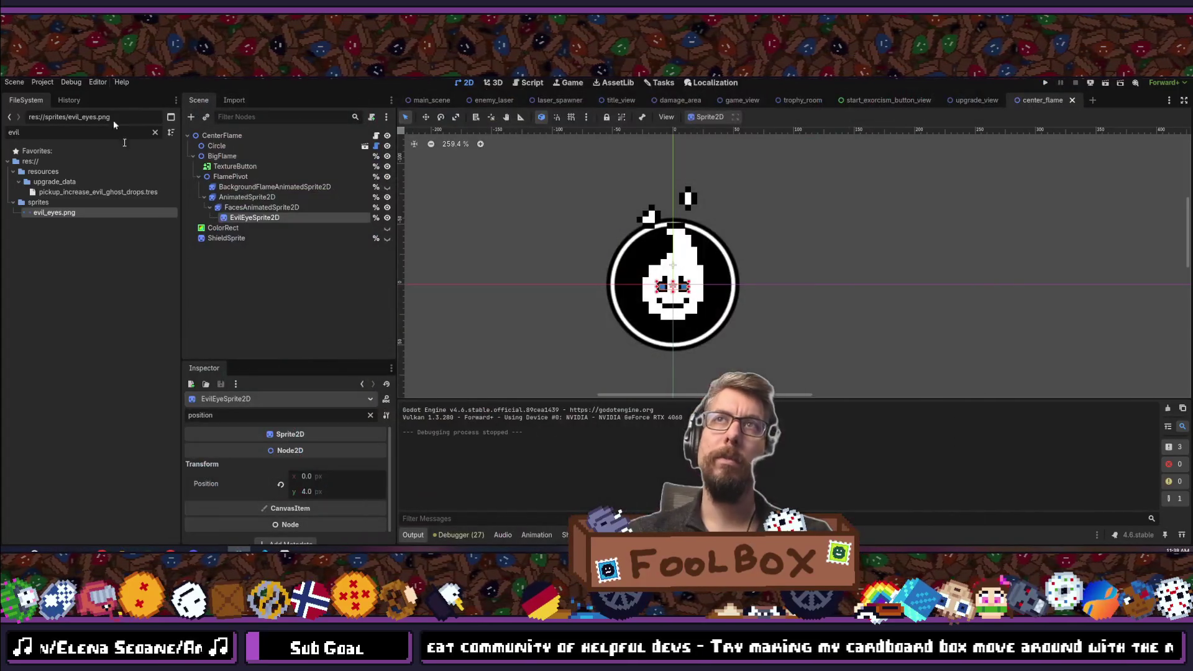
In Aseprite, fill the left eye block with the palette's purple.
left_click(265, 550)
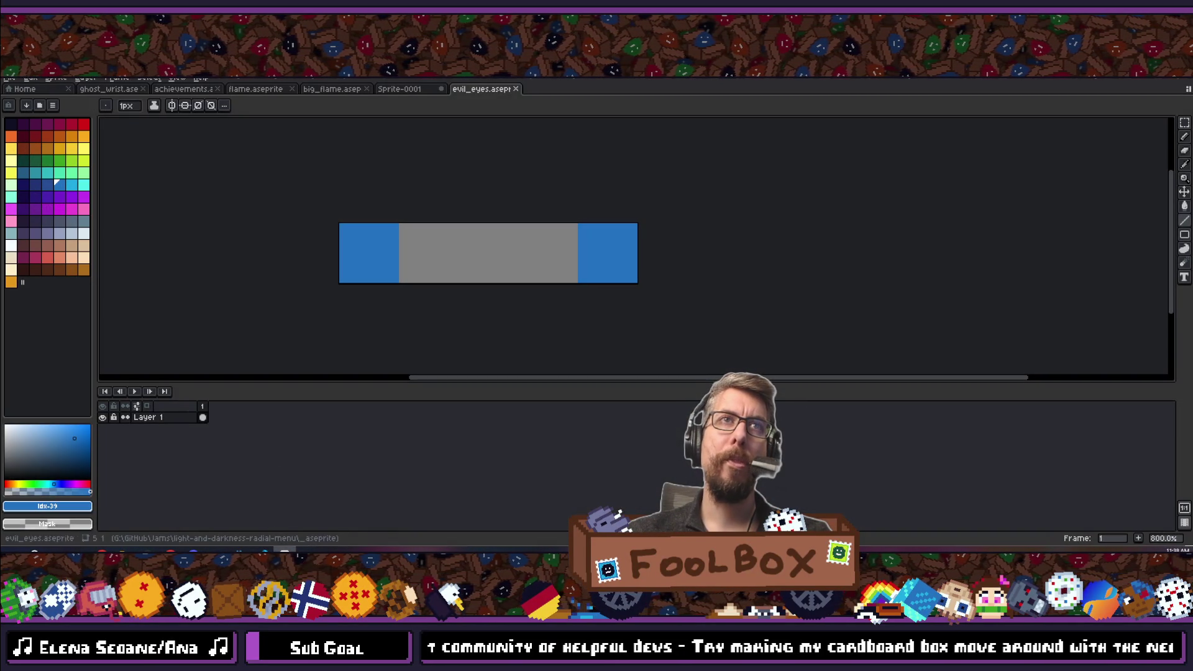
left_click(83, 198)
left_click(385, 247)
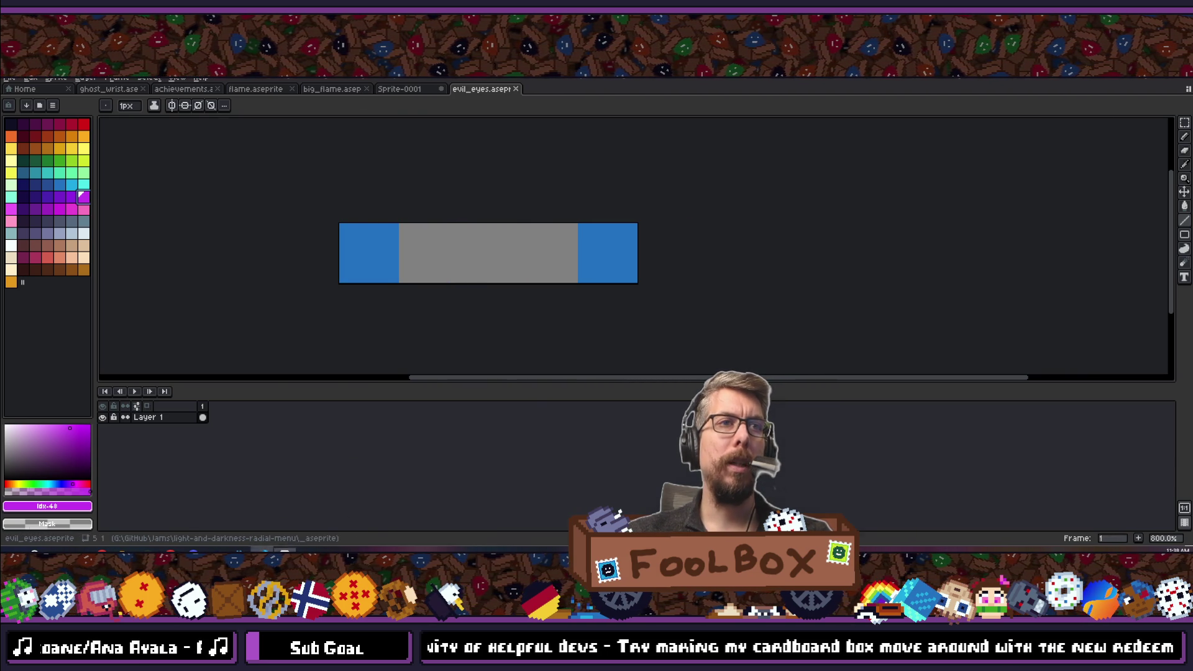
Open global.gd, search 'pur', and select the purple flame hex value b55088.
key("alt+Tab")
key("ctrl+p")
type("global")
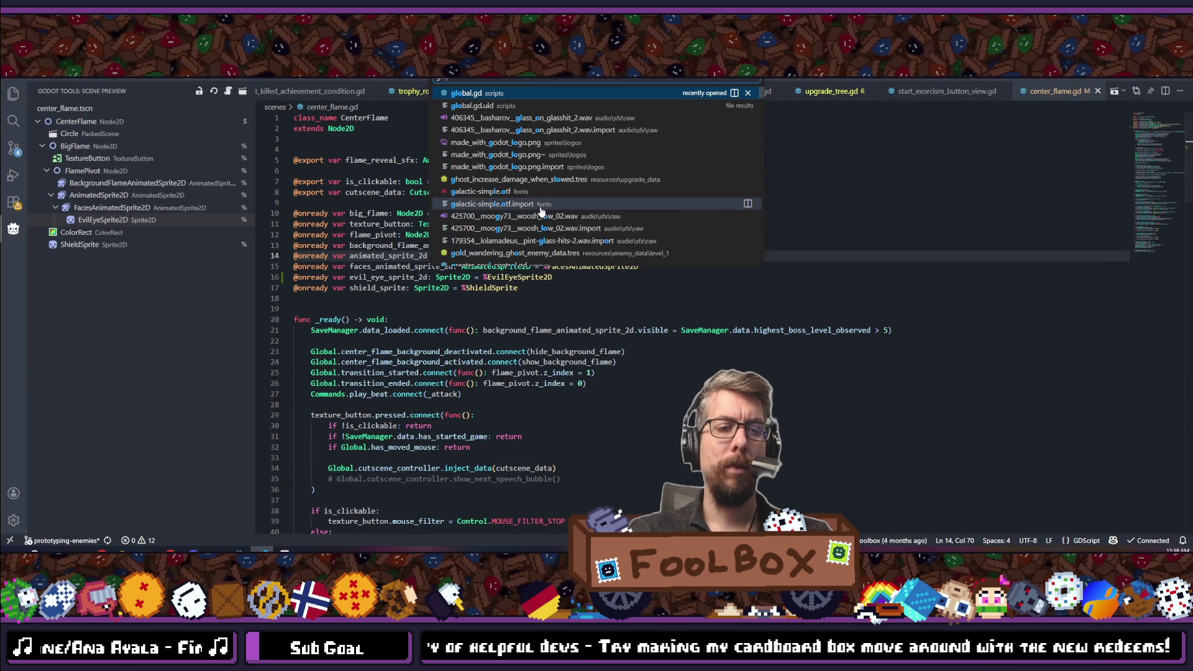
key("Return")
key("ctrl+f")
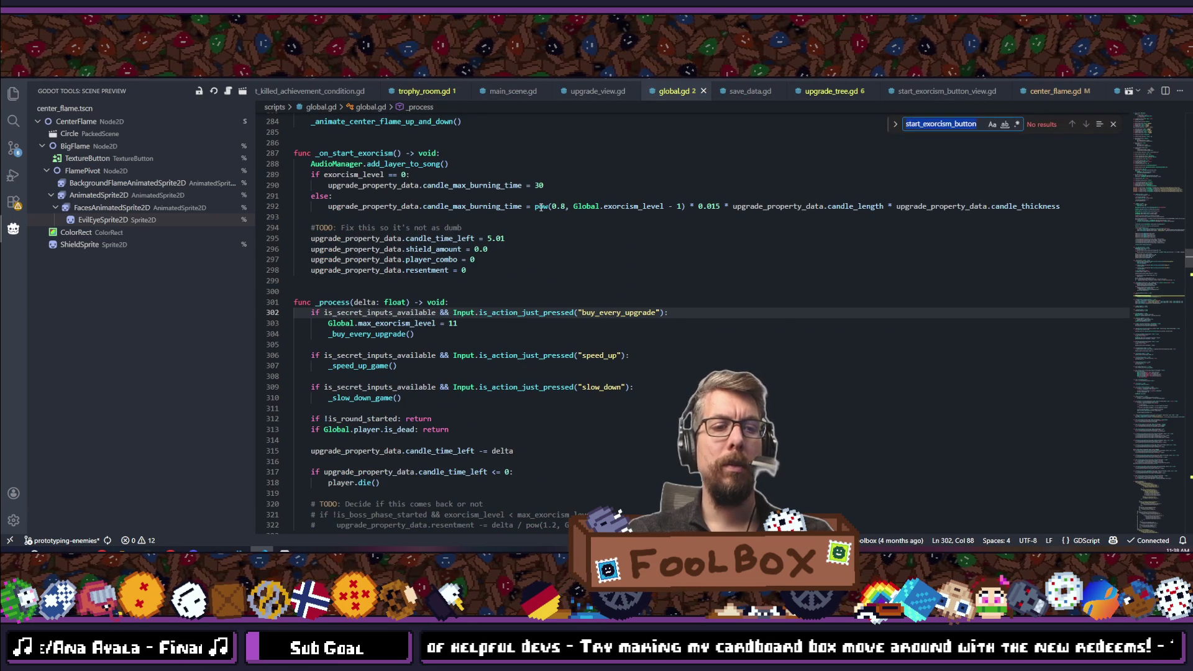
type("pur")
key("Return")
key("Return")
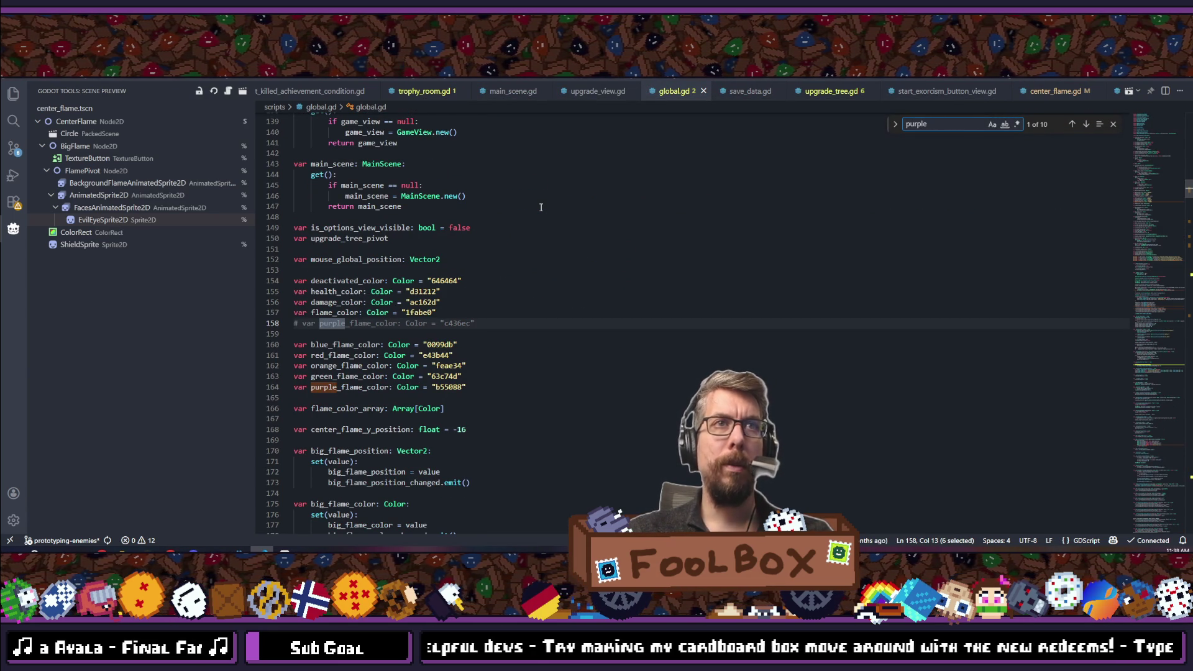
double_click(445, 386)
key("ctrl+c")
key("alt+Tab")
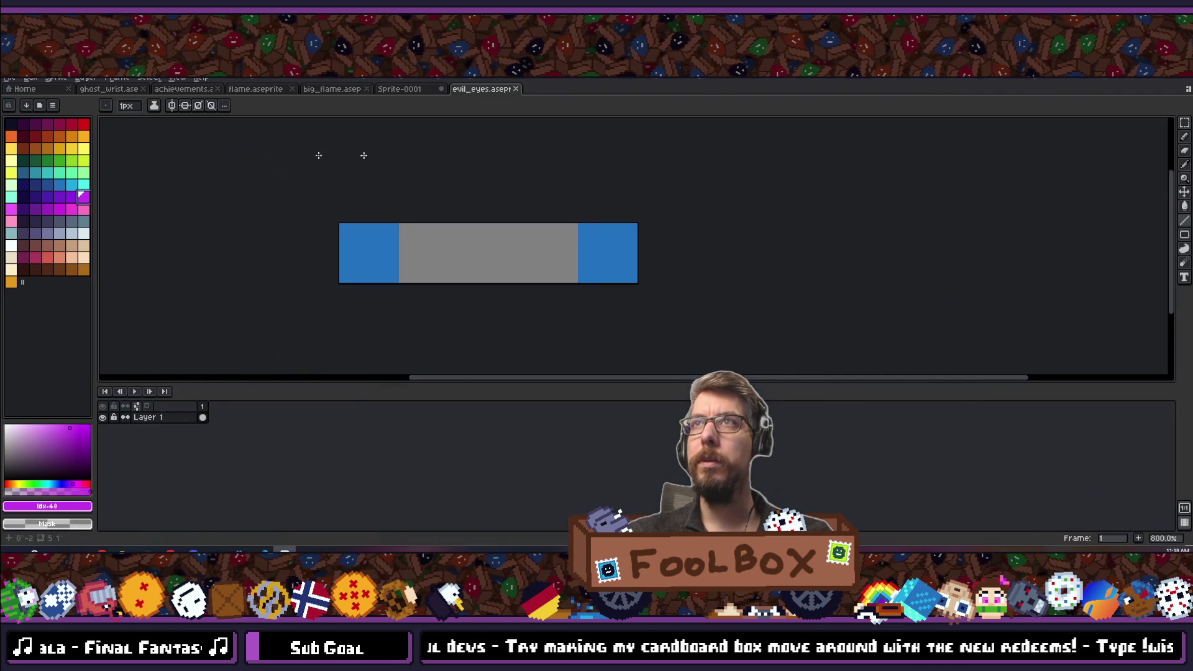
Set Aseprite's foreground colour to purple by pasting hex b55088, undoing a stray fill.
left_click(428, 255)
key("ctrl+z")
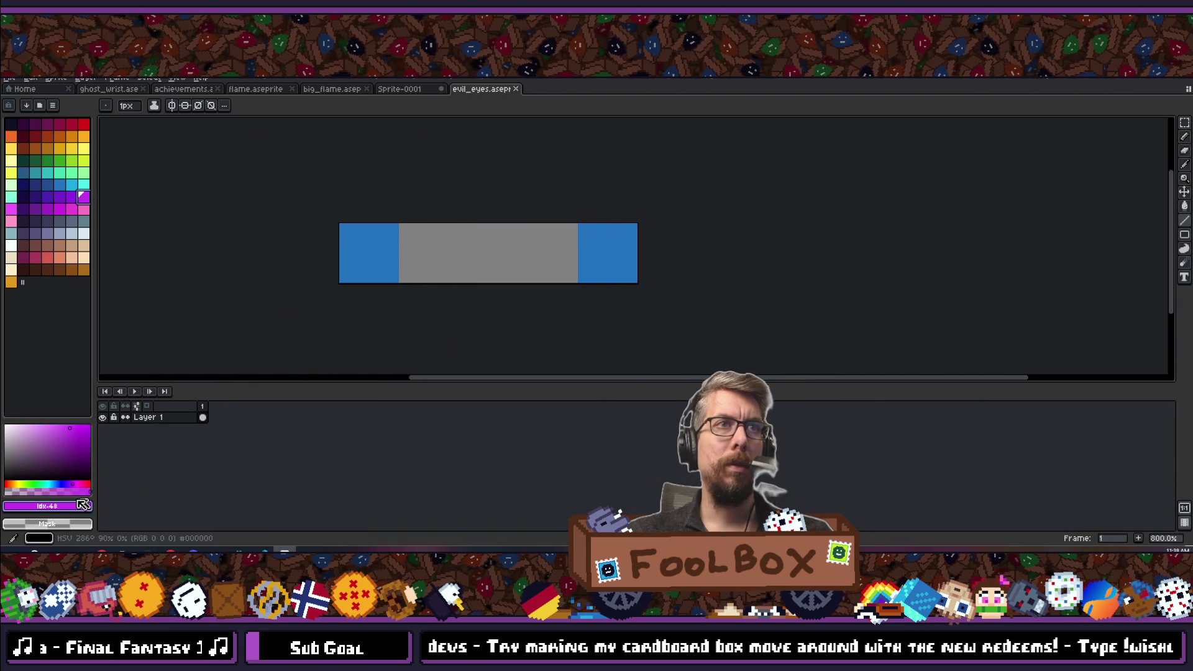
left_click(84, 507)
left_click(147, 428)
key("ctrl+v")
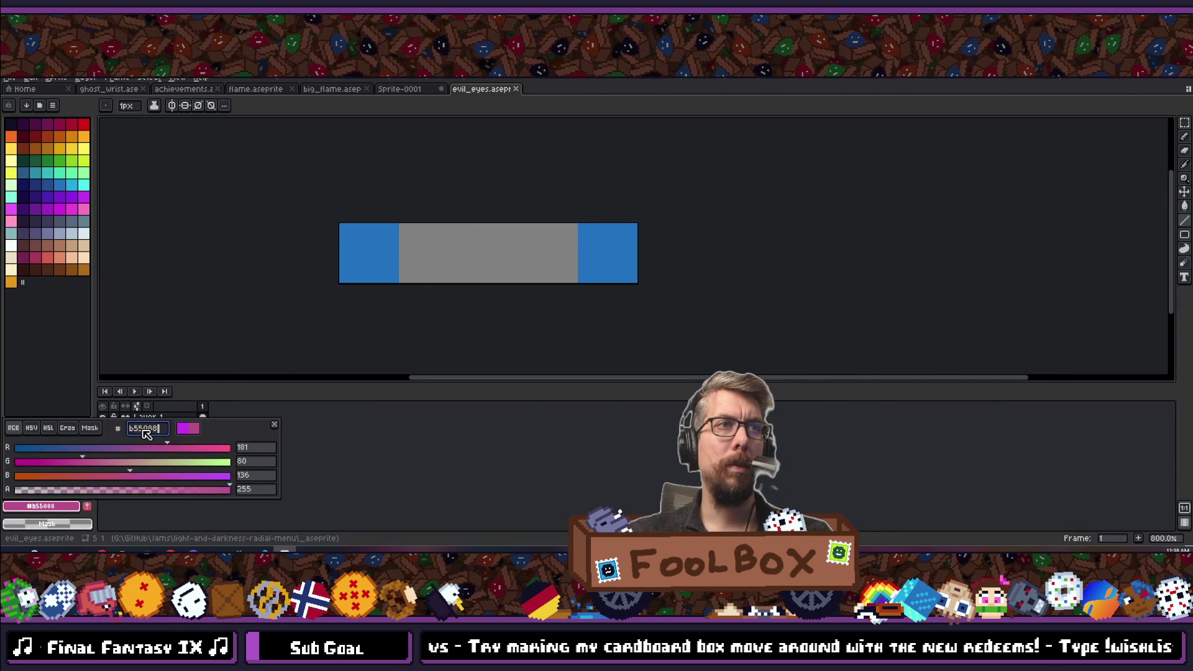
key("Return")
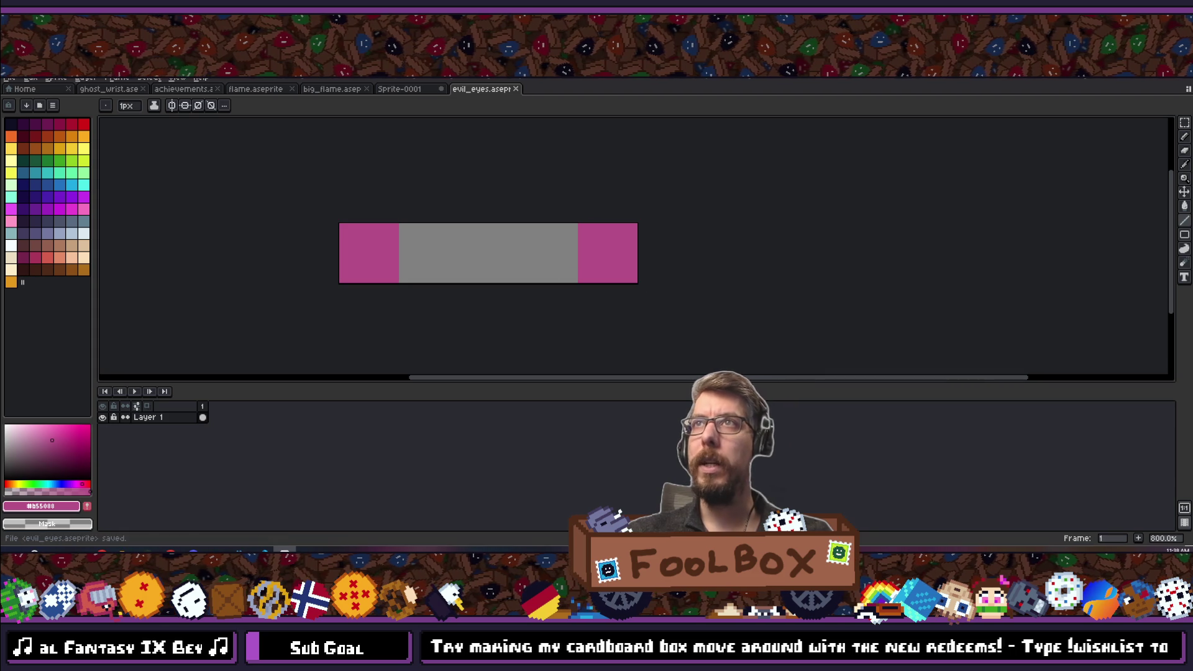
Export the sprite over evil_eyes.png and switch back to Godot.
left_click(19, 79)
mouse_move(37, 171)
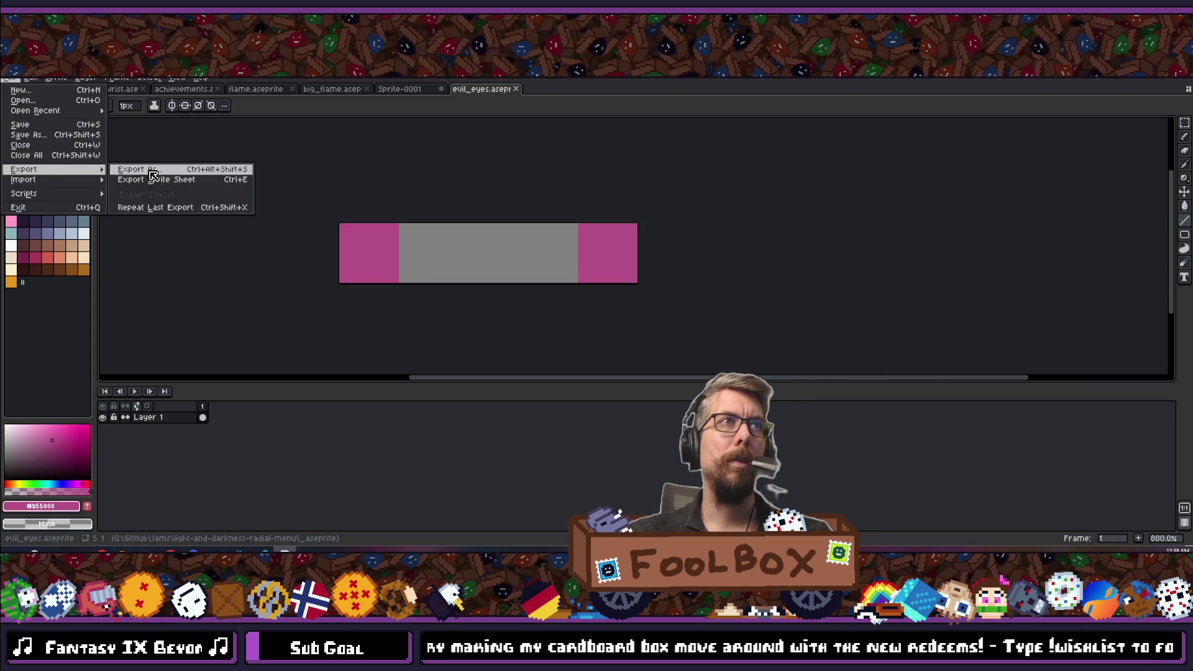
left_click(149, 169)
left_click(688, 340)
left_click(565, 337)
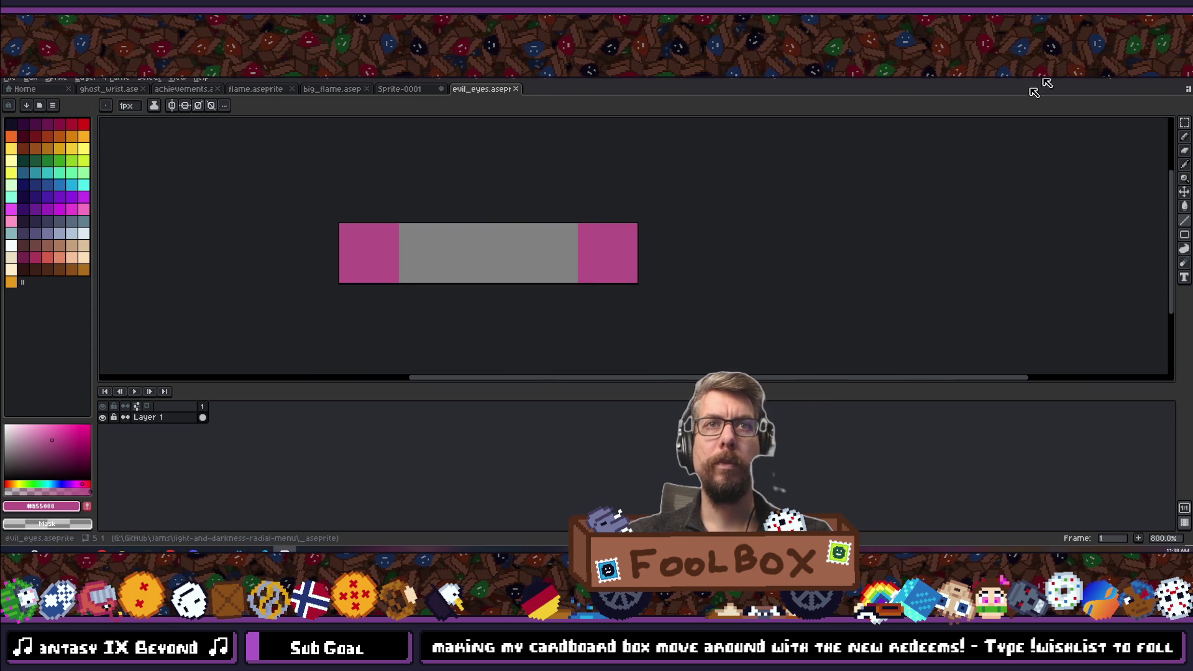
key("alt+Tab")
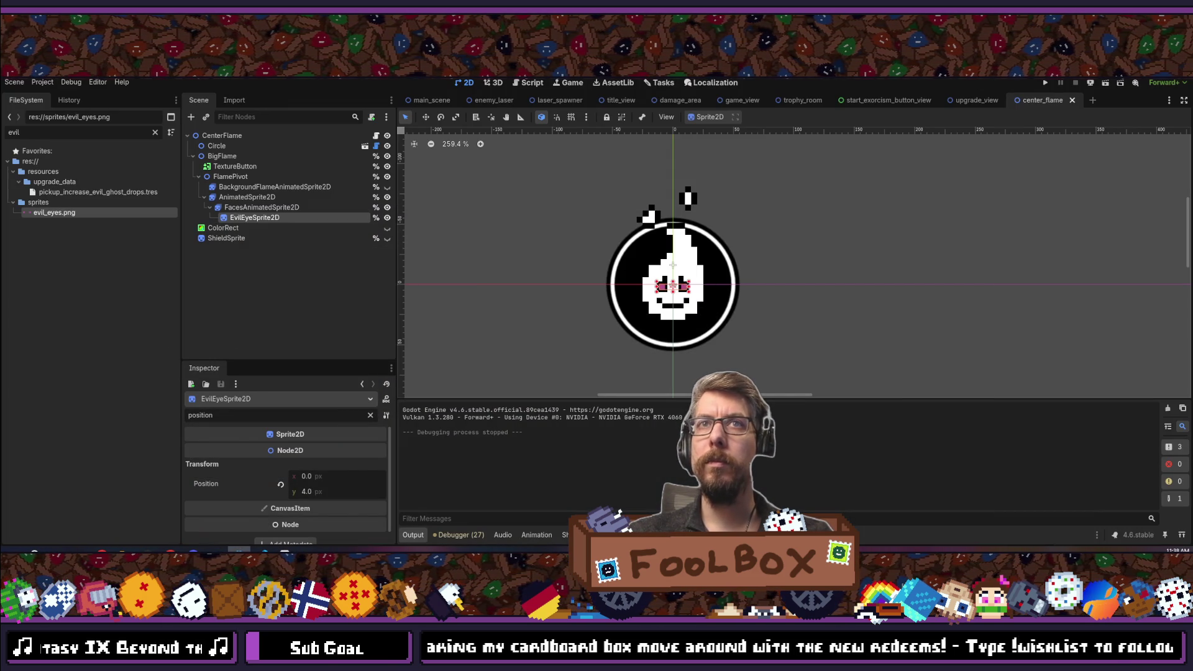
left_click(1046, 83)
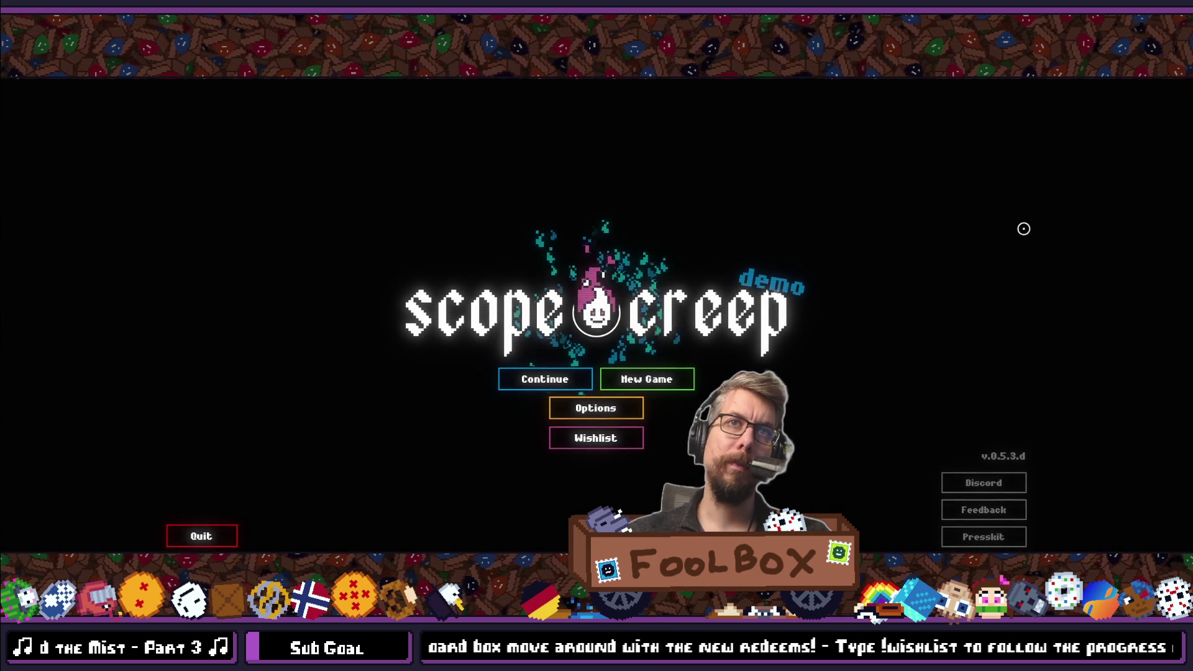
left_click(577, 378)
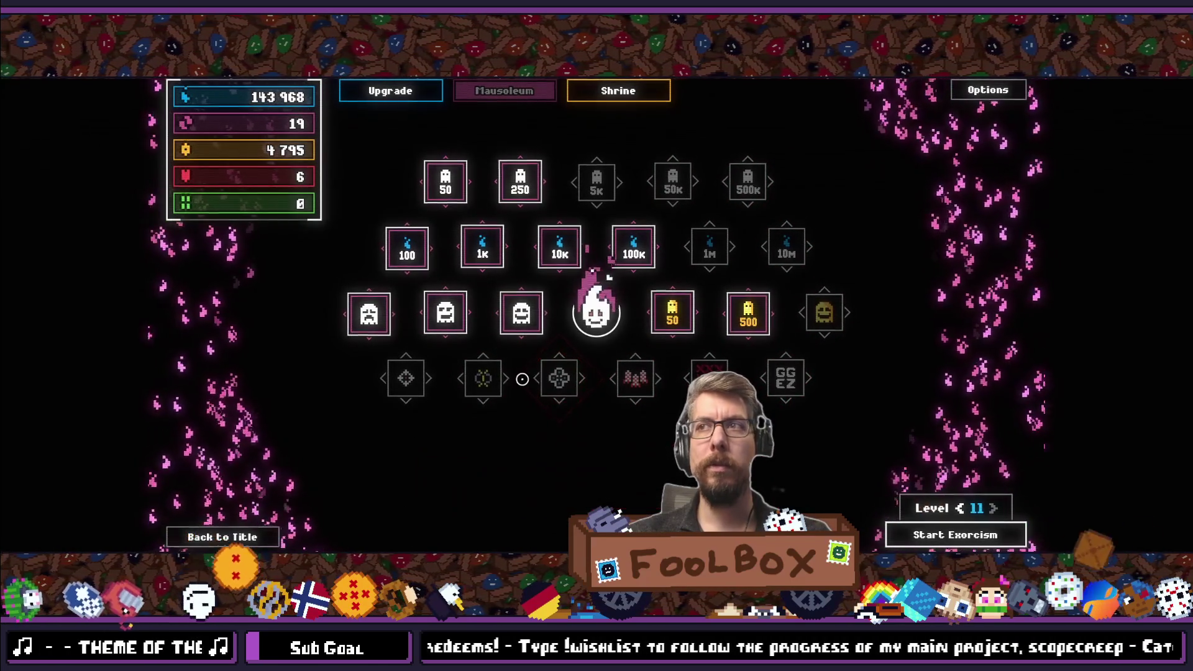
key("q")
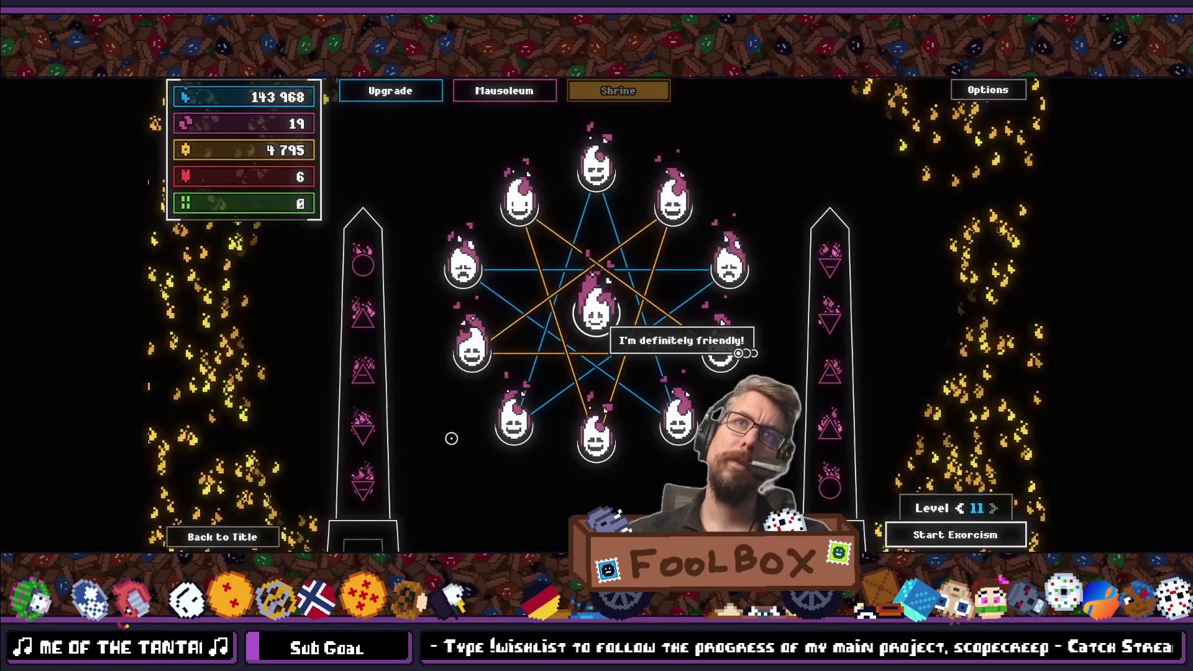
mouse_move(469, 247)
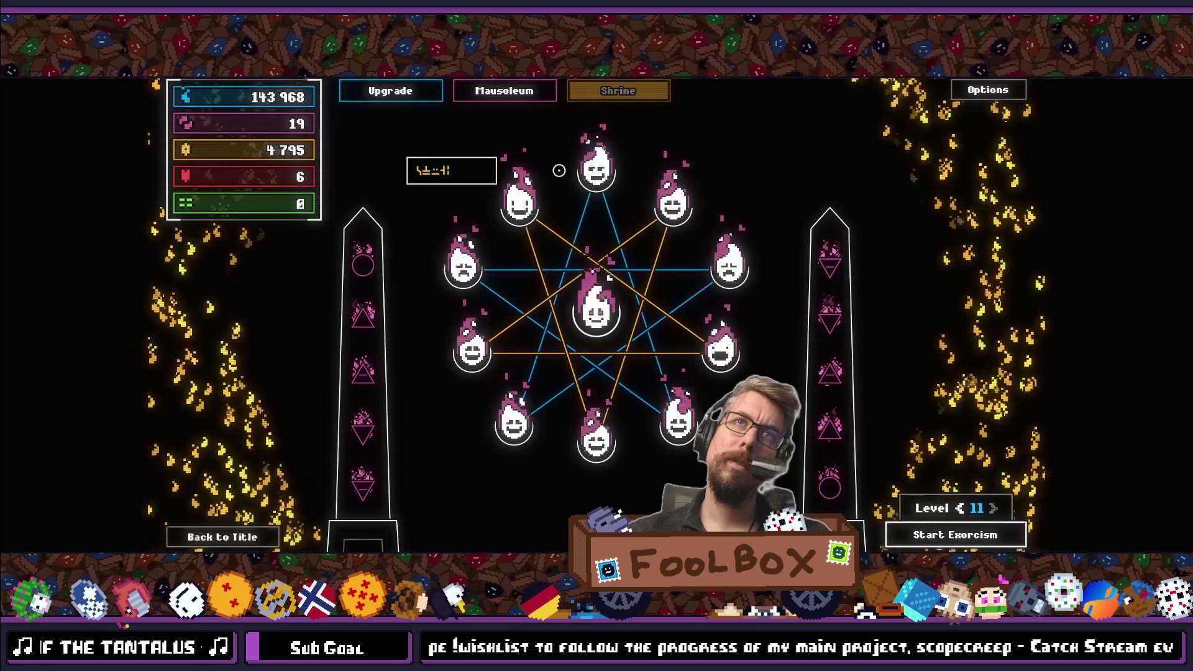
key("F8")
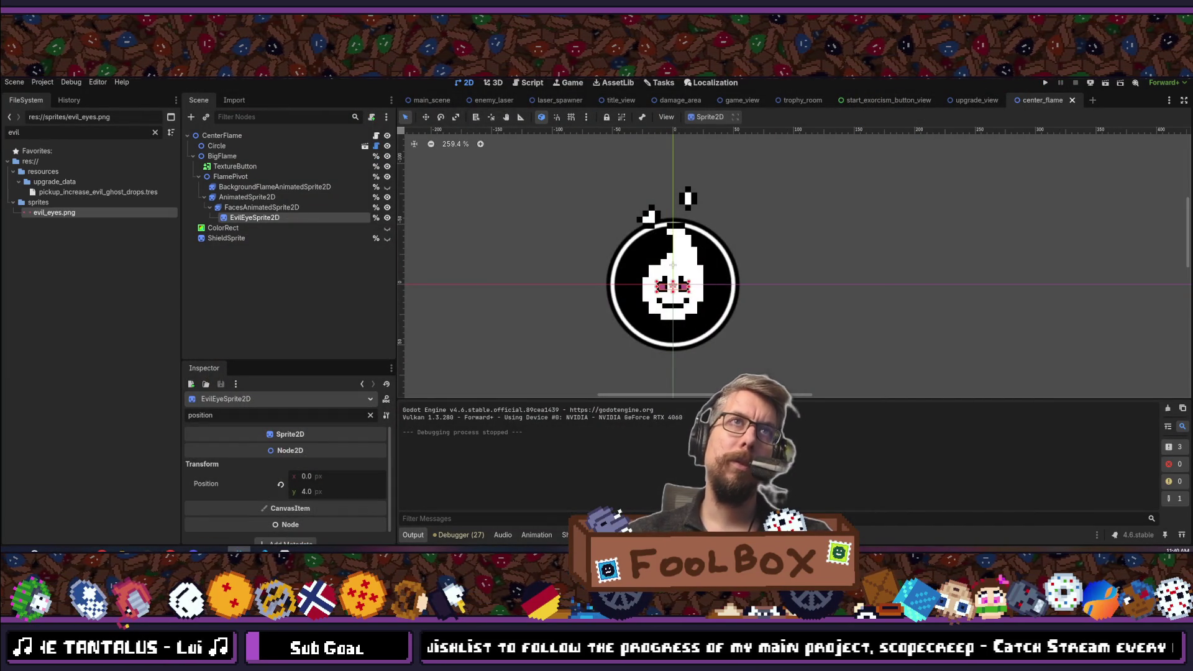
Quick-open trophy_room.tscn and pan around its flame.
key("alt+shift+o")
type("trophy_room")
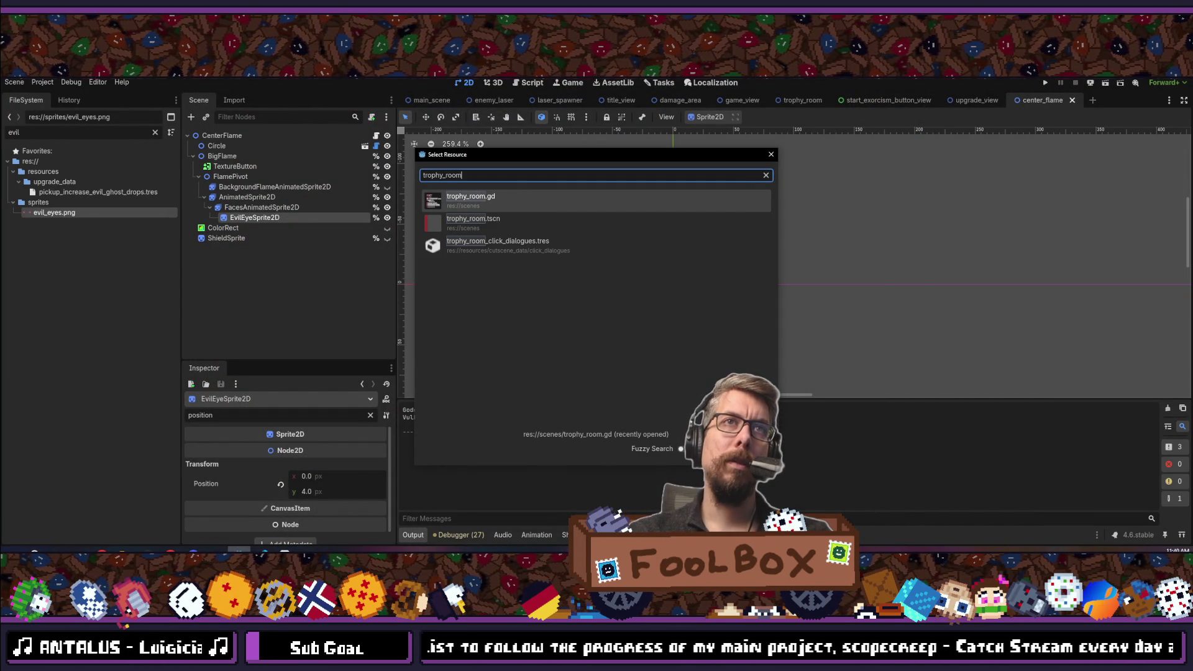
key("Down")
key("Return")
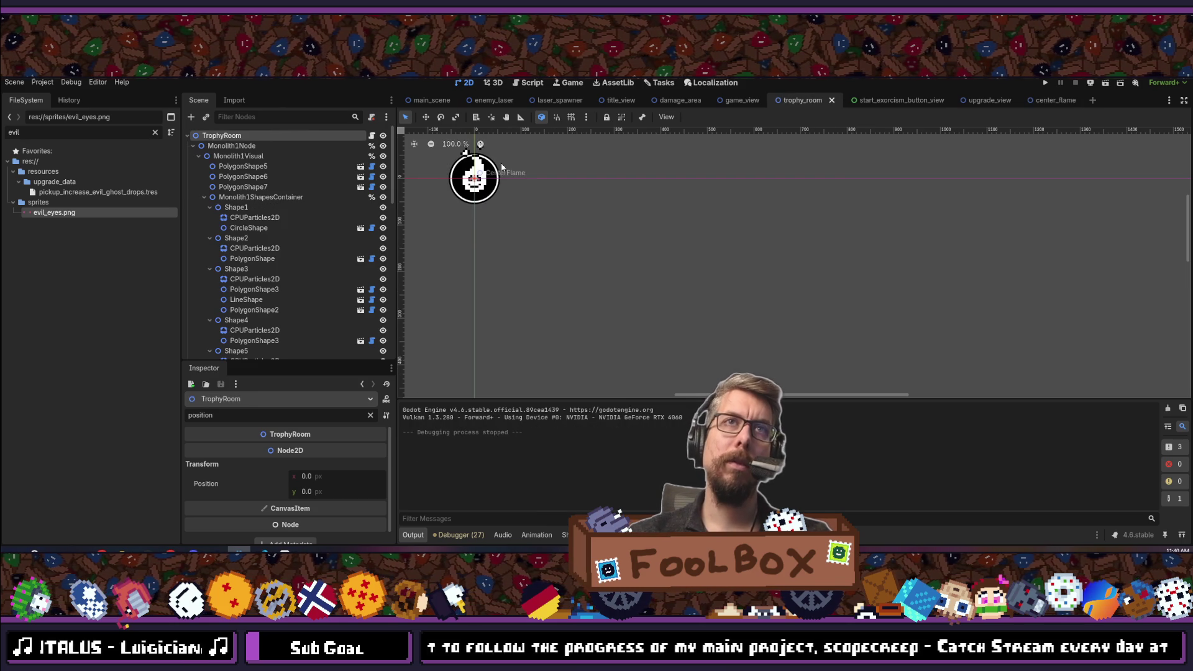
left_click_drag(489, 188, 711, 233)
scroll(702, 247, "down", 1)
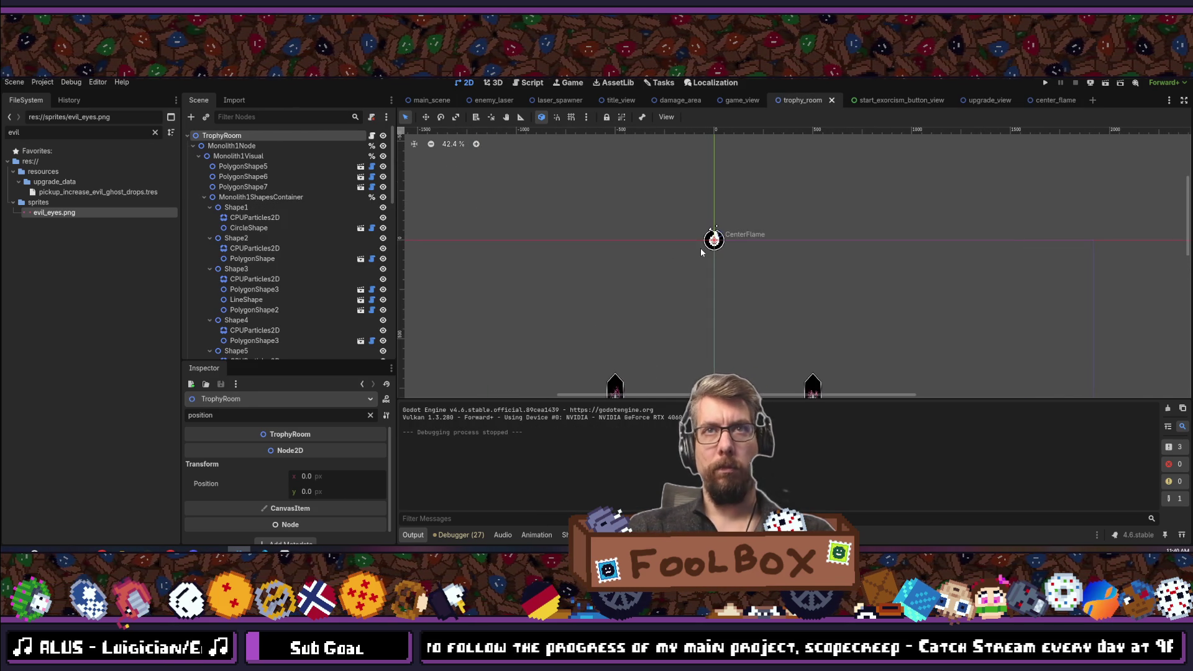
Quick-open boss_trophy.tscn from a 'trophy' search.
key("shift+alt+o")
type("trophy_")
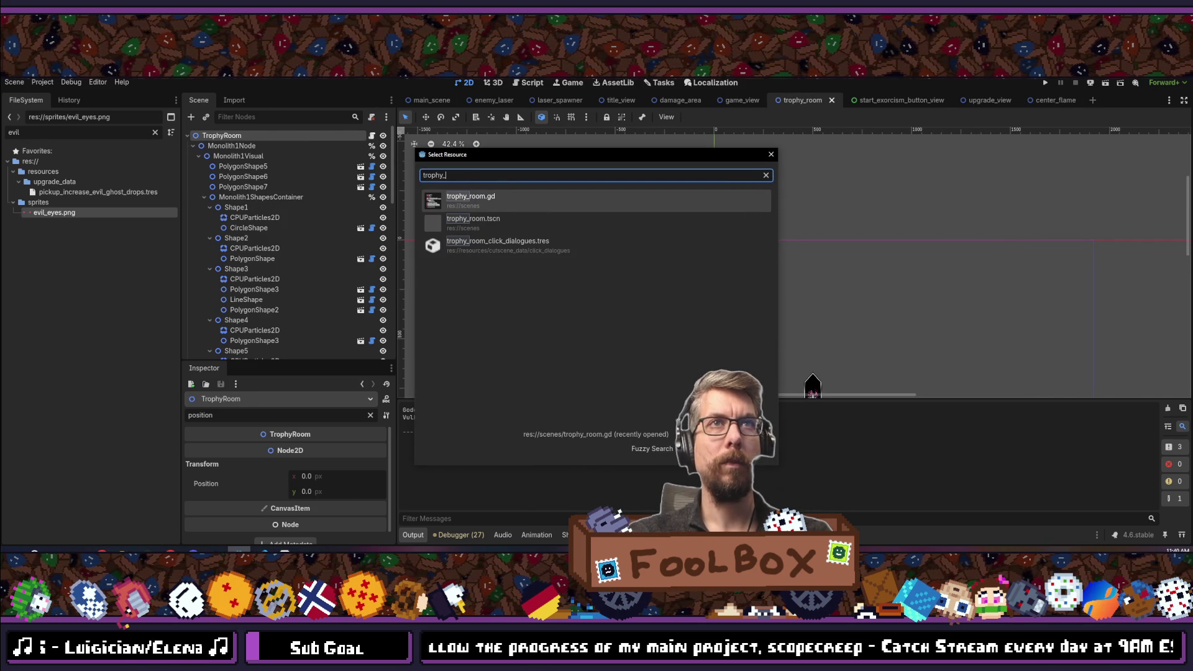
key("Down")
key("Down")
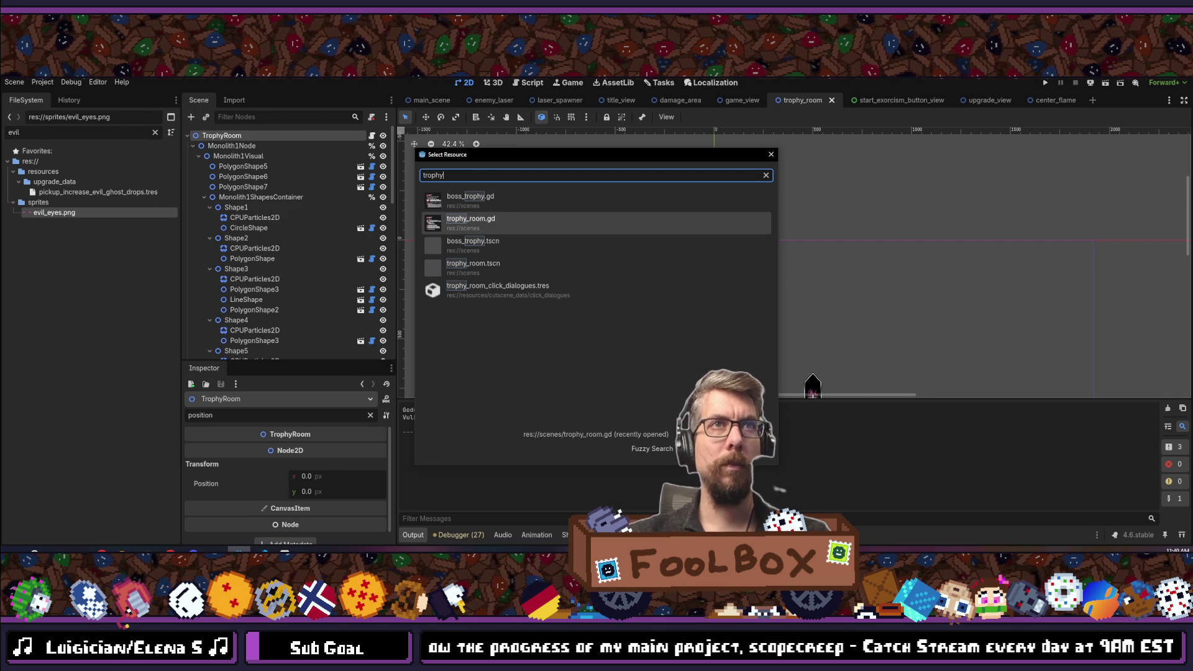
key("Return")
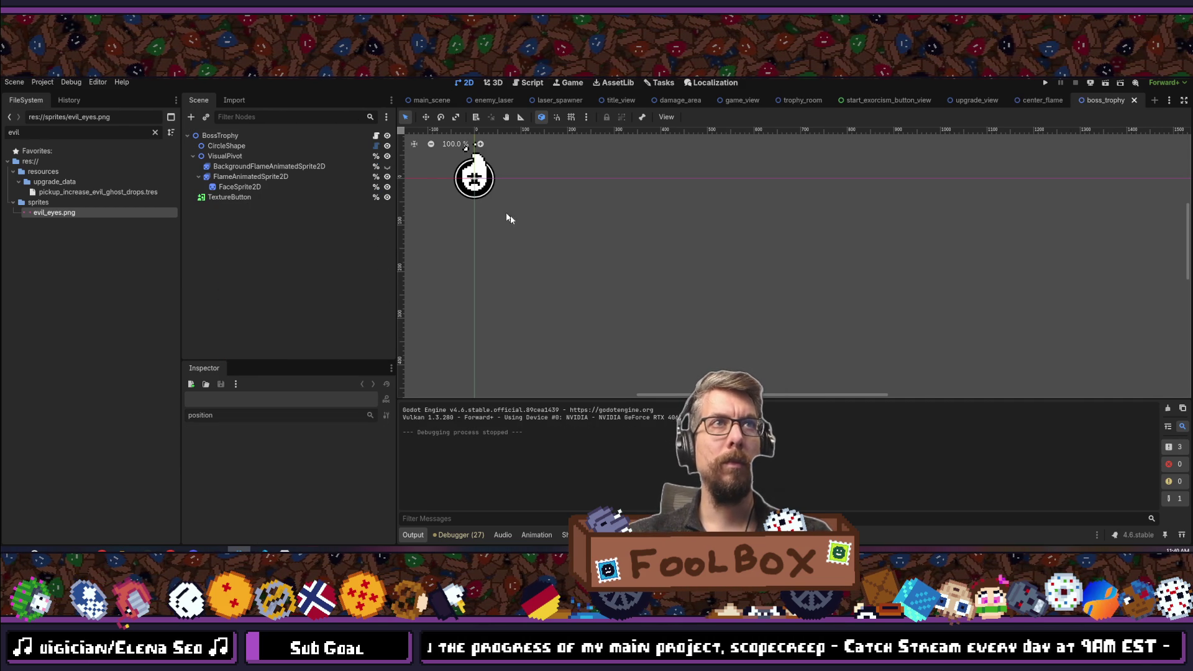
Make BackgroundFlameAnimatedSprite2D visible and inspect its Self Modulate colour via a 'modulate' filter.
left_click(387, 166)
left_click(321, 165)
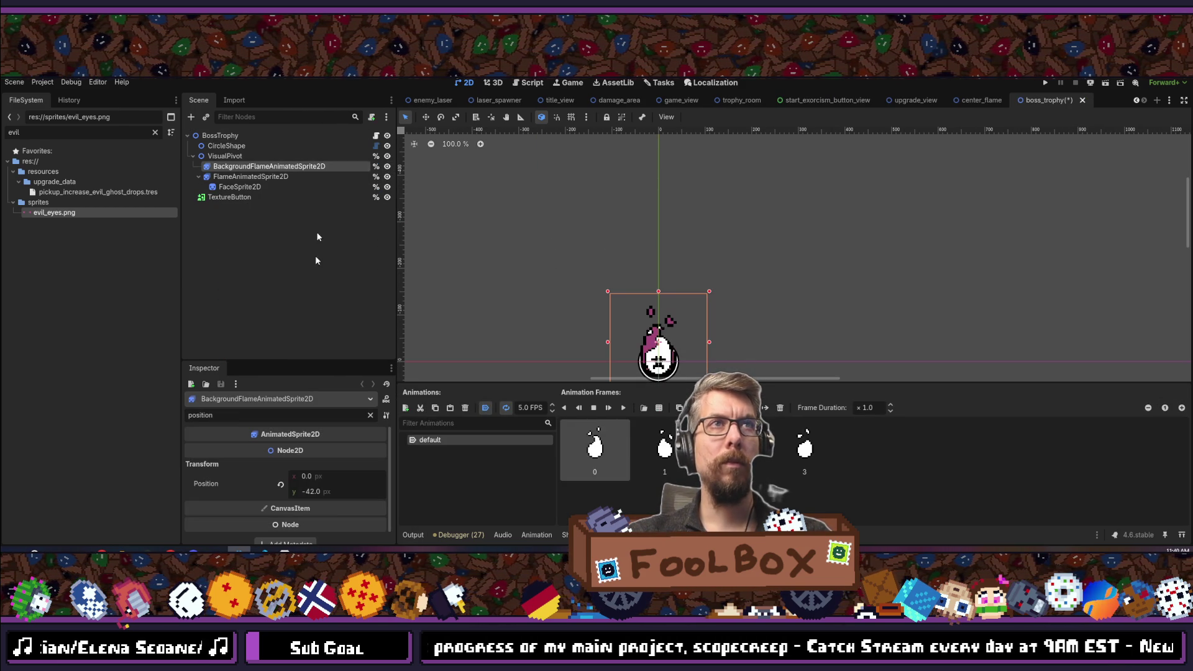
double_click(268, 416)
type("colo")
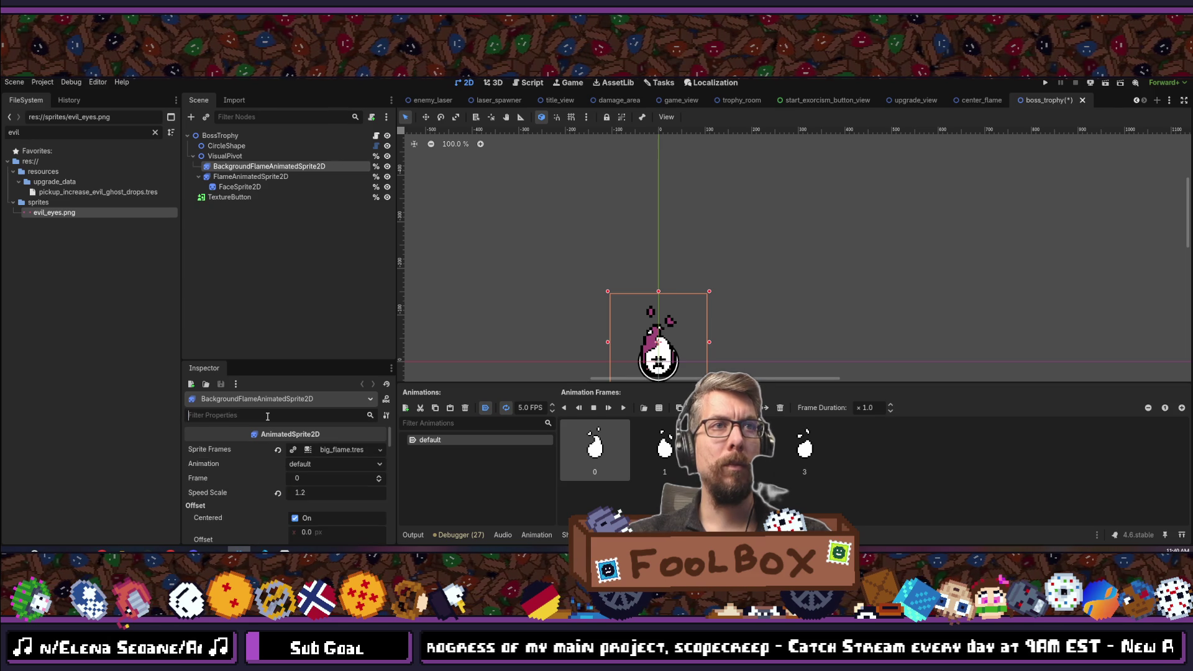
key("BackSpace")
key("BackSpace")
key("BackSpace")
type("modulate")
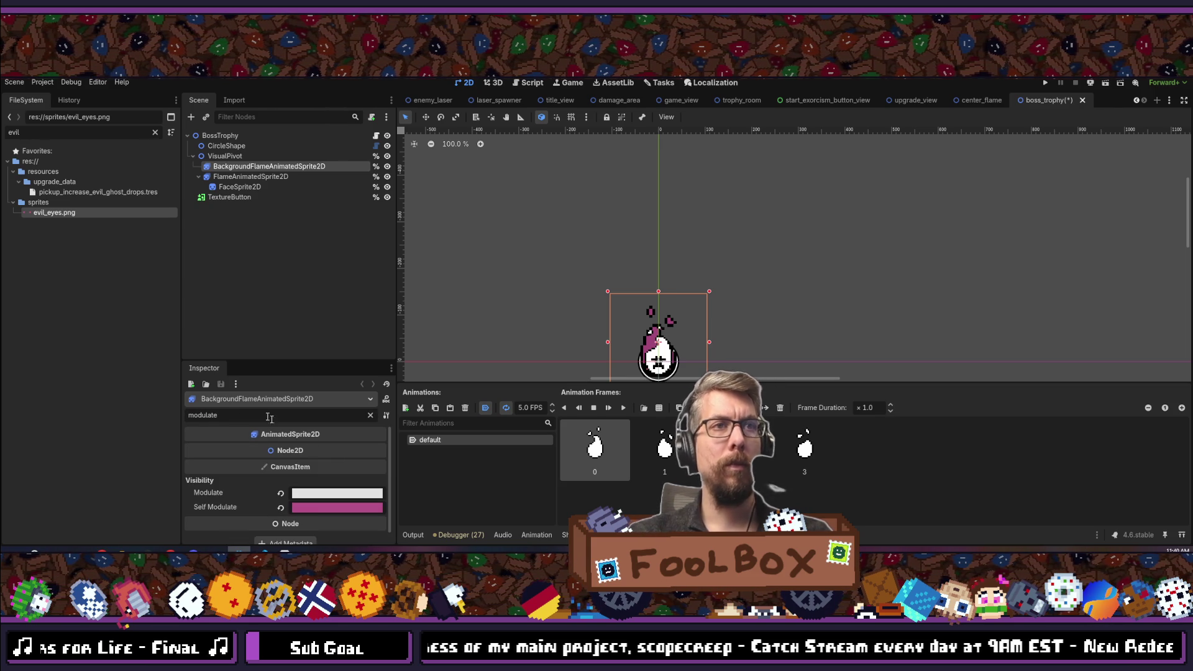
left_click_drag(654, 283, 650, 150)
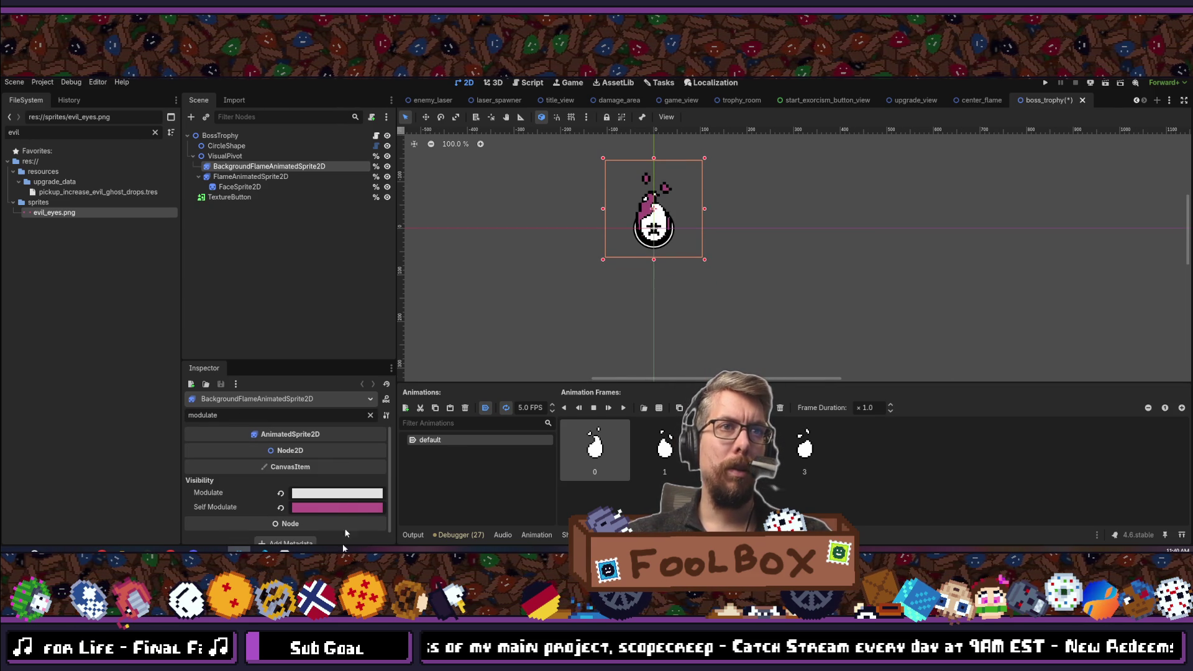
left_click(341, 508)
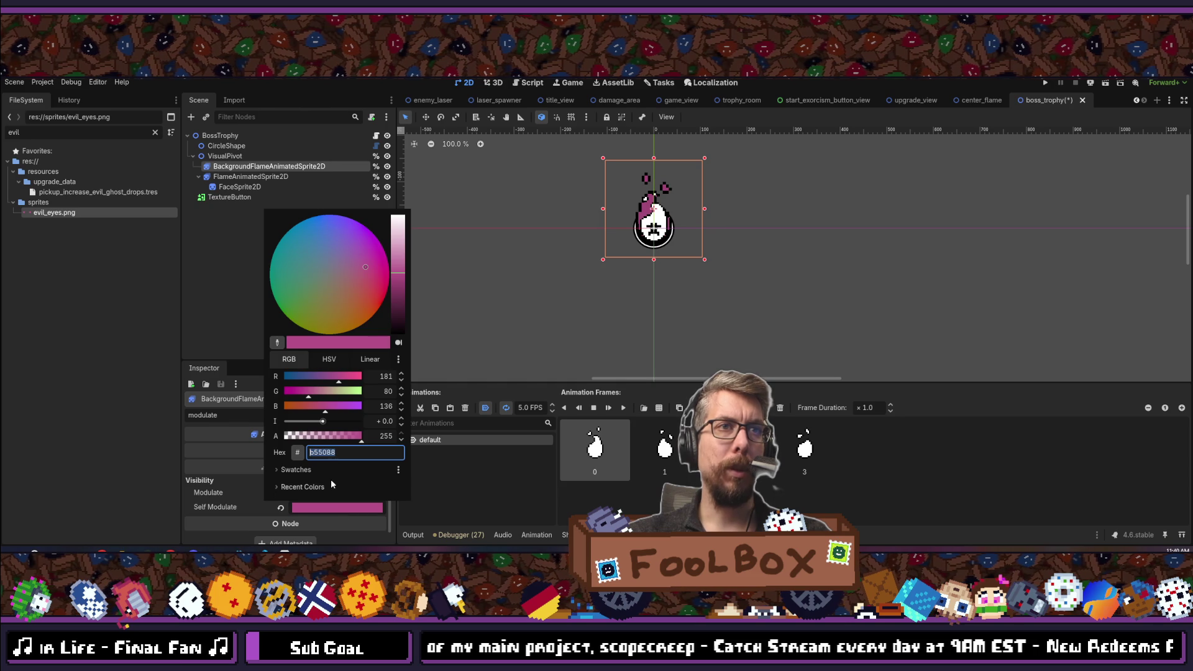
left_click(339, 523)
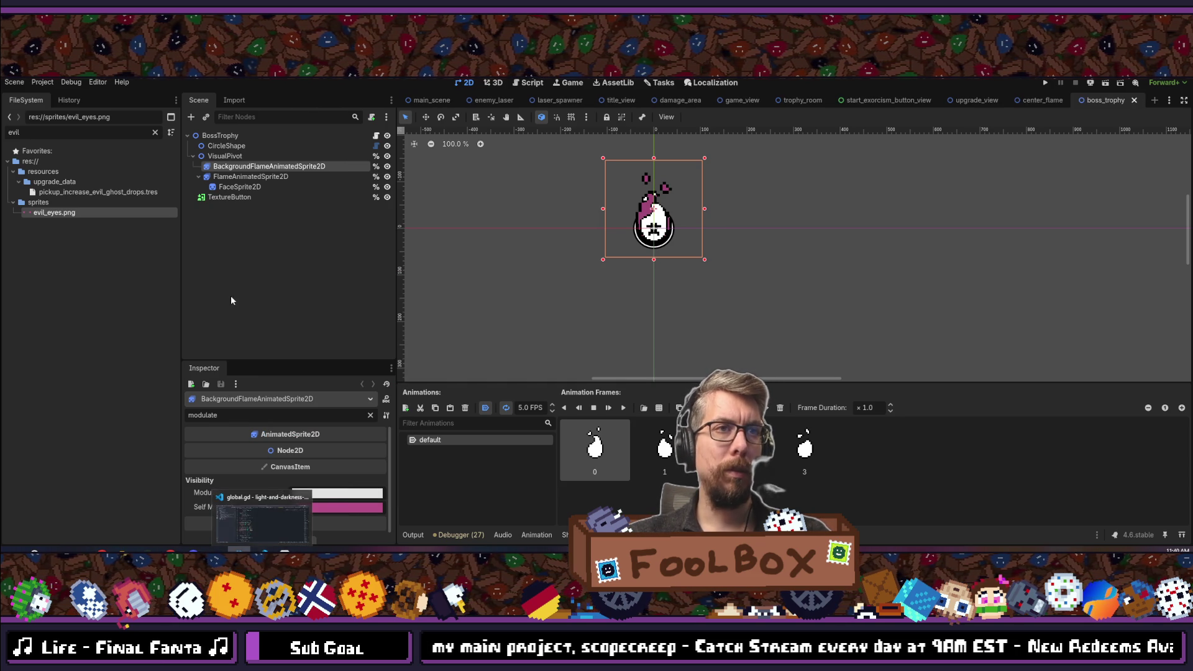
key("Up")
key("Up")
key("Up")
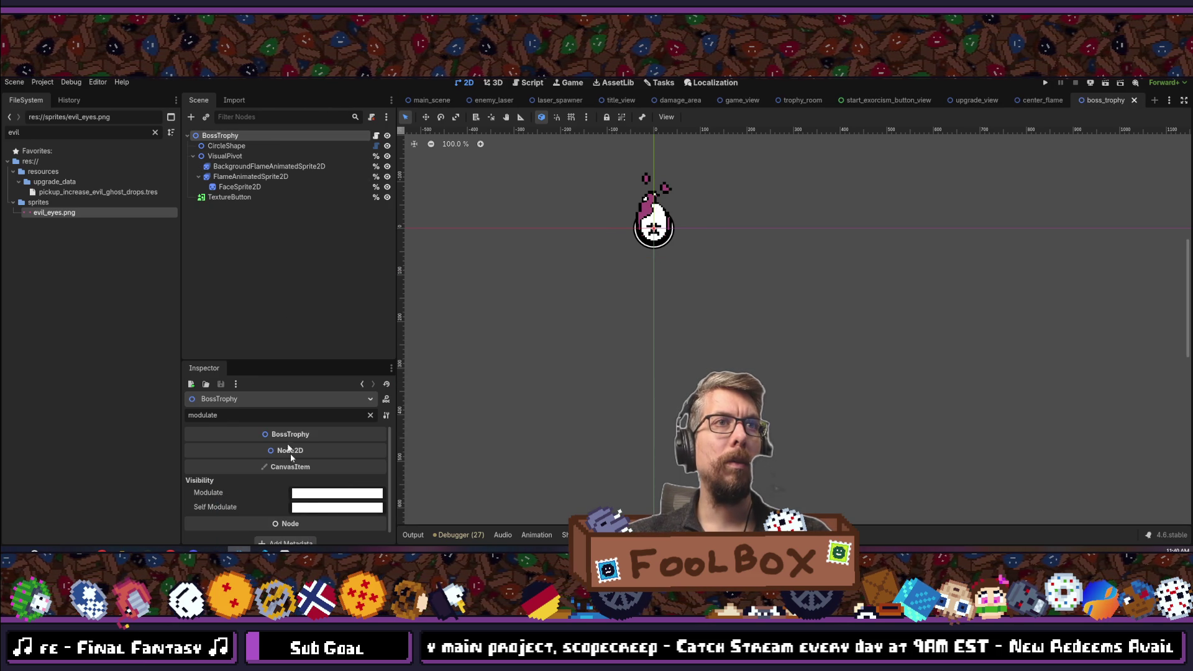
In the code editor, search files for 'bosstrop' to find the boss trophy script.
key("alt+Tab")
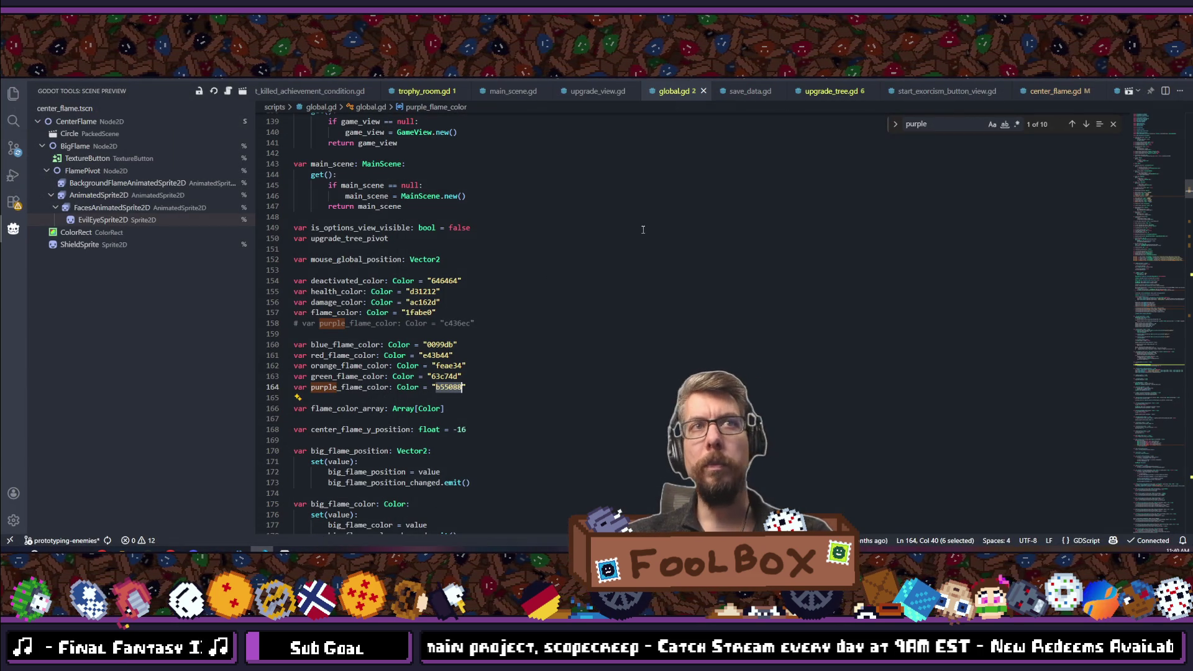
key("ctrl+p")
type("trophy_room")
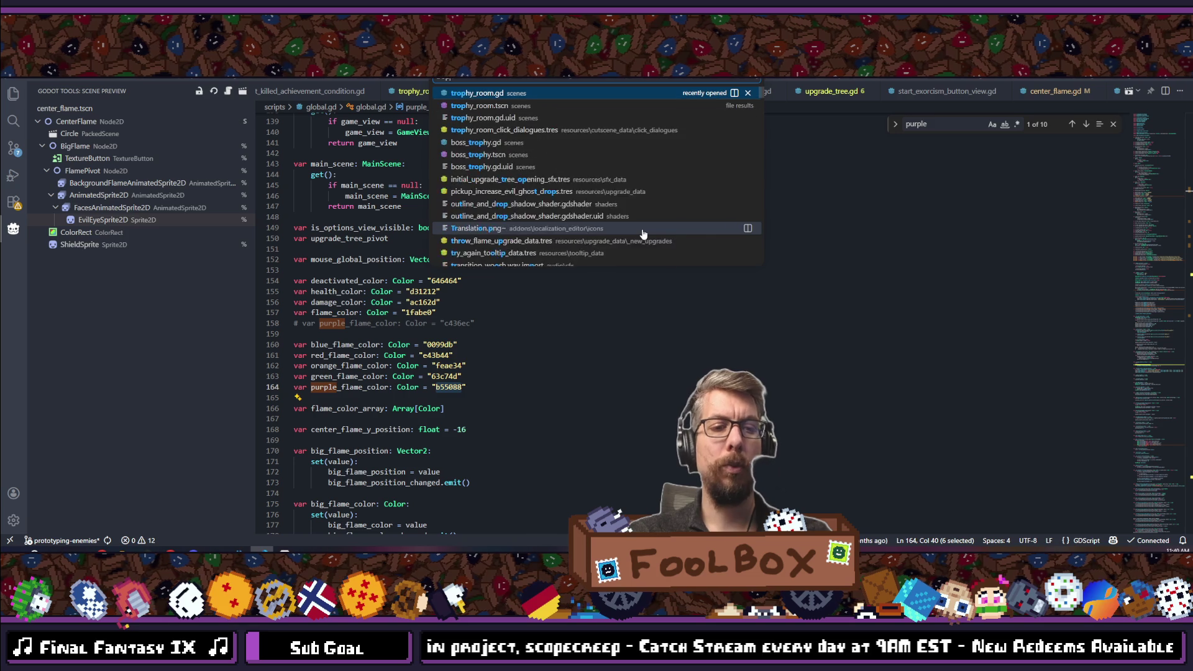
key("BackSpace")
key("BackSpace")
key("BackSpace")
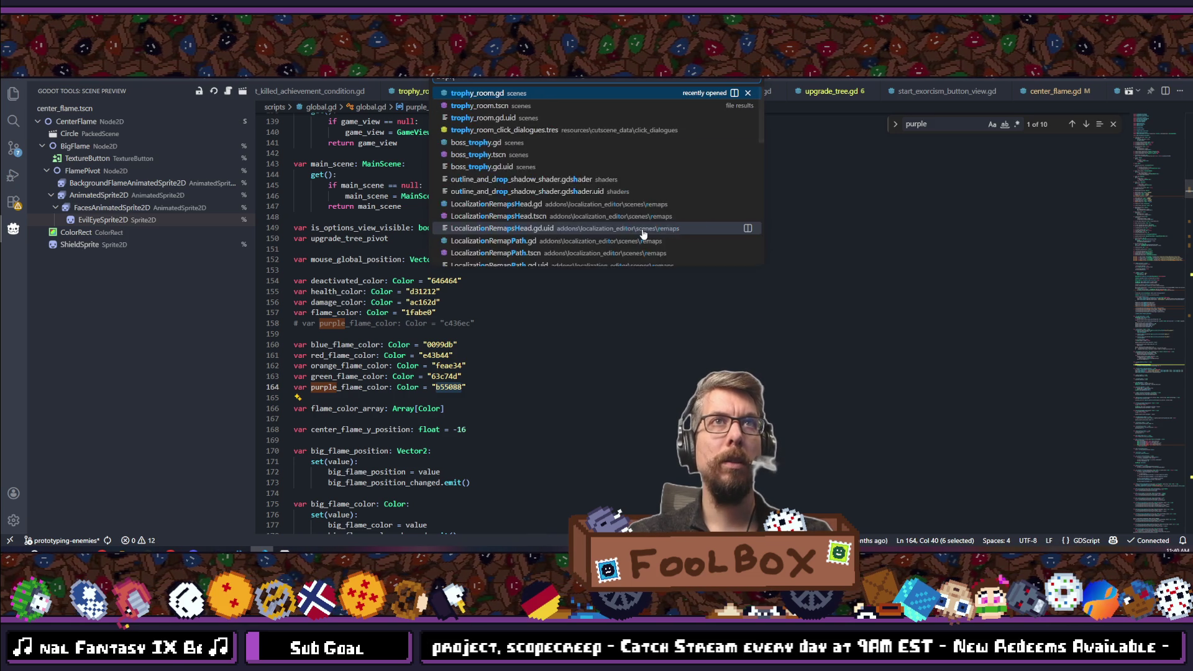
type("boss")
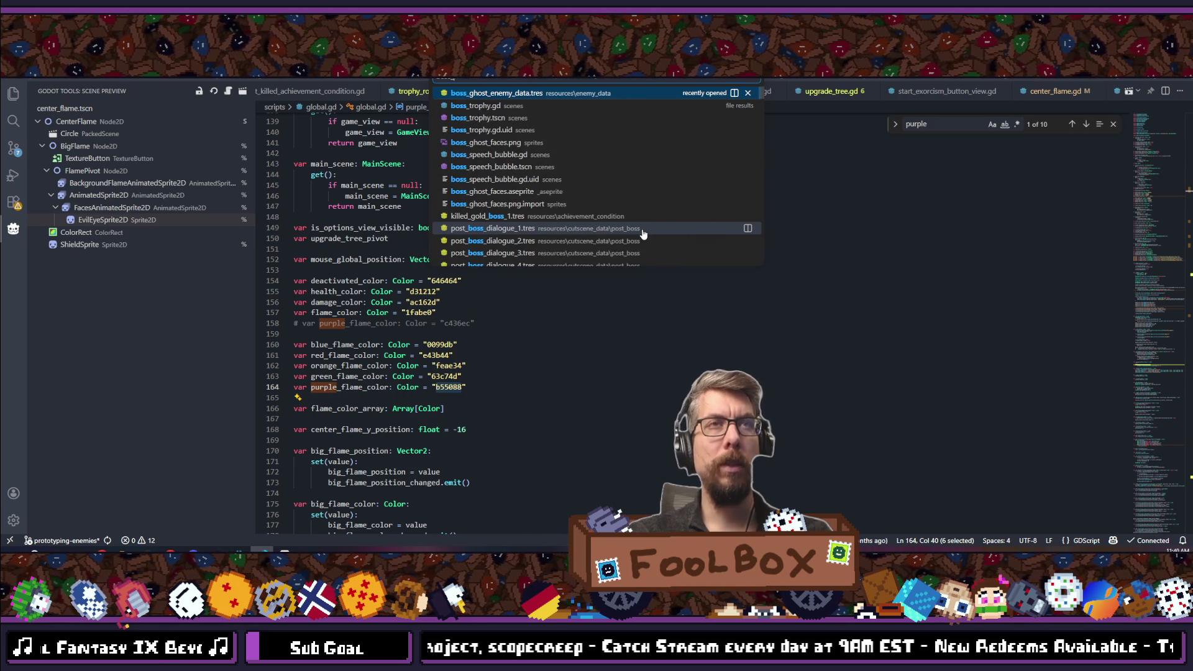
type("trophy")
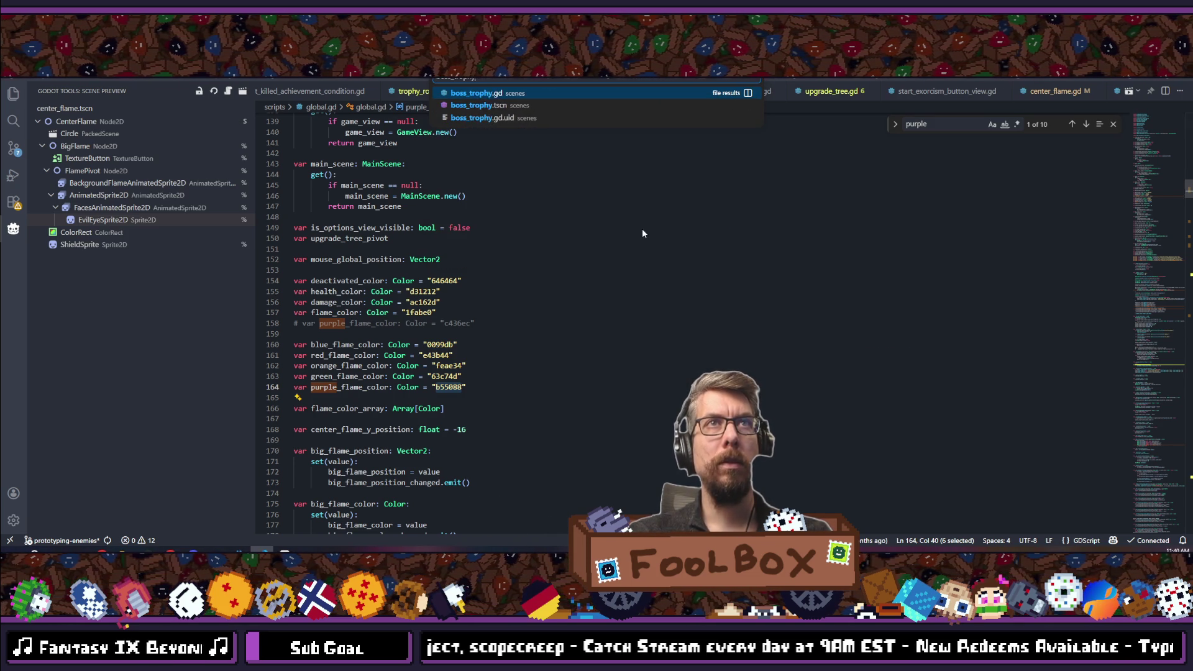
Open boss_trophy.gd, dismiss a class_name search, and scroll through the script.
key("Return")
key("ctrl+f")
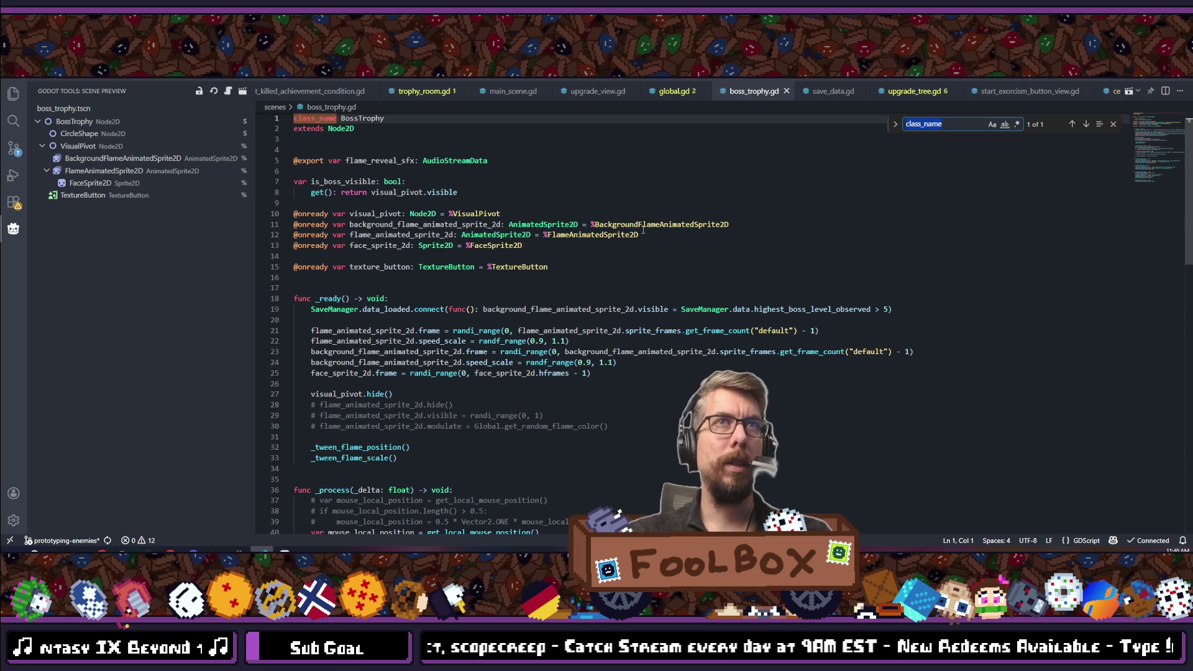
key("Escape")
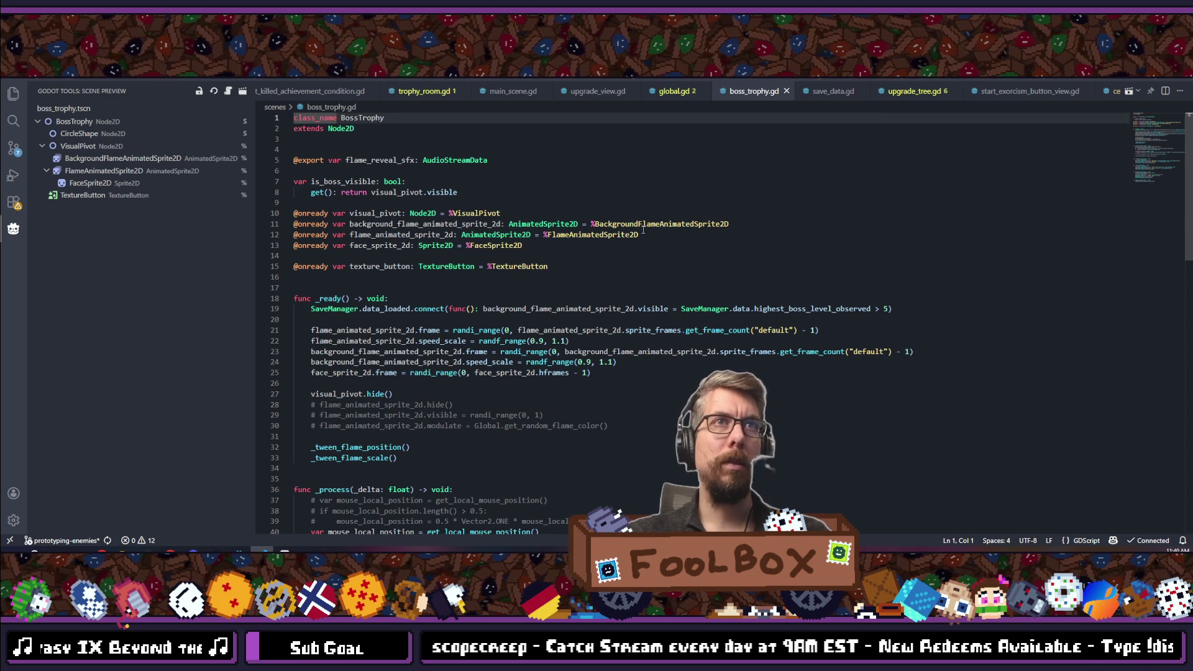
scroll(487, 426, "down", 2)
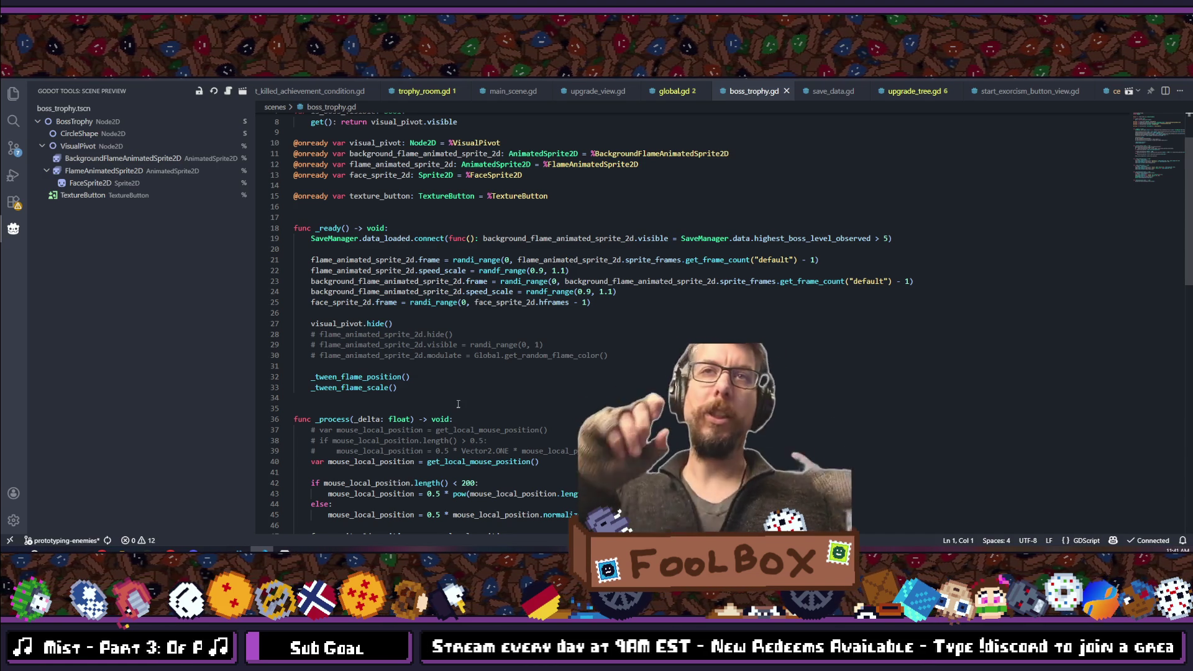
scroll(458, 404, "down", 8)
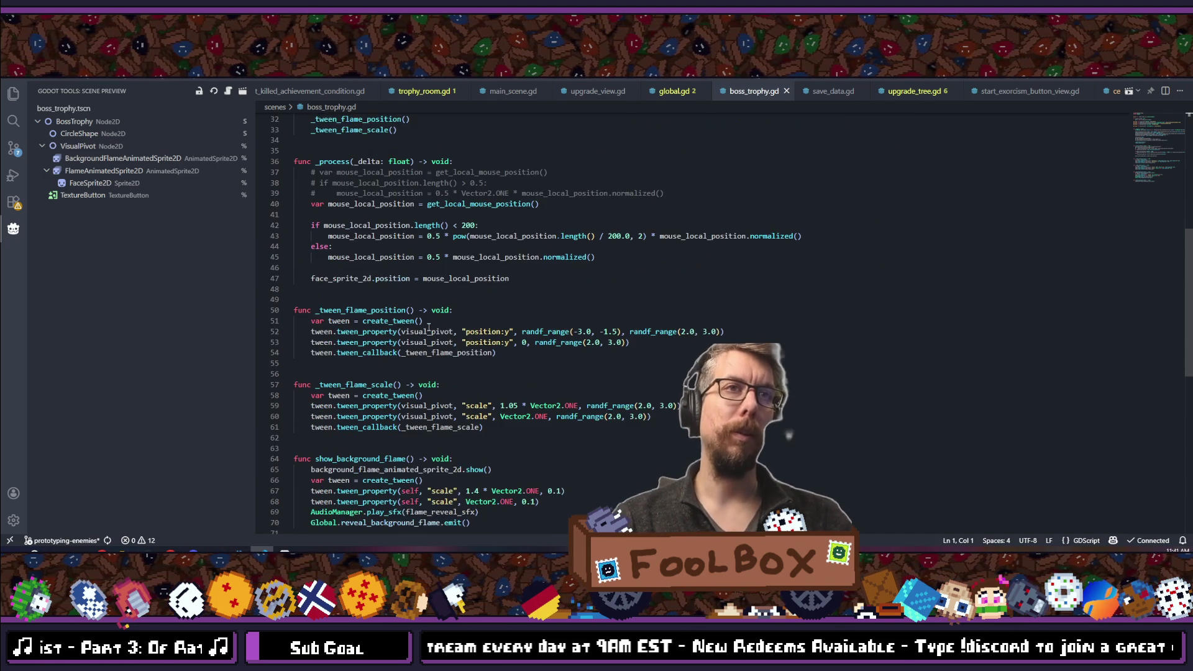
Cancel a 'trophy' file search, staying in boss_trophy.gd, and place the cursor above _process.
key("ctrl+p")
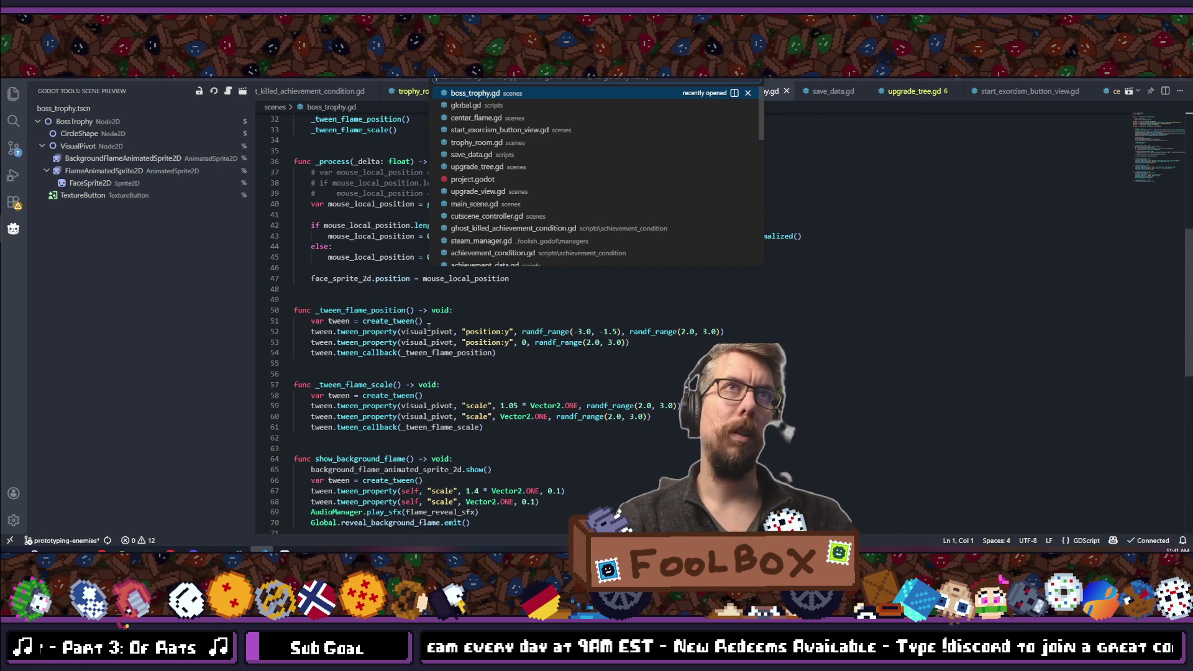
type("trophy")
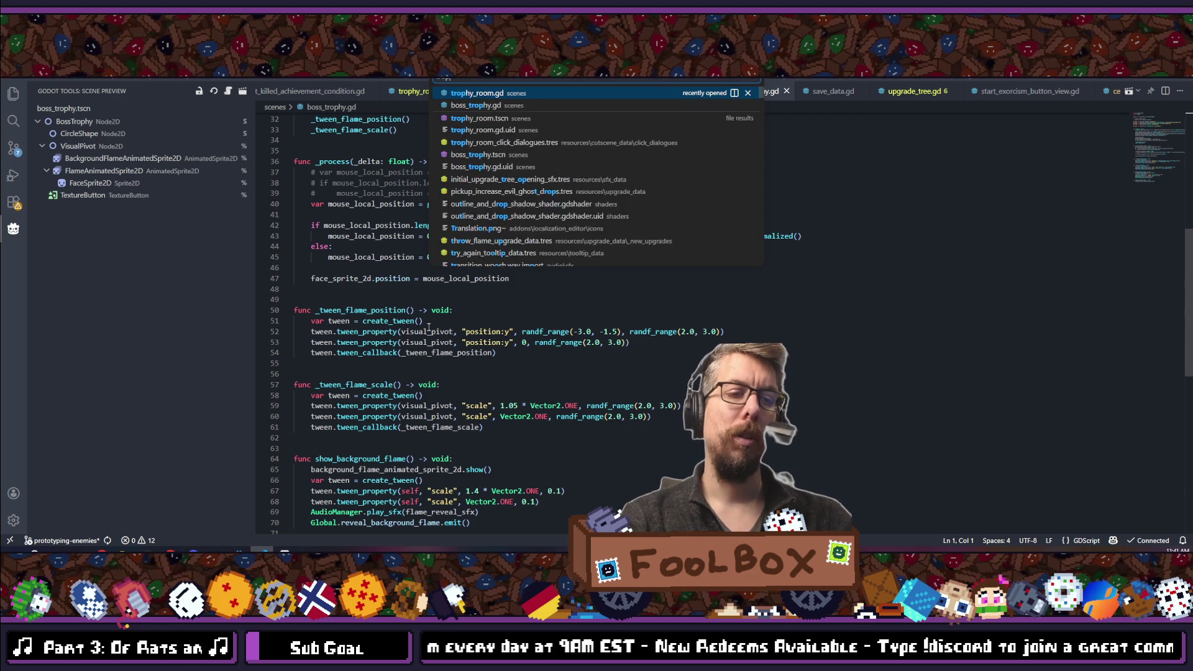
key("Down")
key("Return")
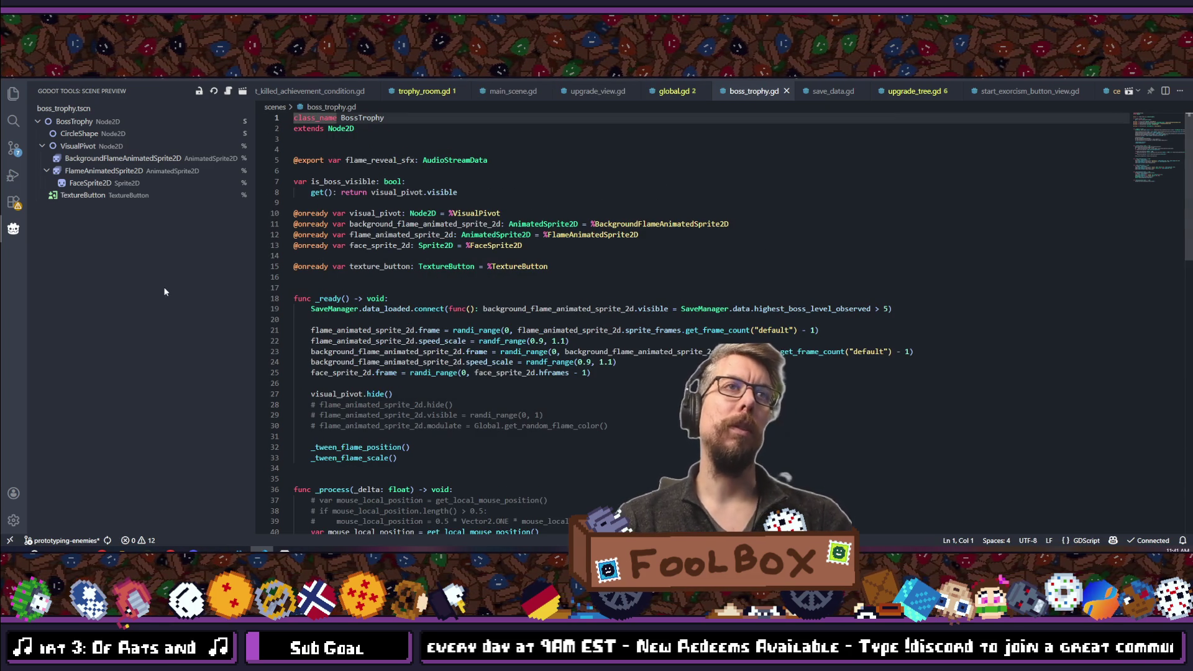
scroll(468, 471, "down", 2)
left_click(418, 416)
Below _process, add func set_background_flame_color(new_color: Color) -> void: with a pass placeholder.
key("Return")
key("Return")
key("Return")
type("func")
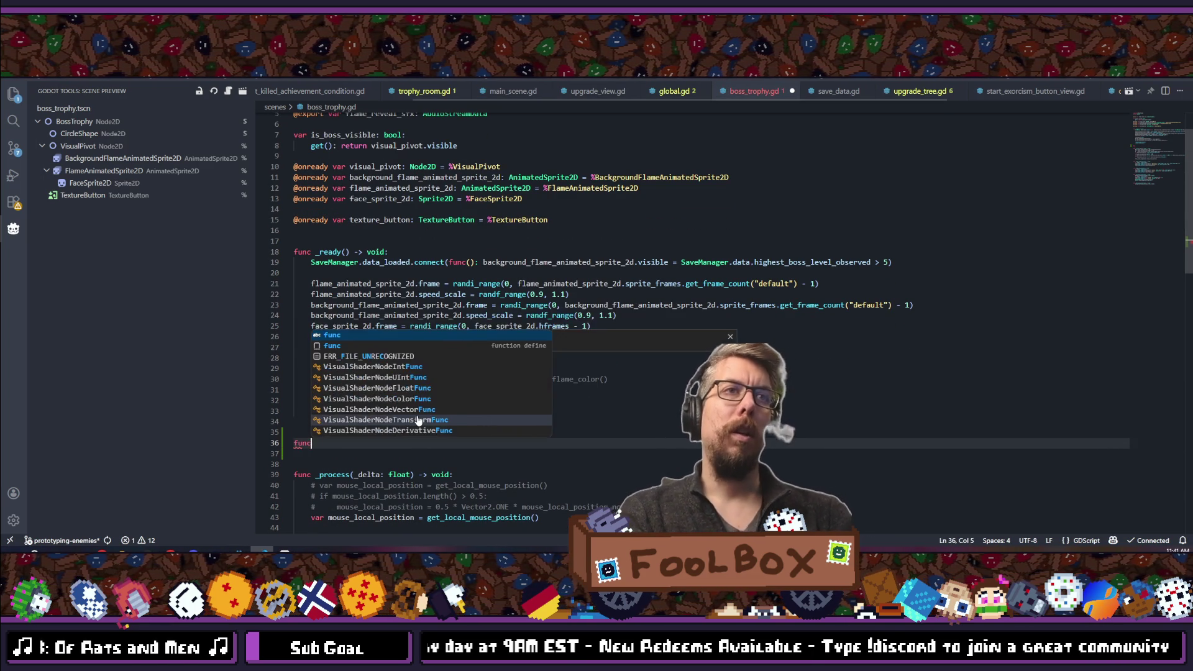
key("ctrl+z")
key("ctrl+z")
key("ctrl+z")
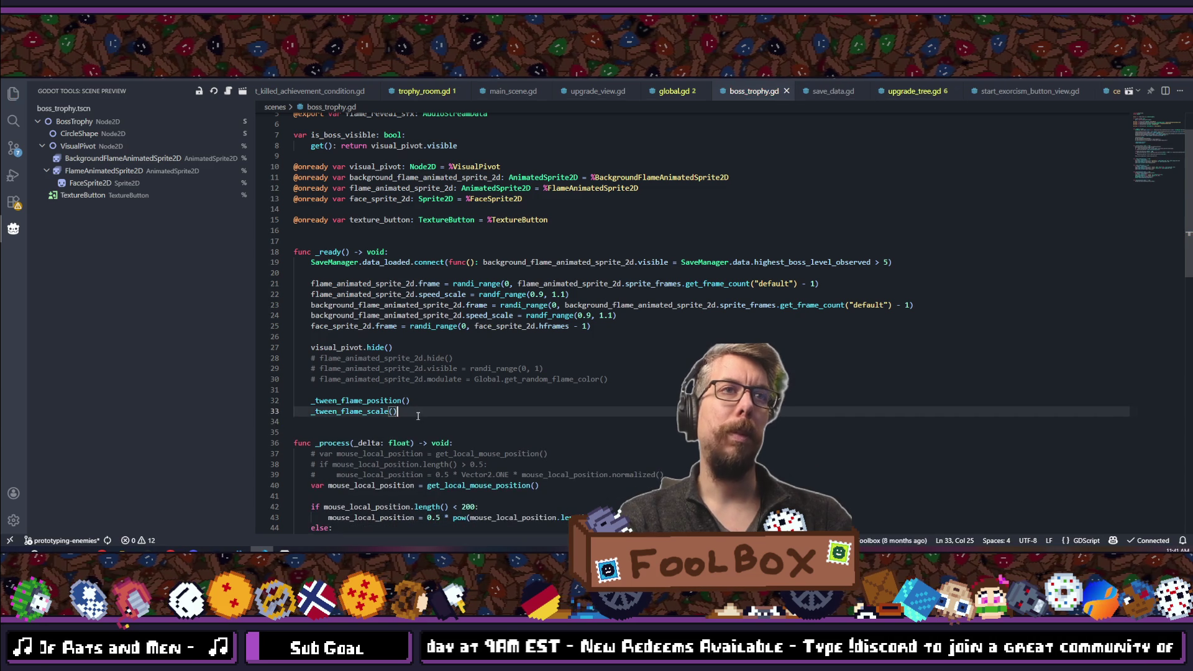
scroll(373, 396, "down", 5)
left_click(621, 375)
key("Return")
key("Return")
key("Return")
type("func se")
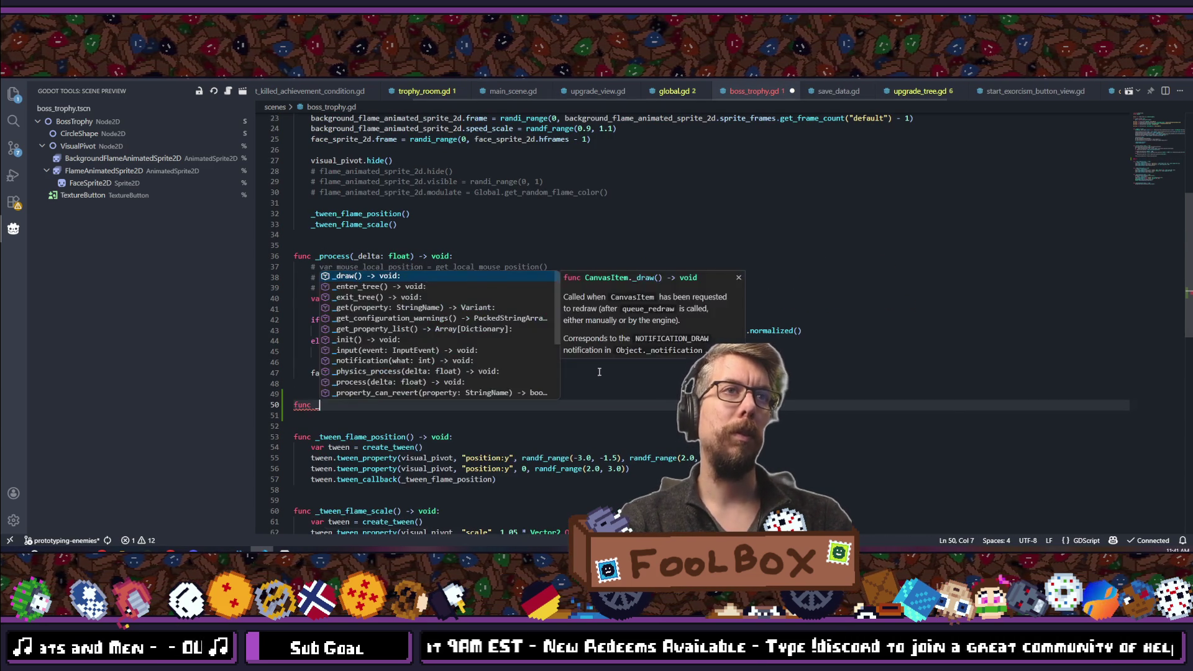
type("t_")
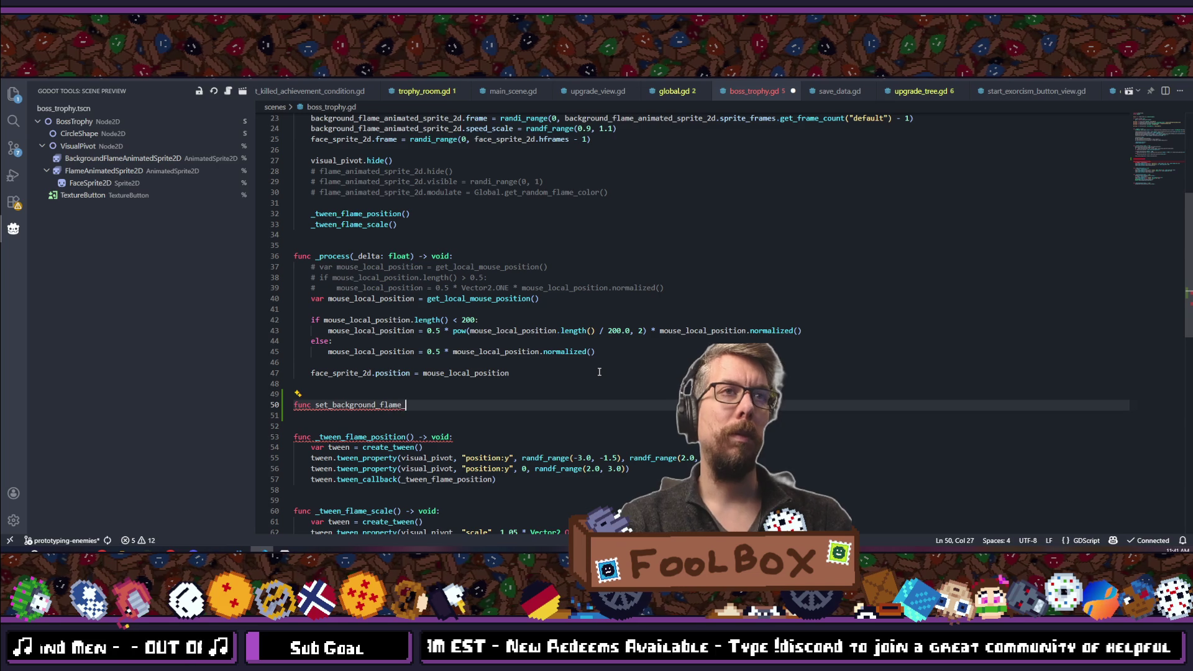
type("(c")
key("BackSpace")
type("new_col")
type("or: Color")
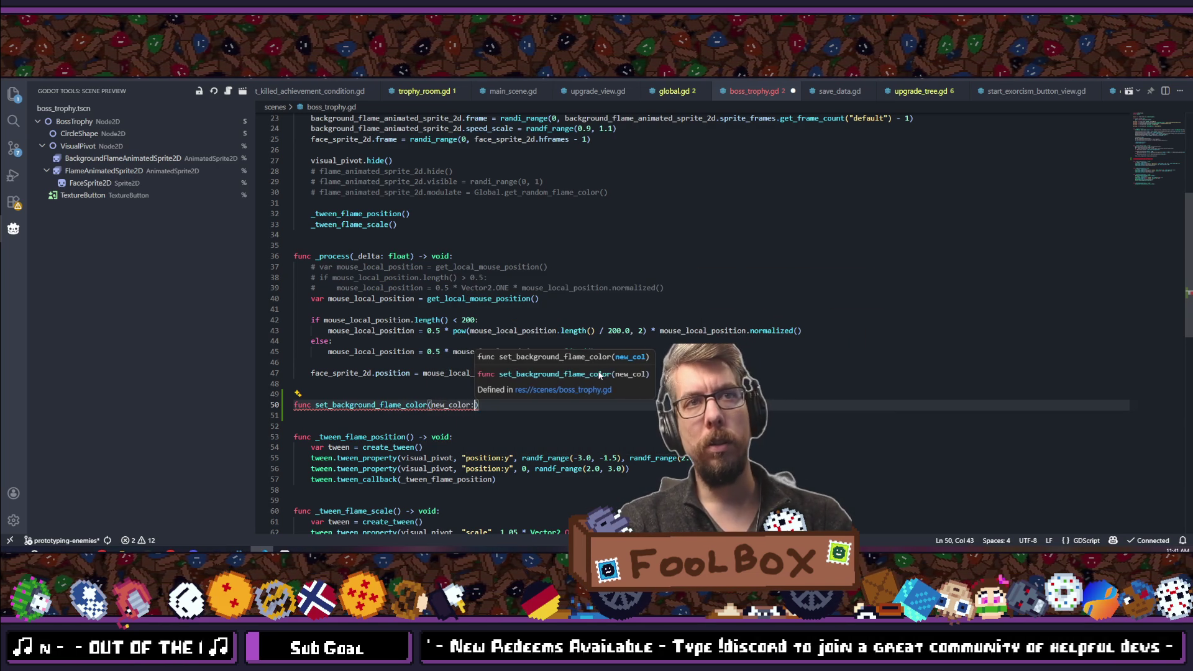
type(") -> ")
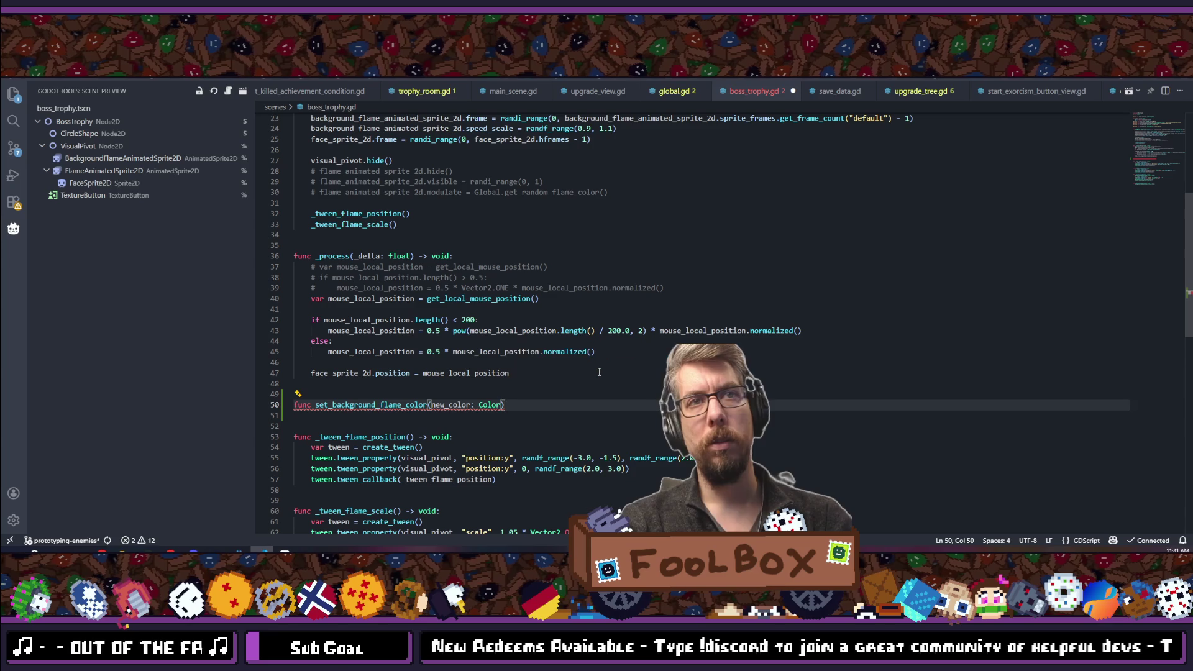
type("void:")
key("Return")
type("pass")
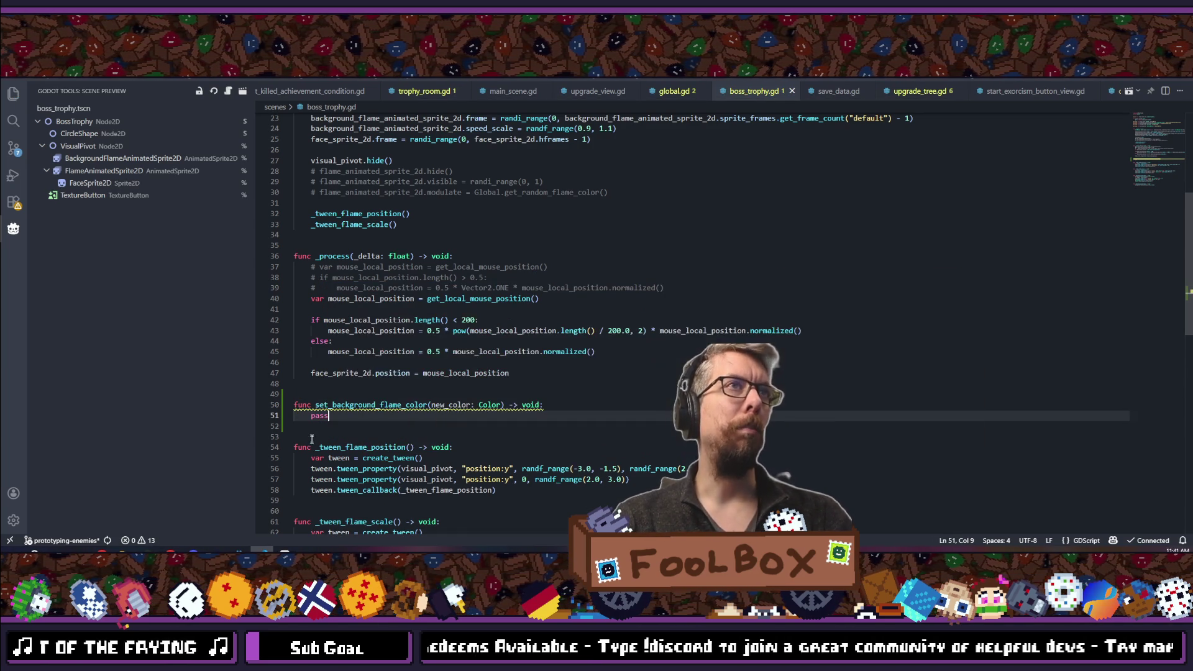
Replace pass with background_flame_animated_sprite_2d.modulate = new_color and save boss_trophy.gd.
left_click(320, 417)
double_click(320, 416)
type("backgro")
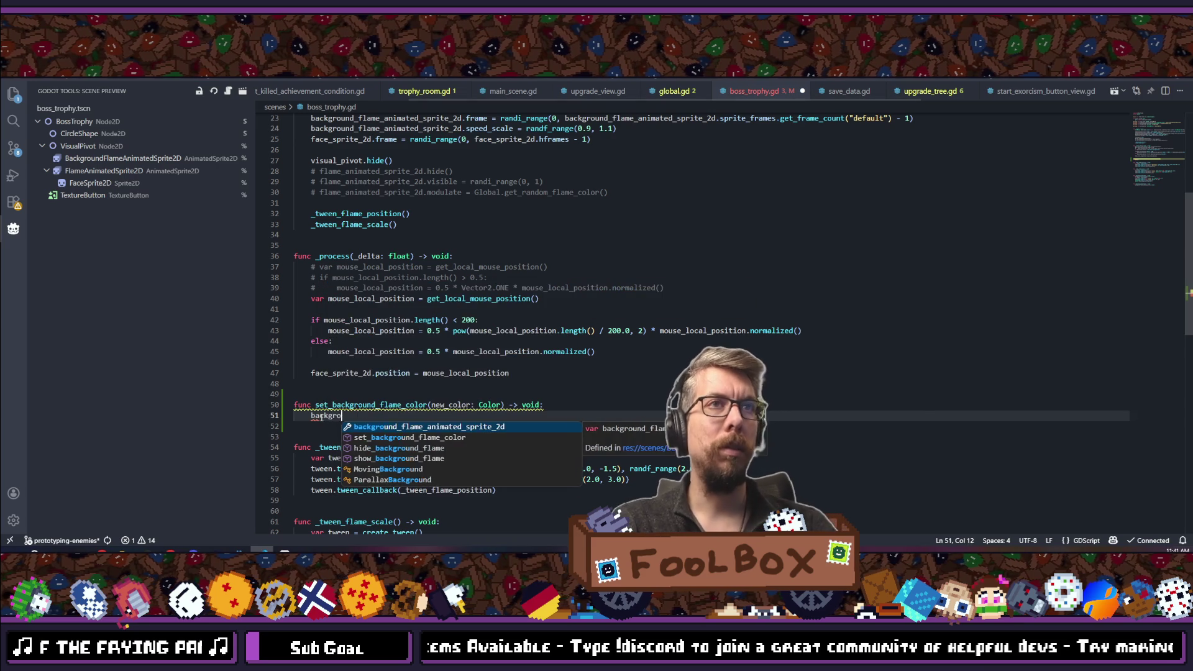
key("Return")
type(".modul")
key("Return")
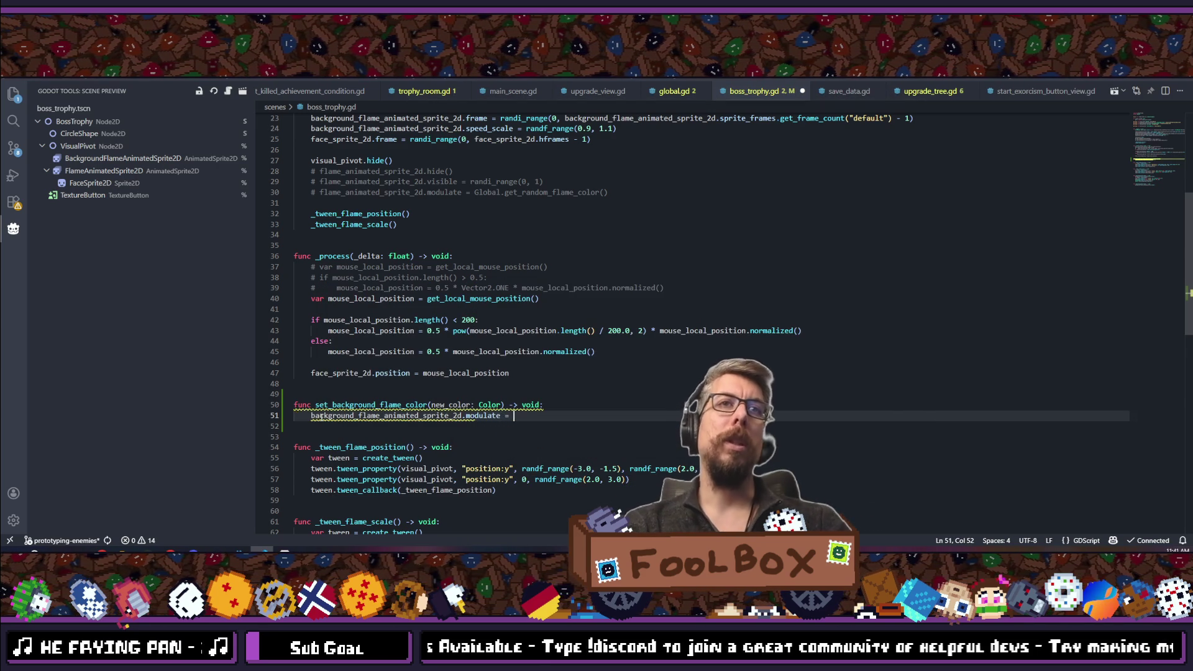
type("new_color")
key("ctrl+s")
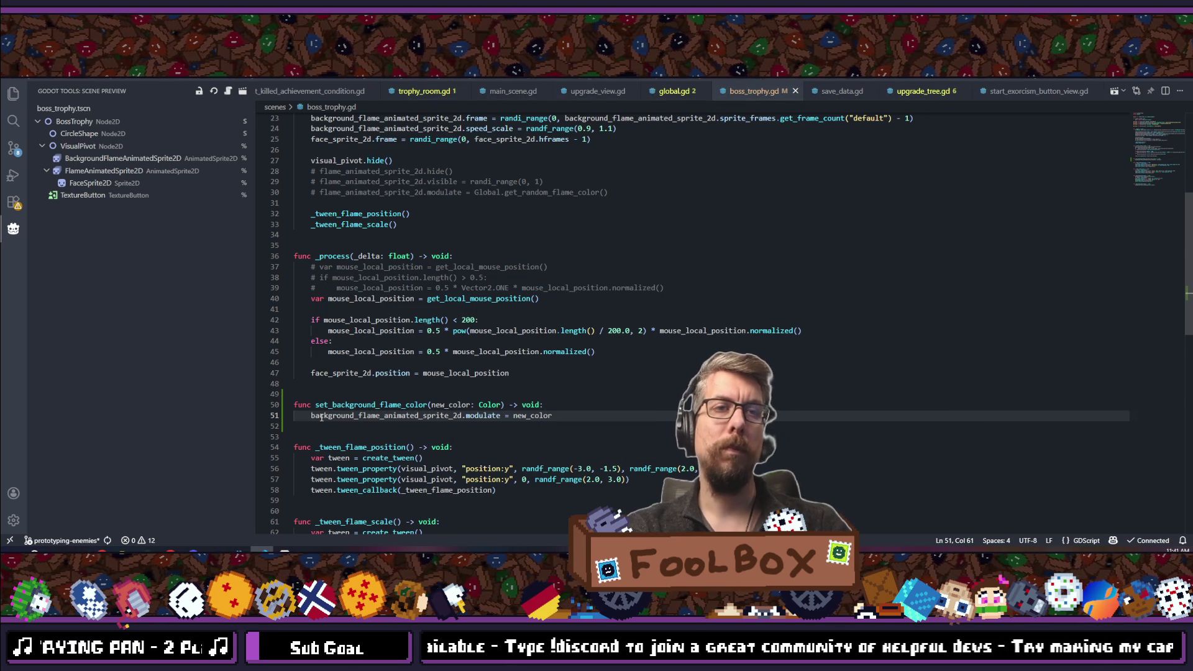
key("ctrl+p")
Open trophy_room.gd and go to the end of the else line at 107.
type("trophy_roo")
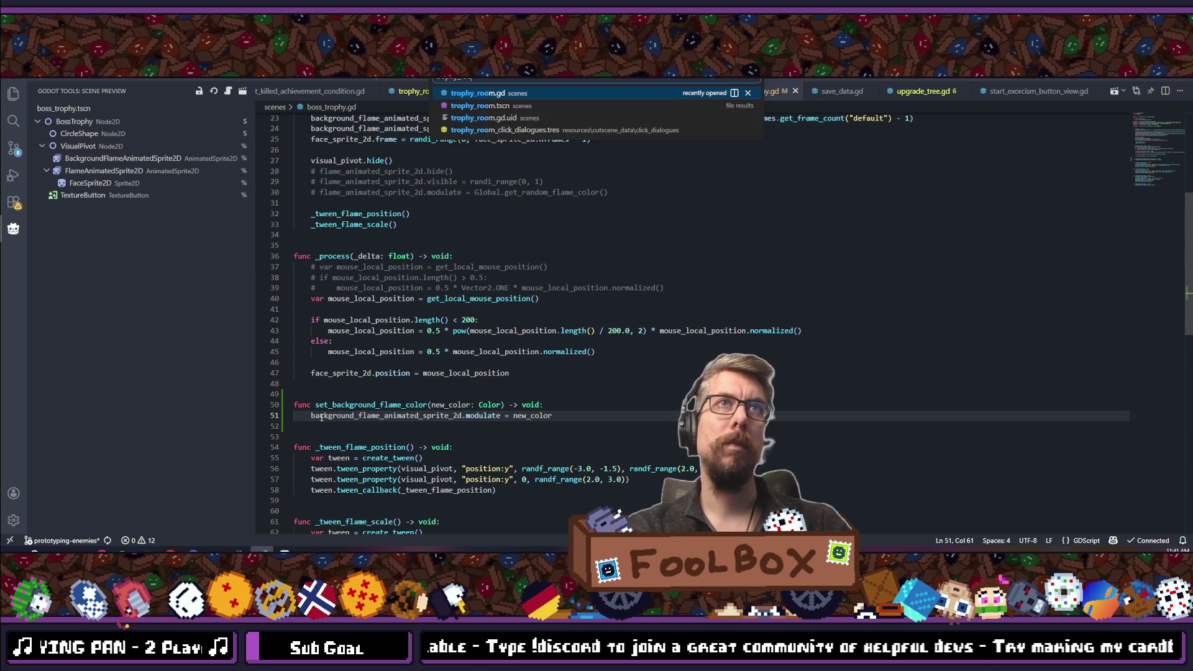
key("Return")
scroll(411, 319, "up", 20)
scroll(410, 318, "up", 20)
scroll(410, 318, "up", 20)
scroll(410, 319, "down", 10)
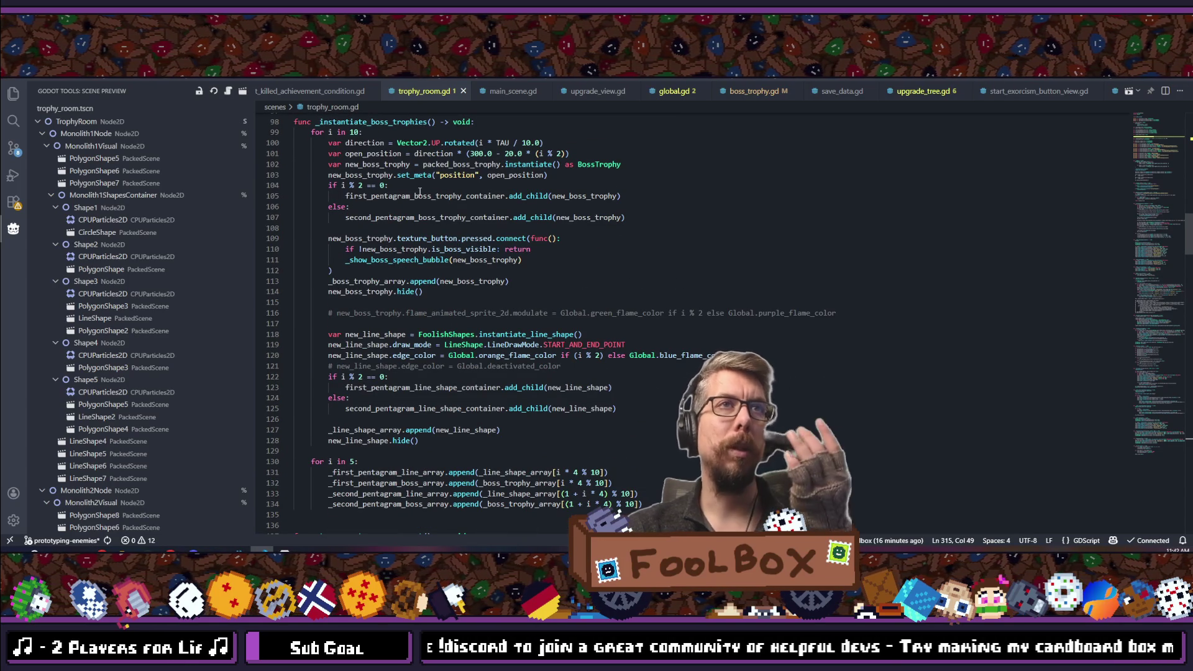
left_click(377, 217)
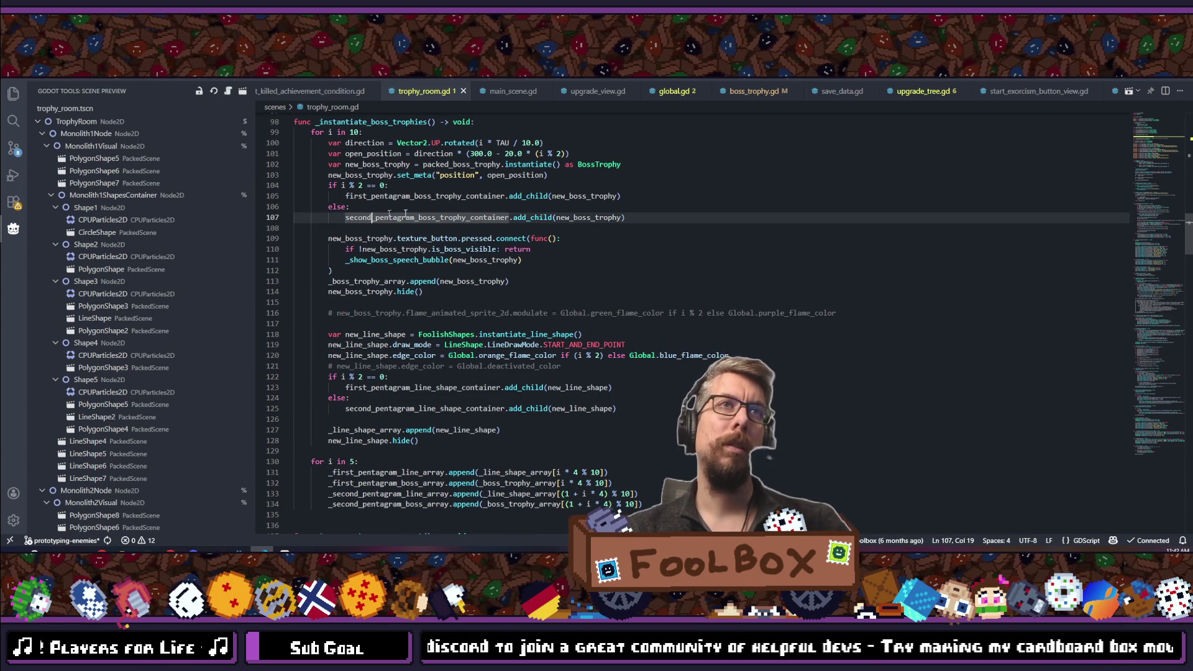
left_click(373, 210)
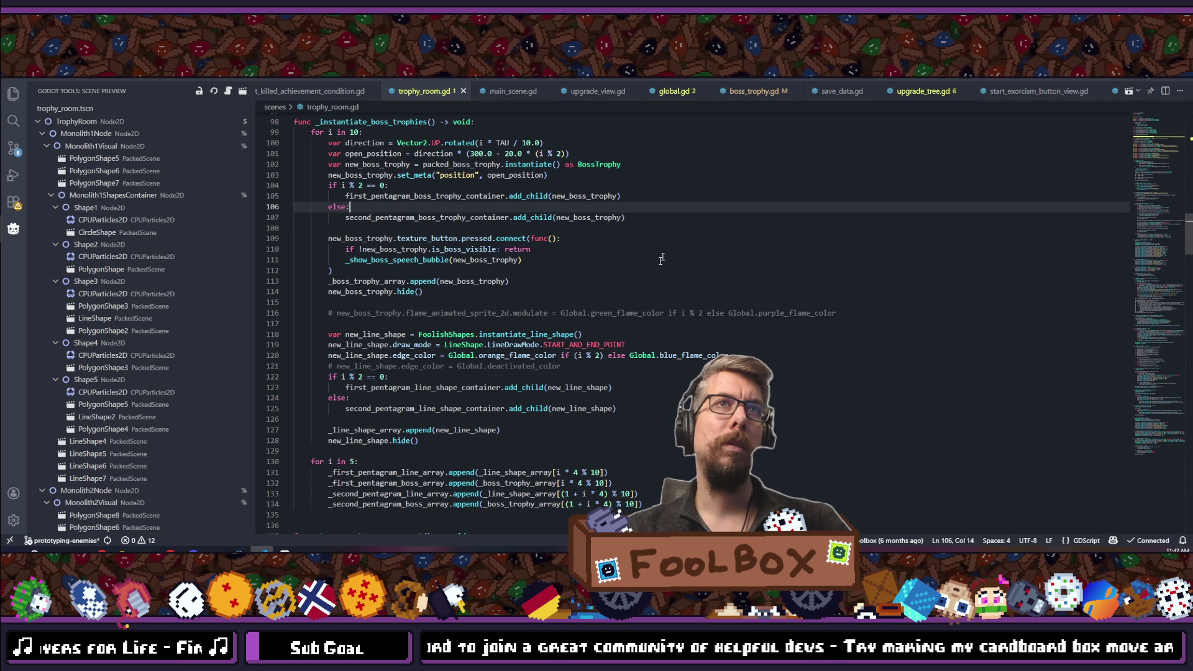
left_click(642, 218)
Add new_boss_trophy.set_background_flame_color(Global.blue_flame_color) inside the else branch.
key("Return")
type("new")
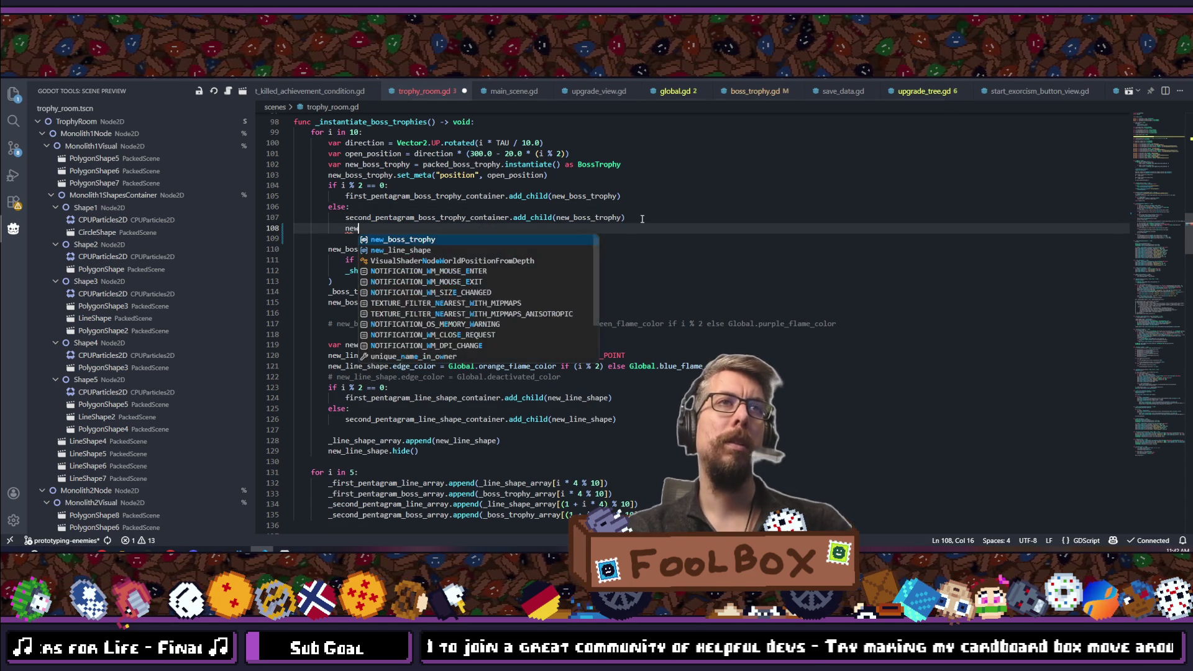
type("_boss_trophy.set_")
key("Return")
type("G")
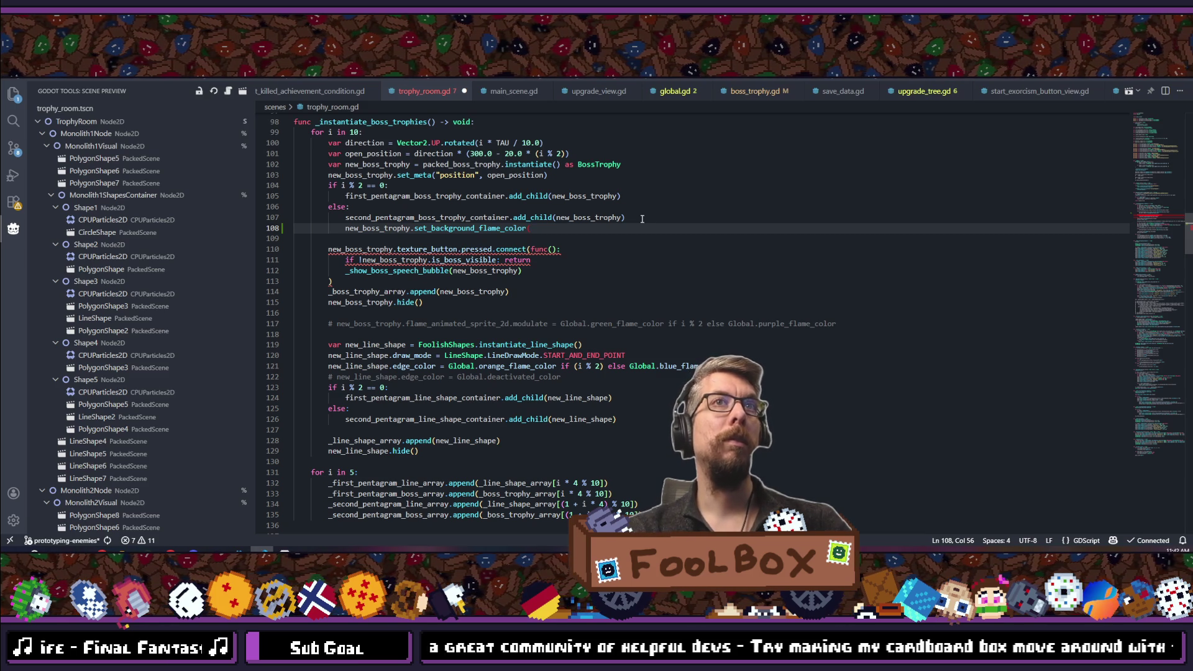
type("lobal.")
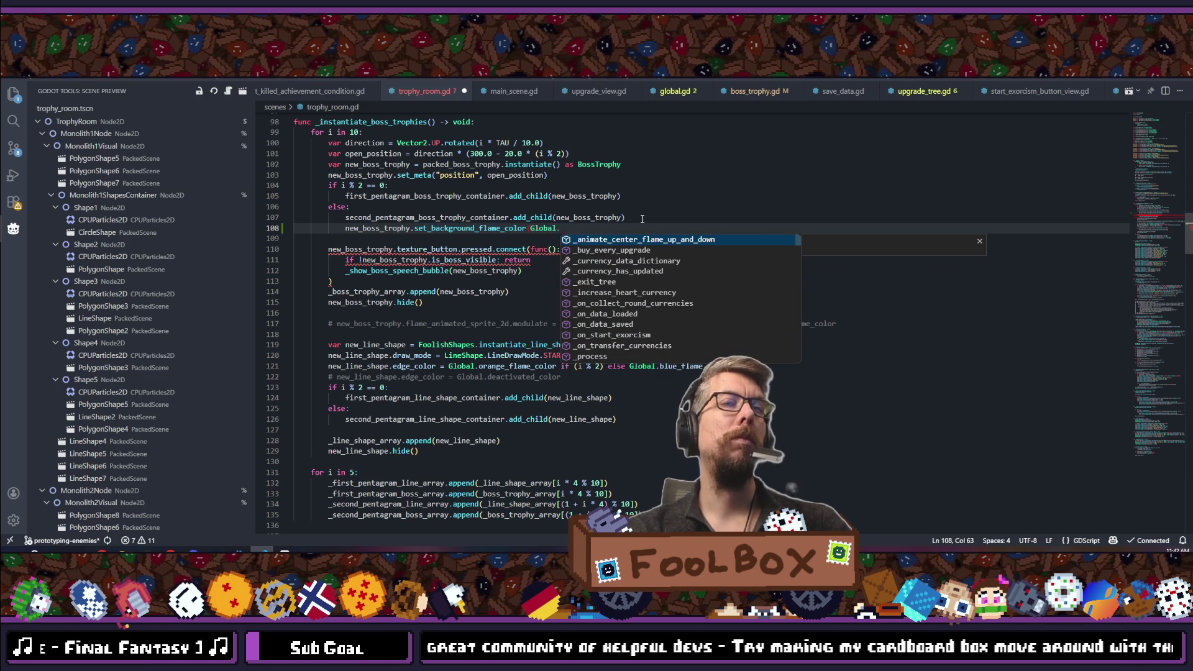
type("blue")
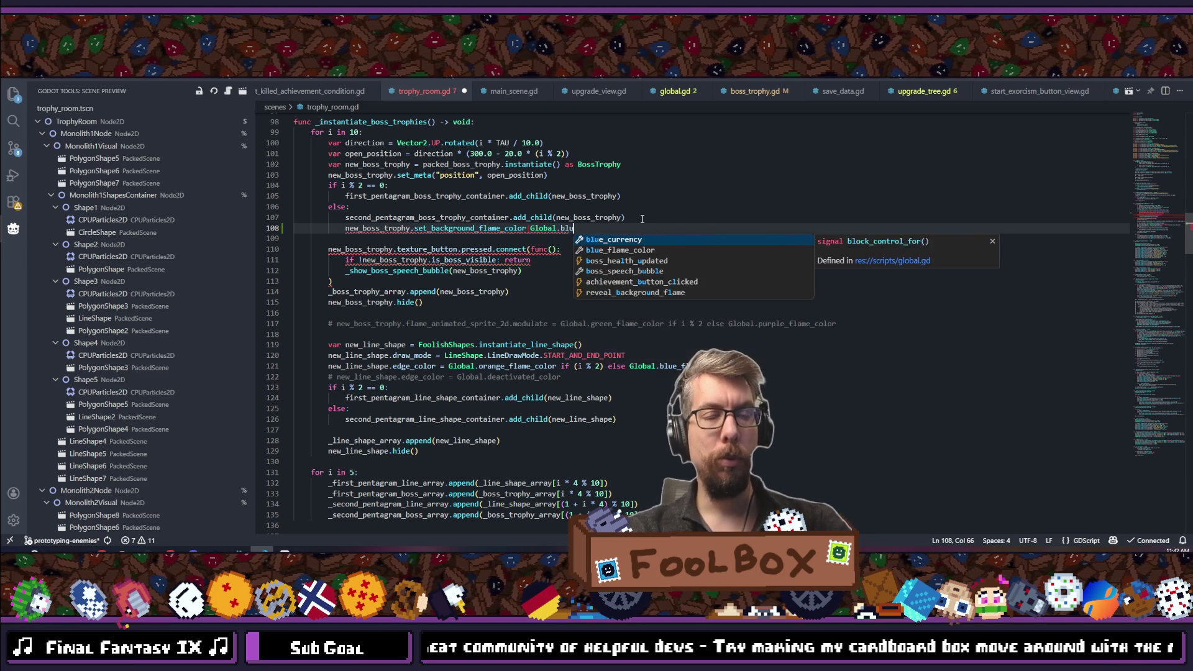
key("Down")
key("Return")
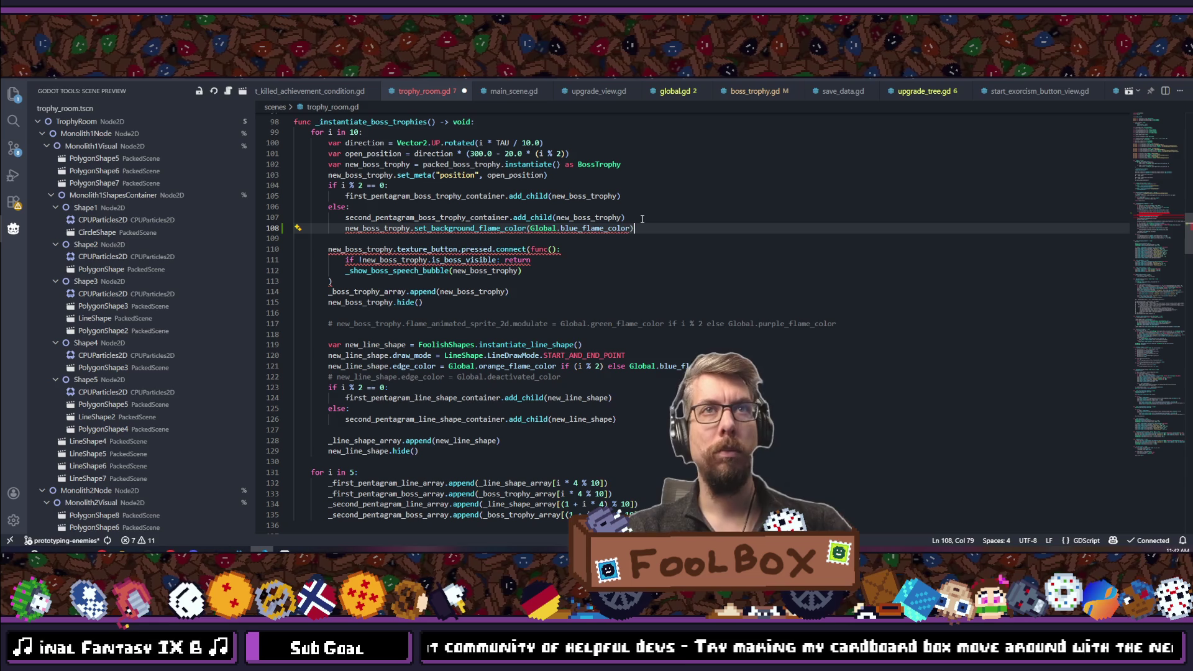
key("ctrl+shift+Left")
key("ctrl+shift+Left")
key("ctrl+shift+Left")
type("(")
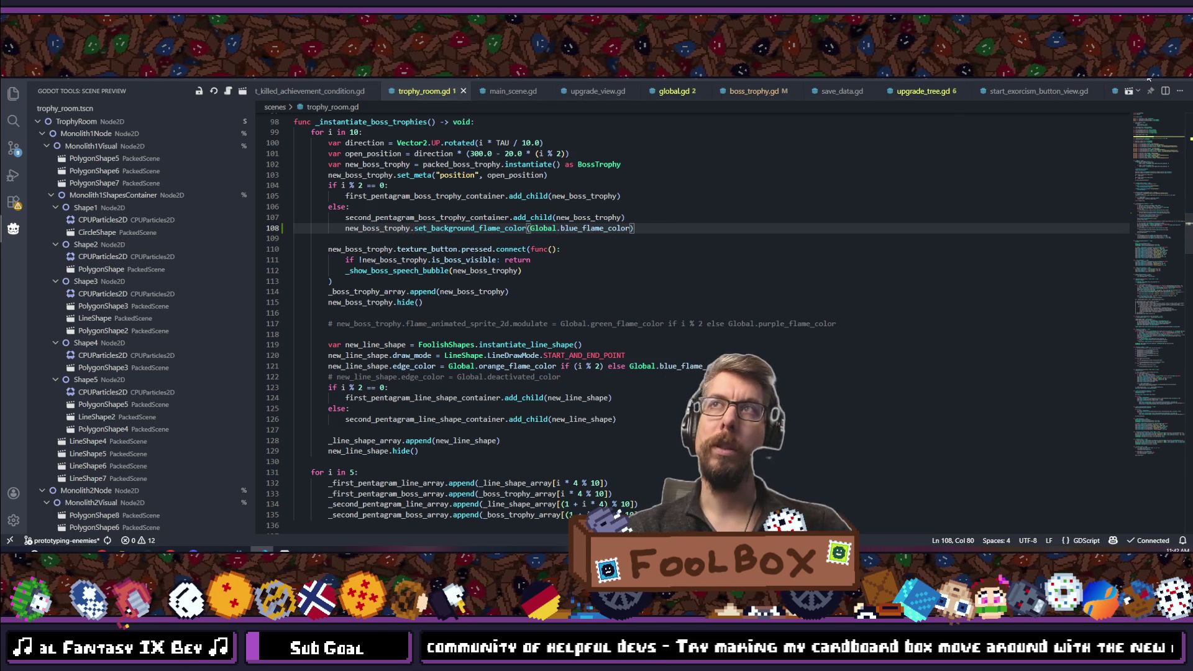
key("alt+Tab")
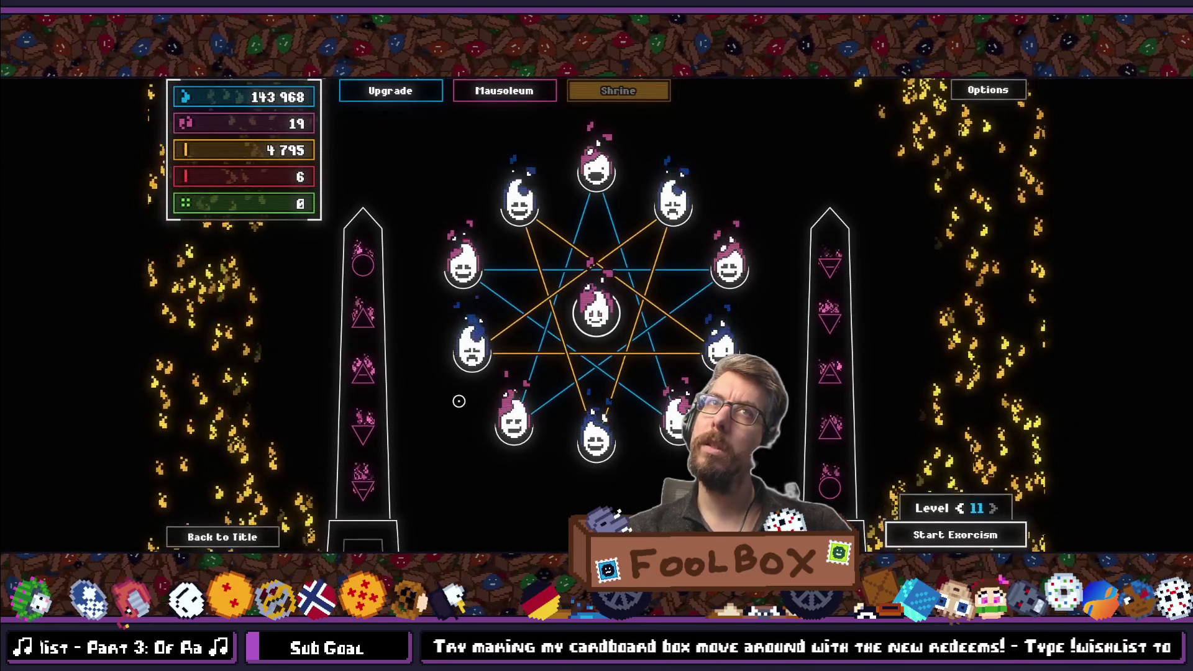
key("F11")
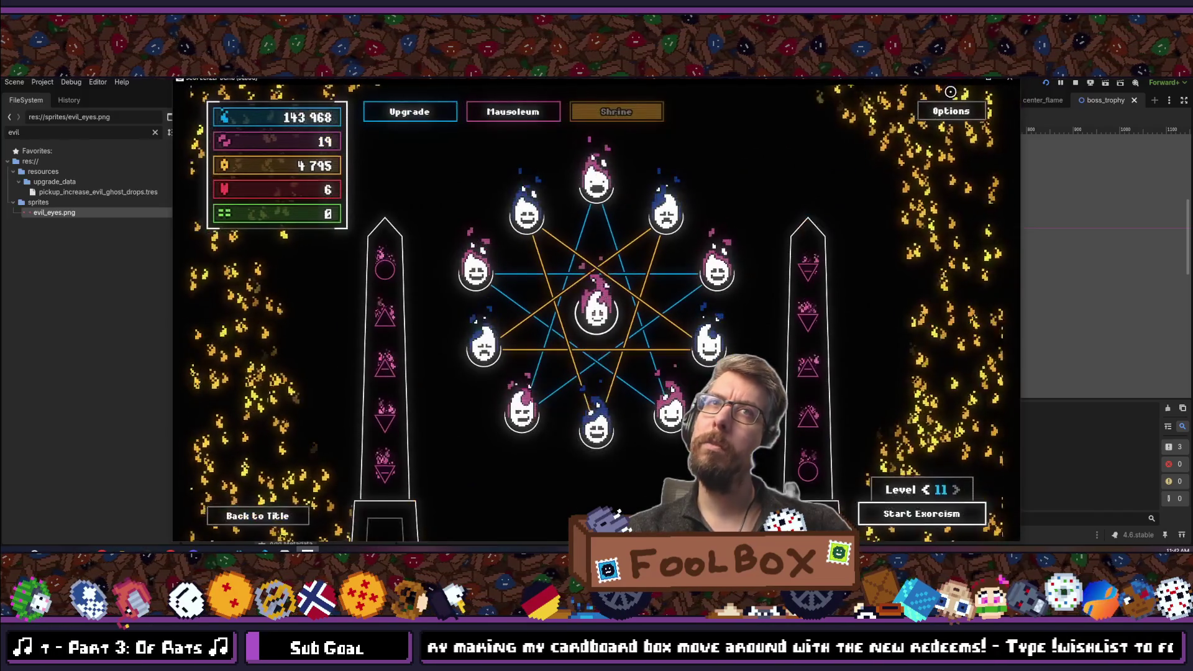
key("F8")
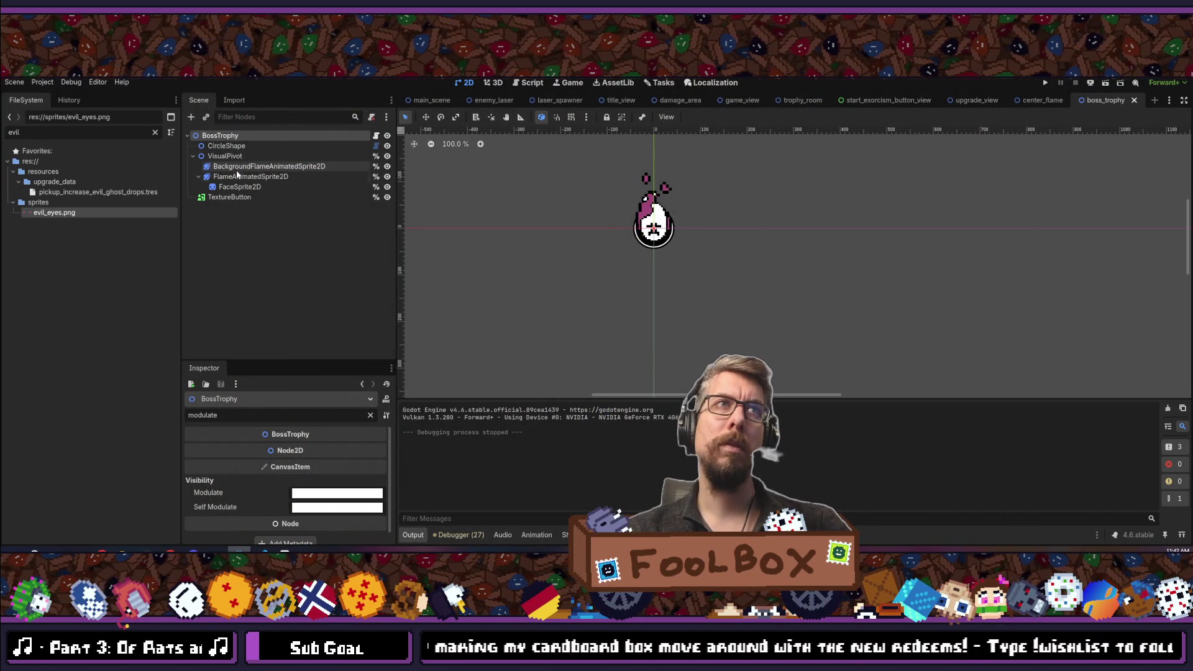
Reset BackgroundFlameAnimatedSprite2D's Modulate to white, save boss_trophy, and run the project.
left_click(241, 167)
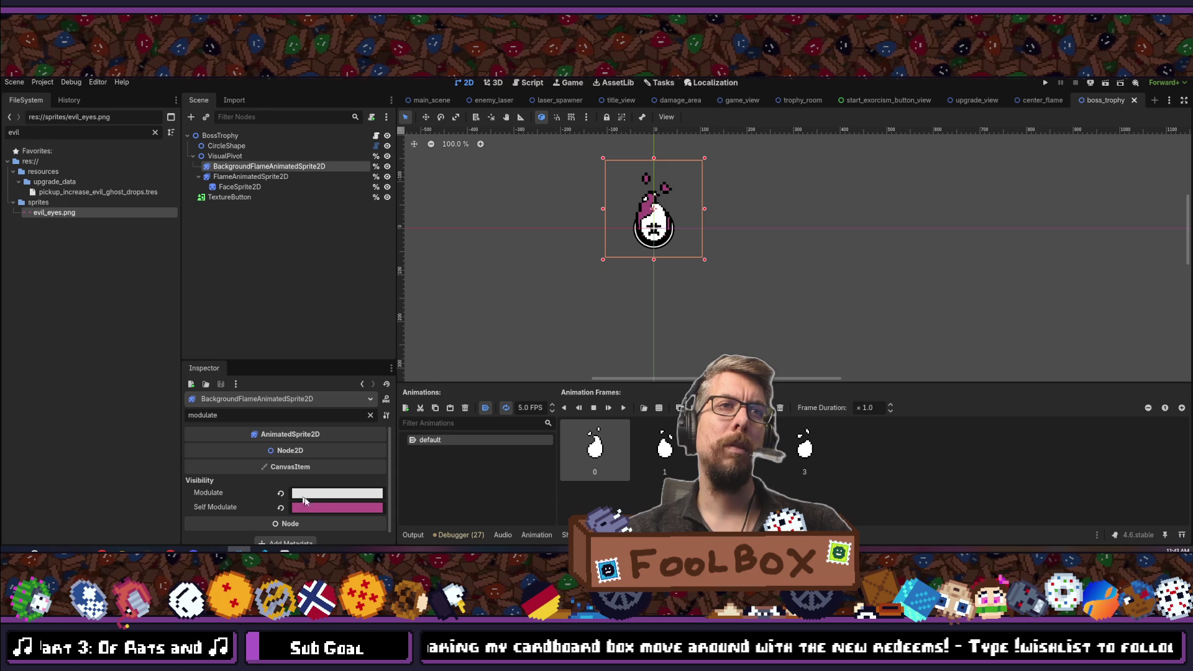
left_click(319, 493)
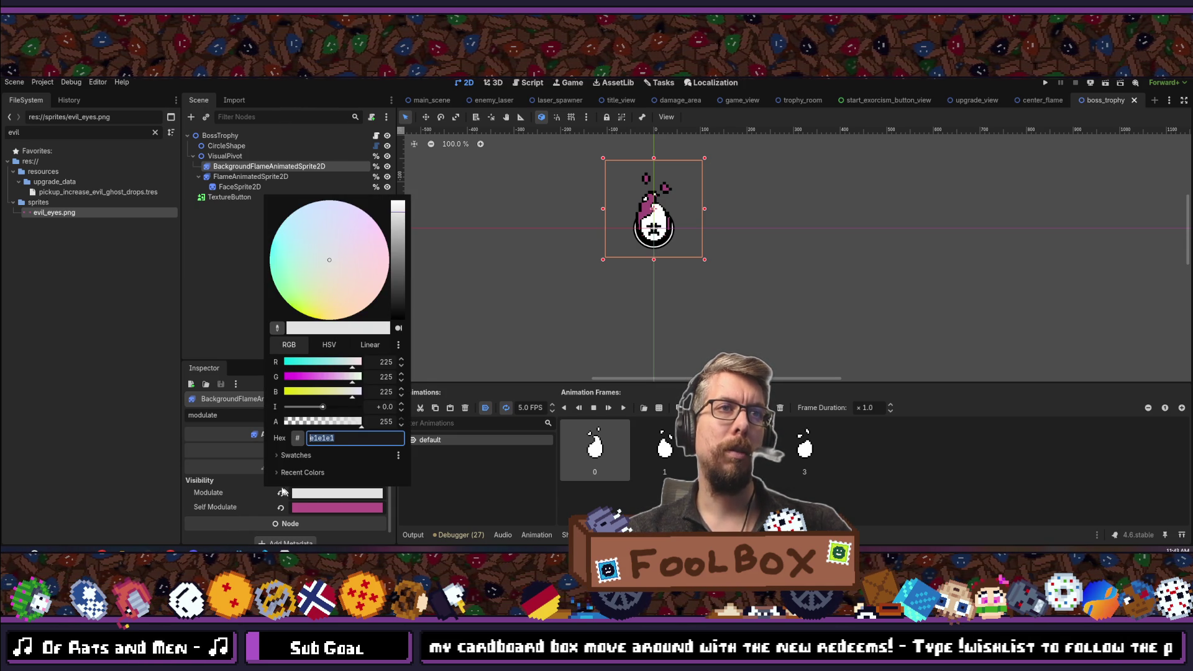
left_click(277, 492)
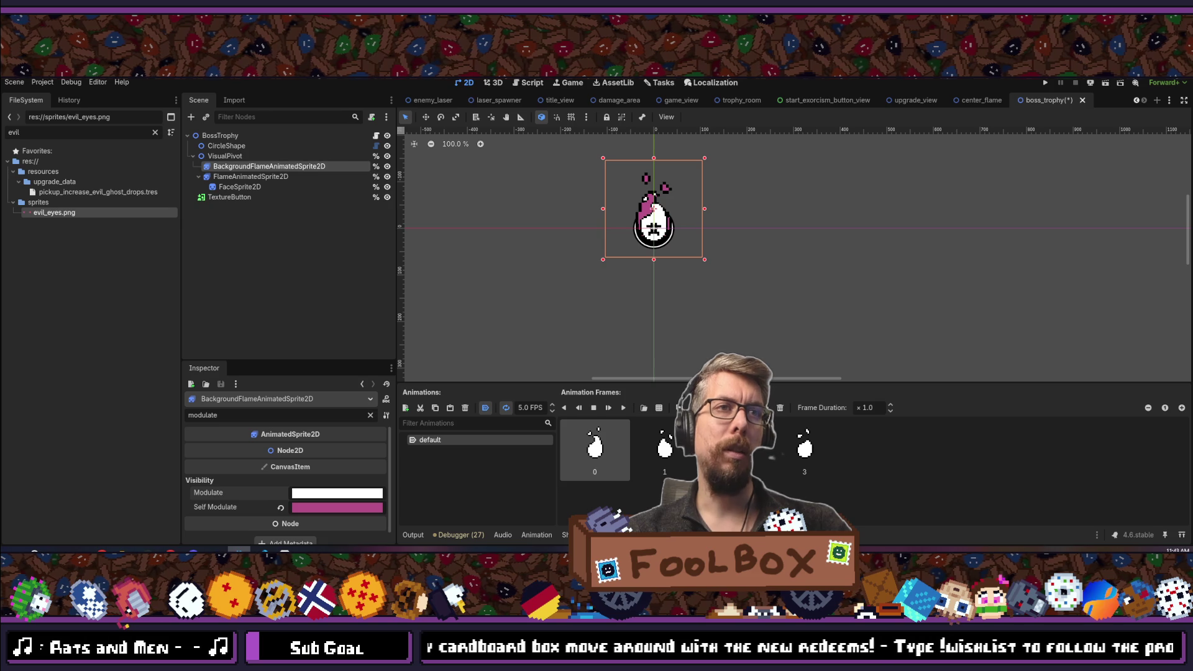
key("ctrl+s")
left_click(1047, 83)
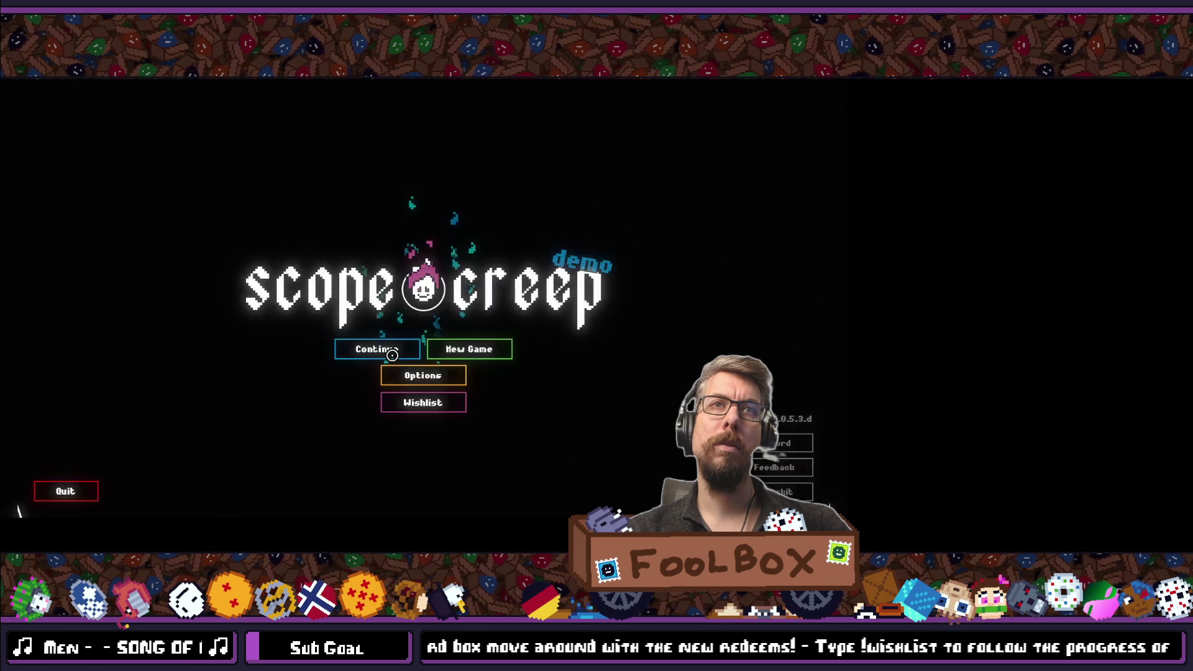
Continue the saved game to view the shrine, stop the run, and undo the Modulate change.
left_click(392, 355)
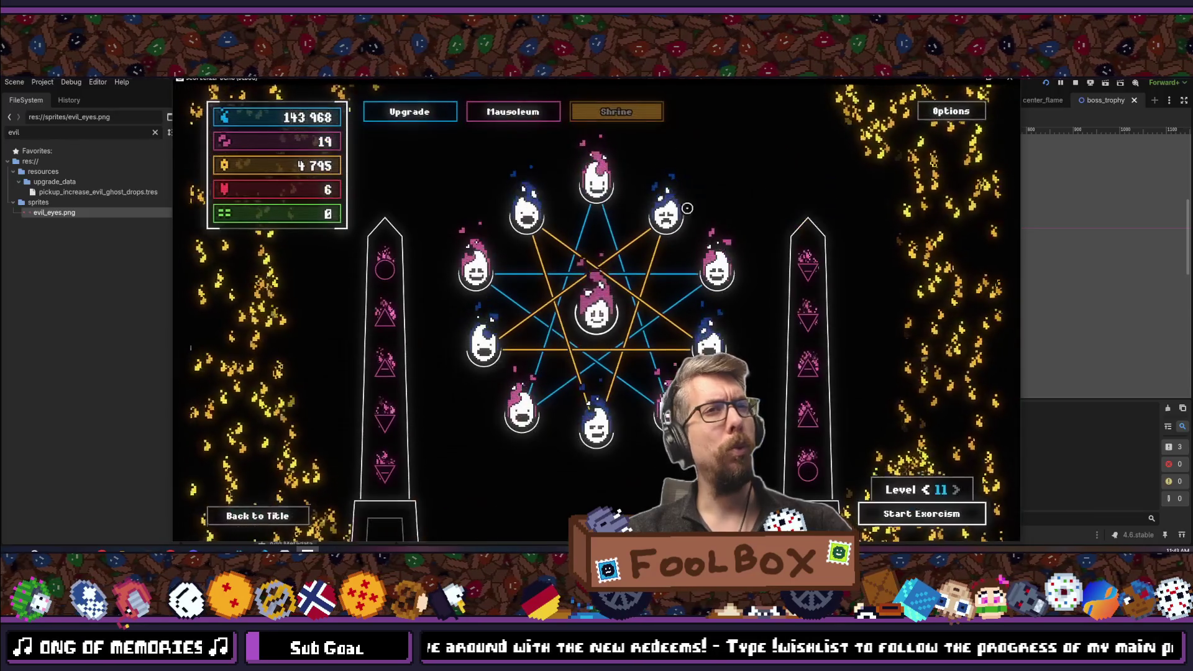
key("F8")
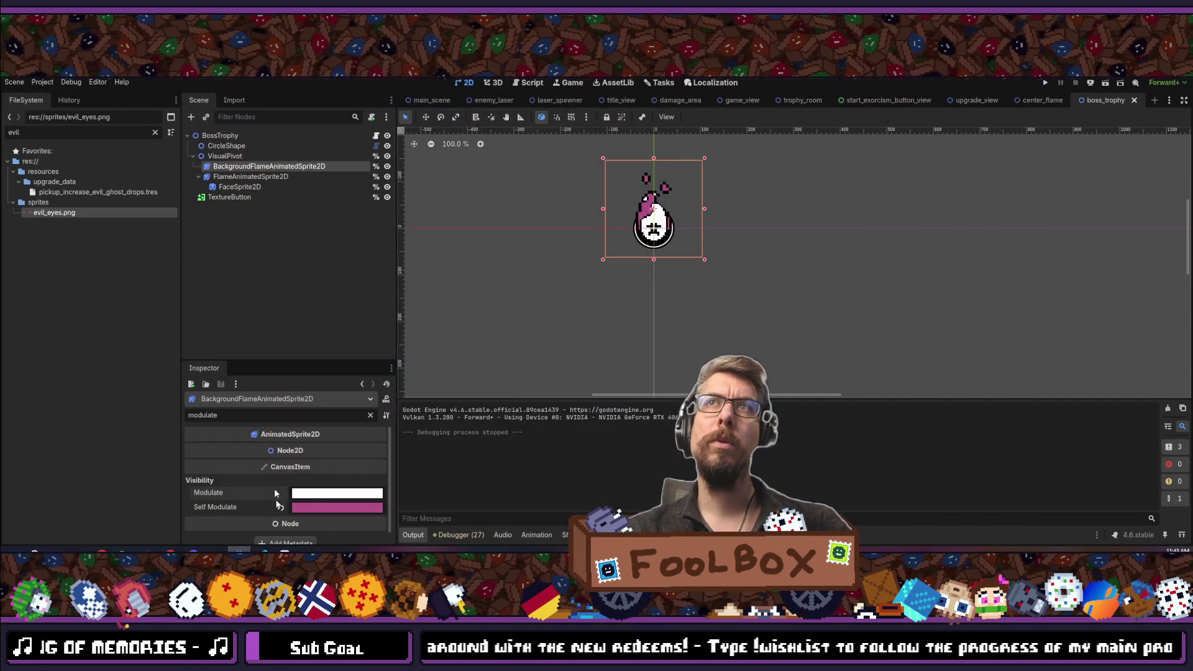
key("ctrl+z")
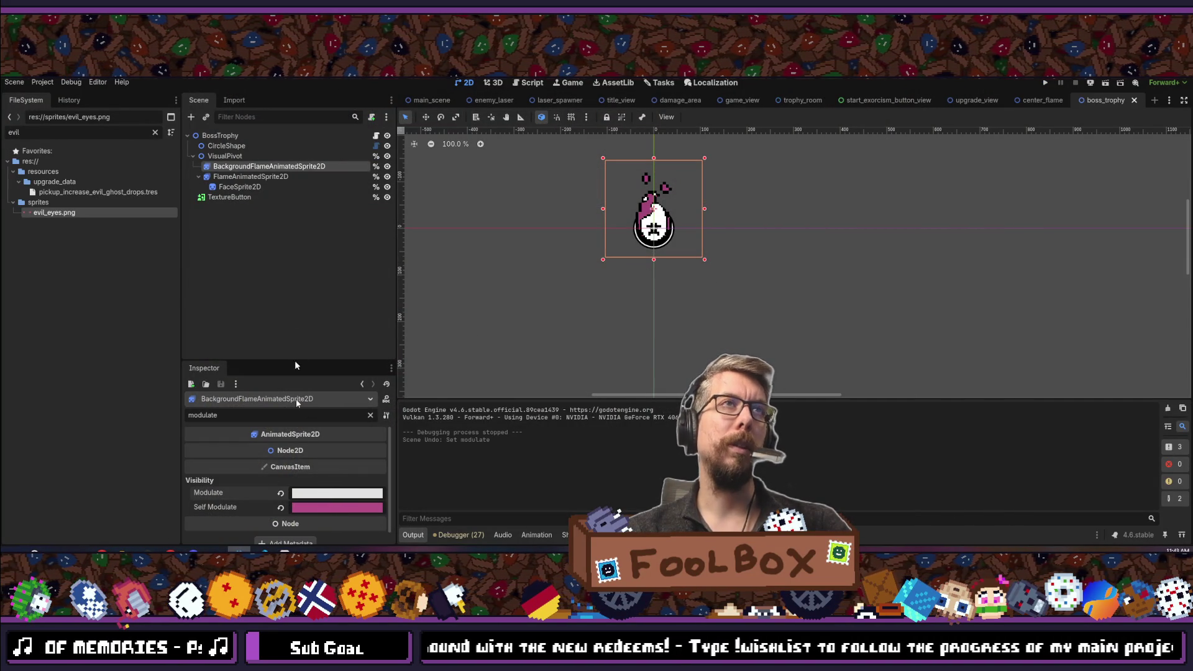
key("alt+Tab")
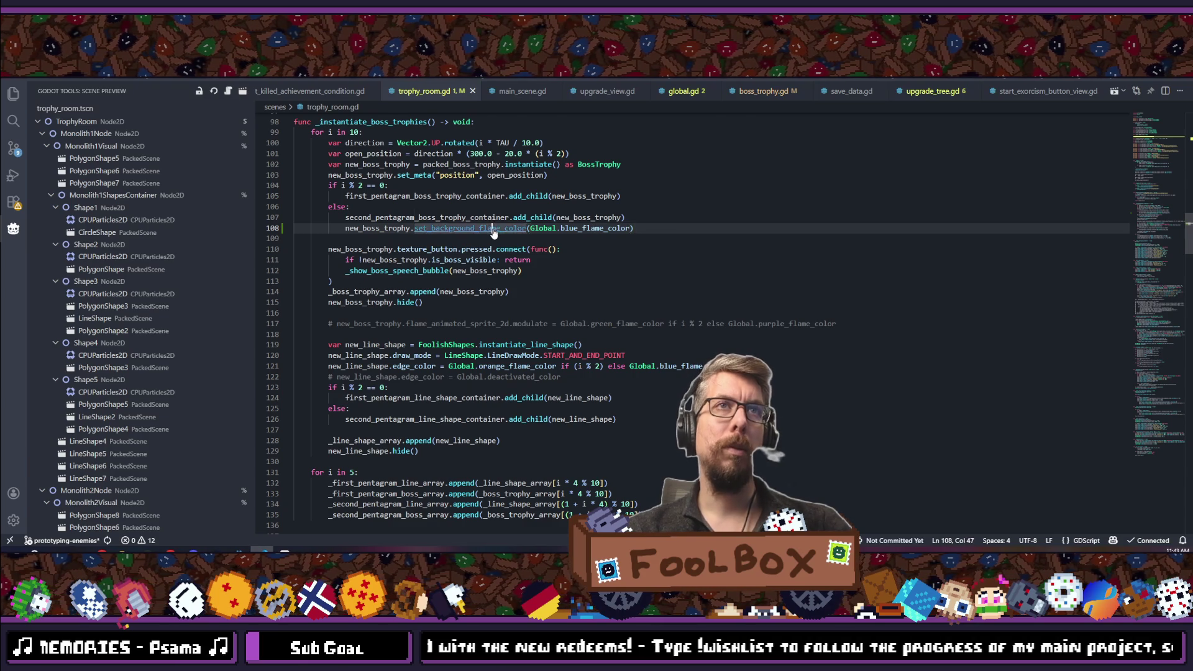
Change set_background_flame_color to assign self_modulate, save boss_trophy.gd, and rerun the game.
left_click(479, 228, "ctrl")
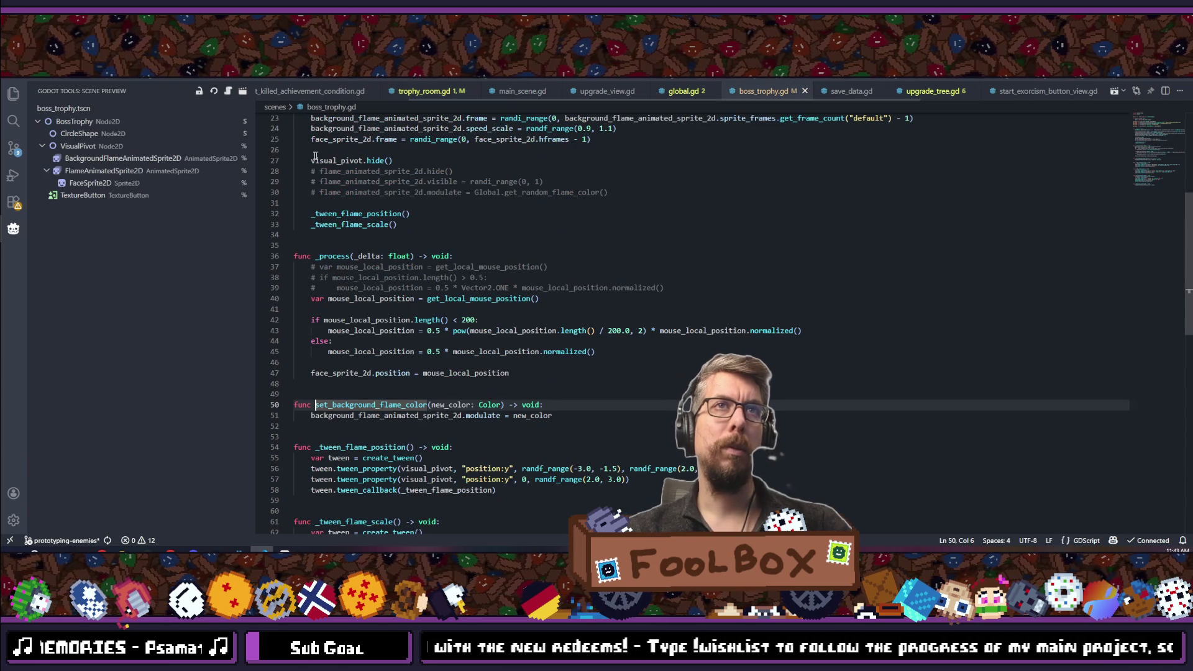
left_click(467, 415)
type("self_")
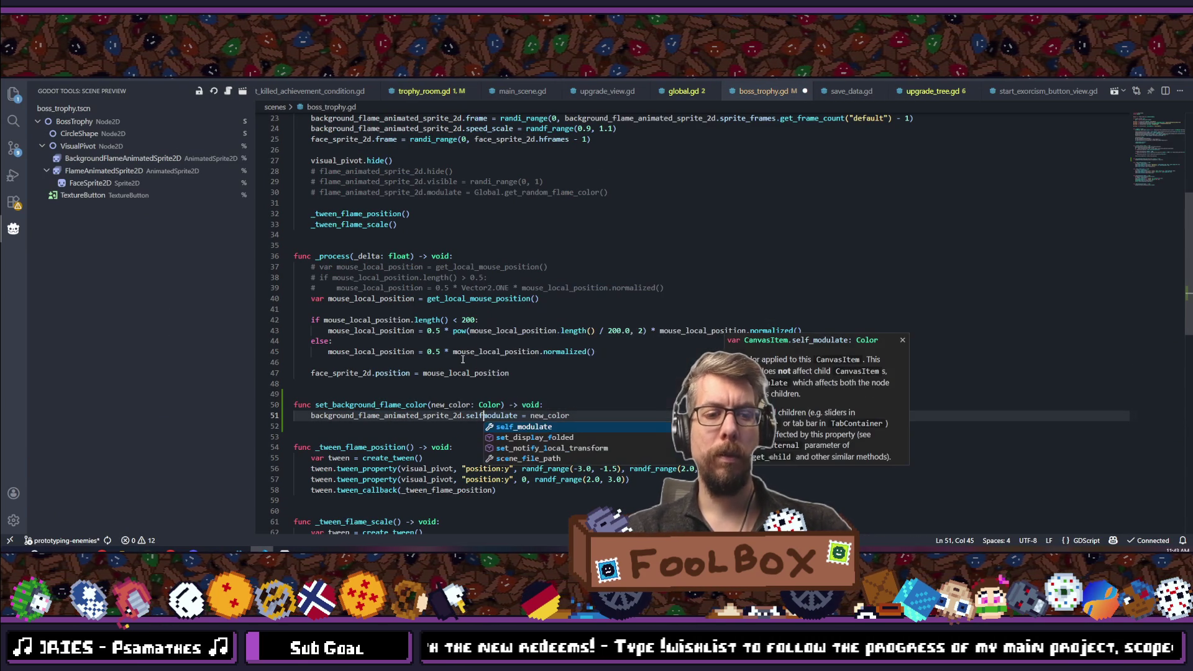
key("Escape")
key("ctrl+s")
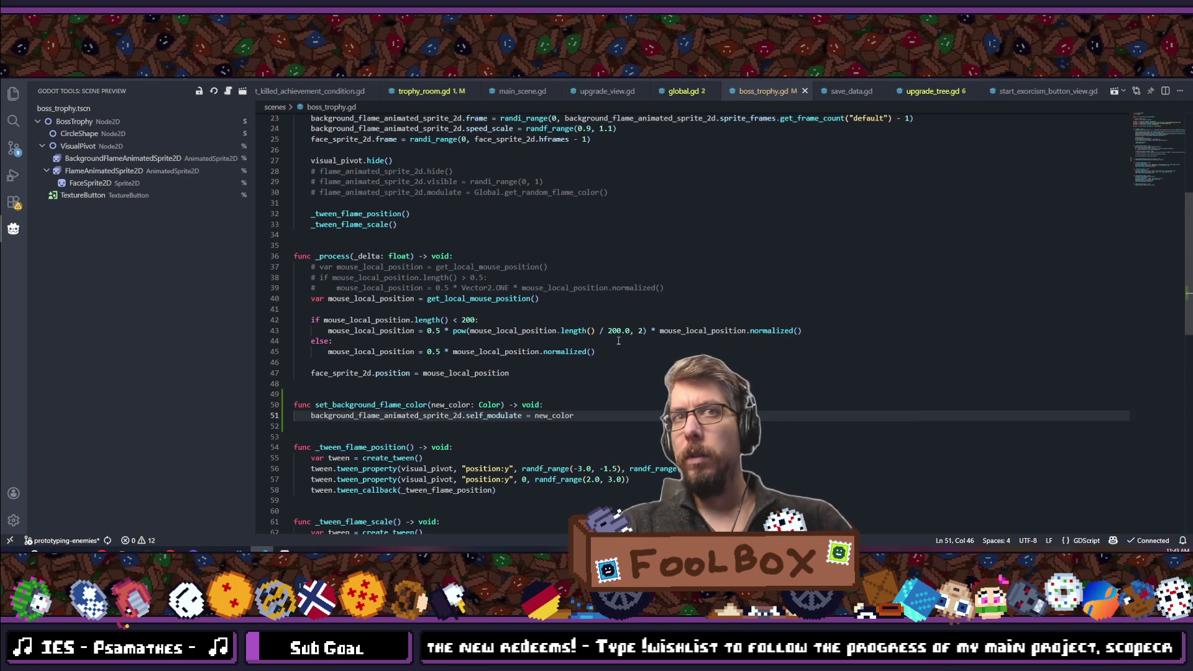
key("alt+Tab")
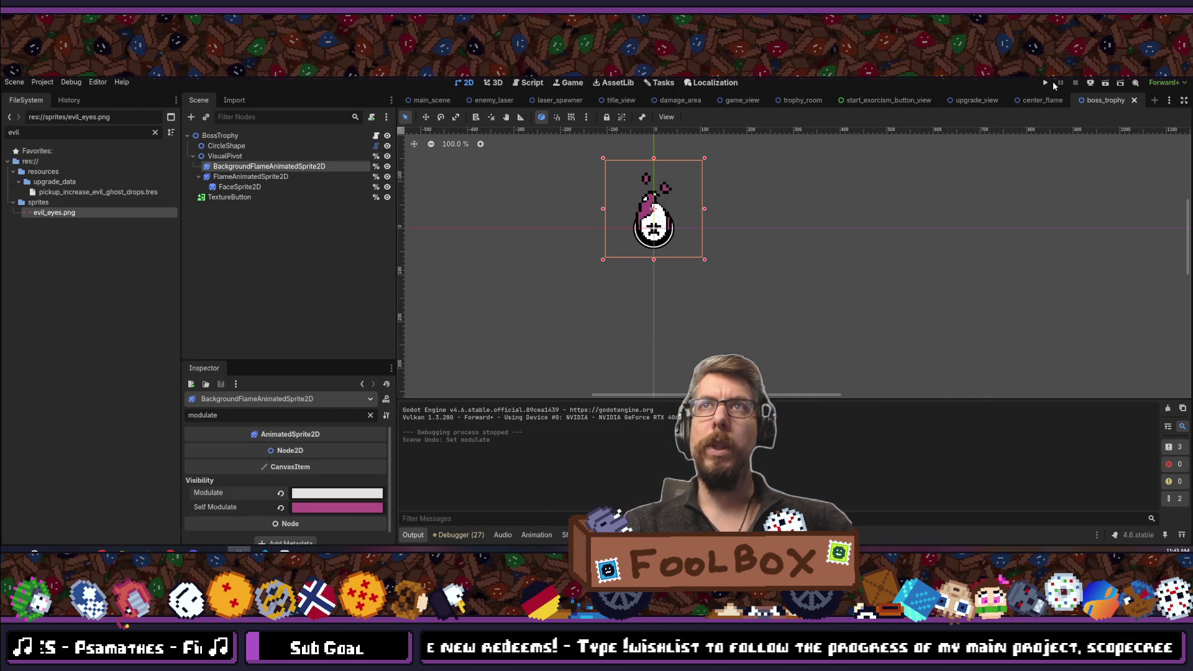
left_click(1053, 81)
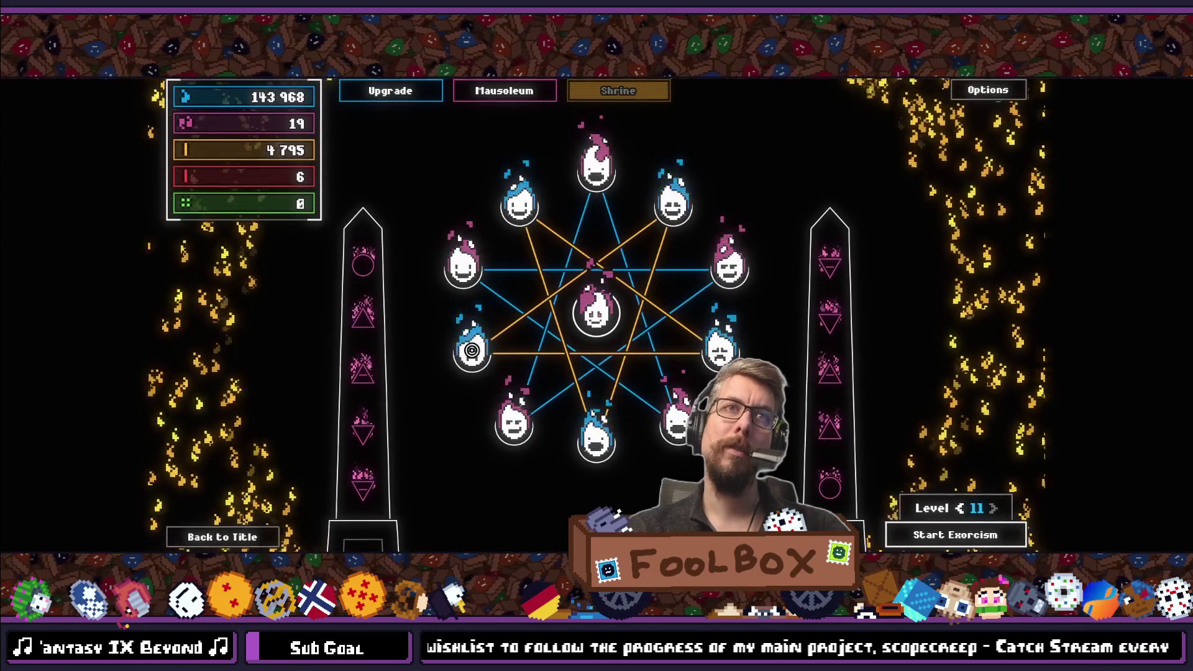
After viewing the shrine flames, exit fullscreen and close the running game.
key("F11")
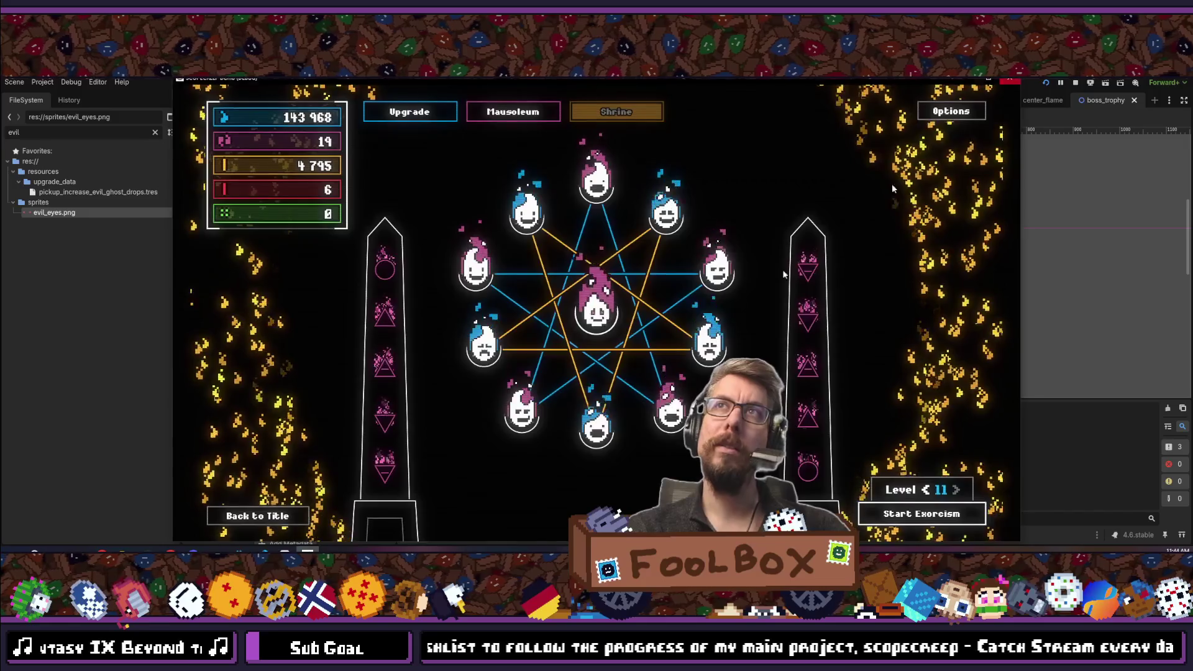
key("alt+F4")
key("alt+Tab")
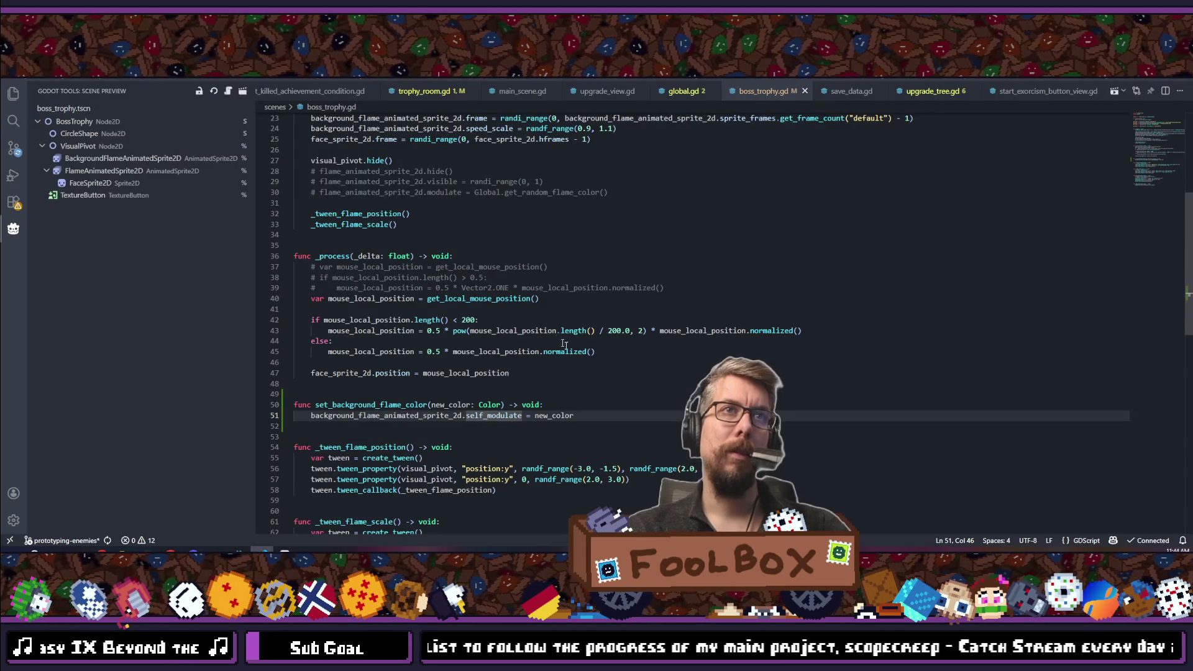
Replace Global.blue_flame_color with Global.green_flame_color on line 108 of trophy_room.gd.
key("alt+Left")
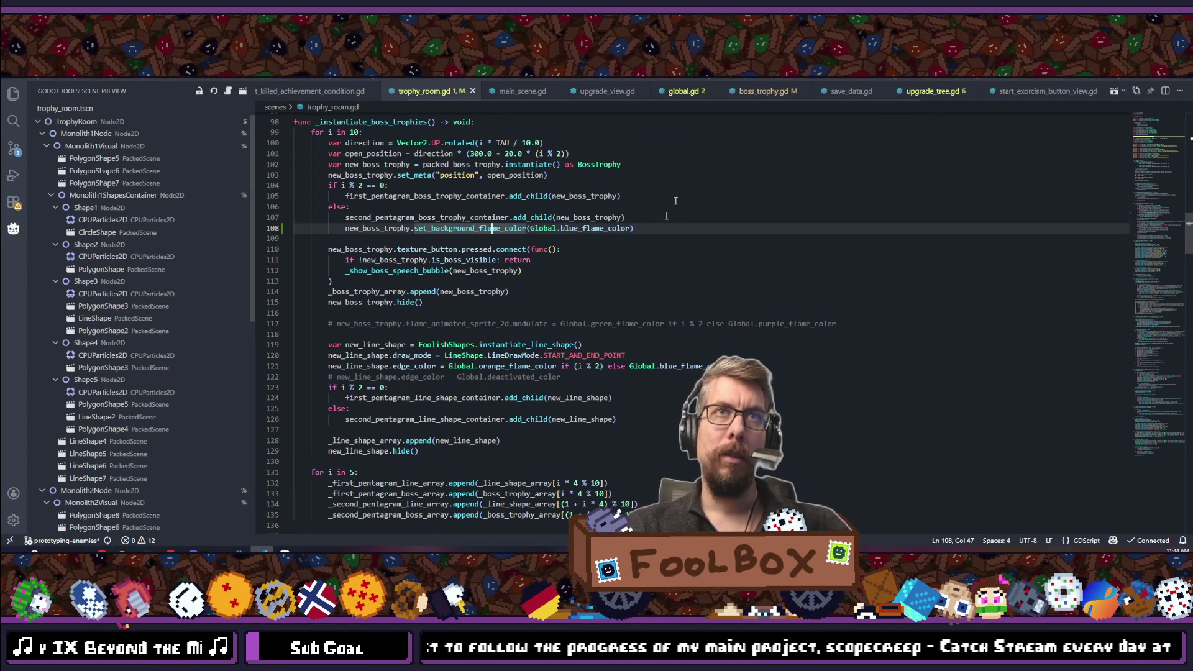
double_click(584, 228)
type("green")
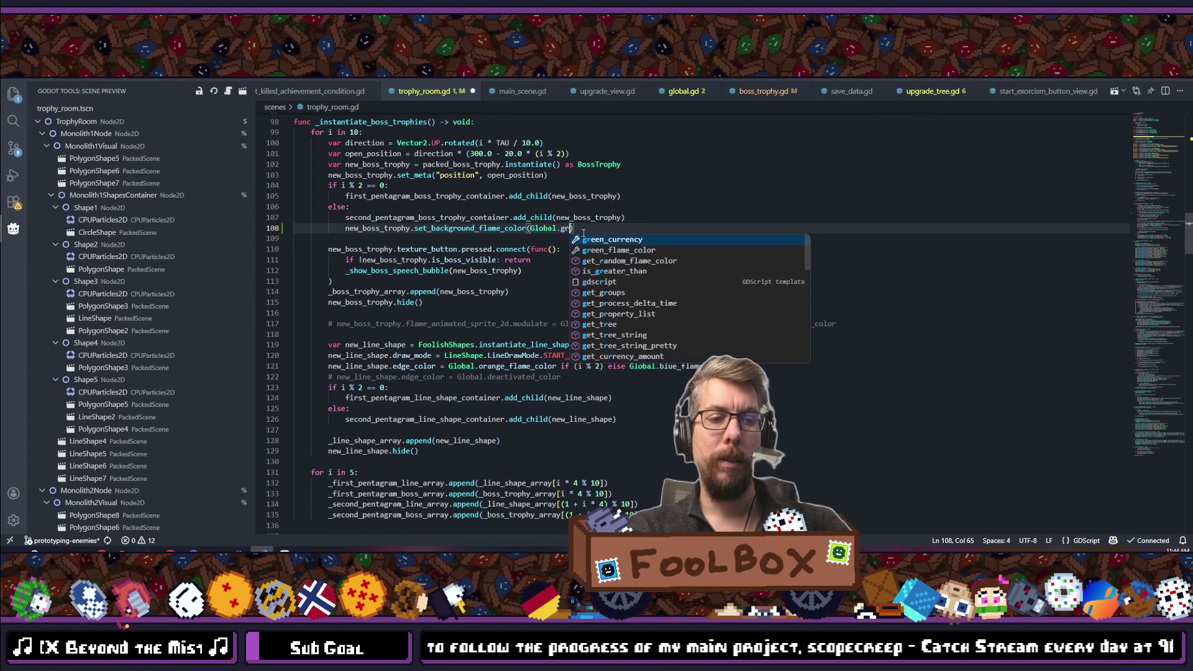
key("Down")
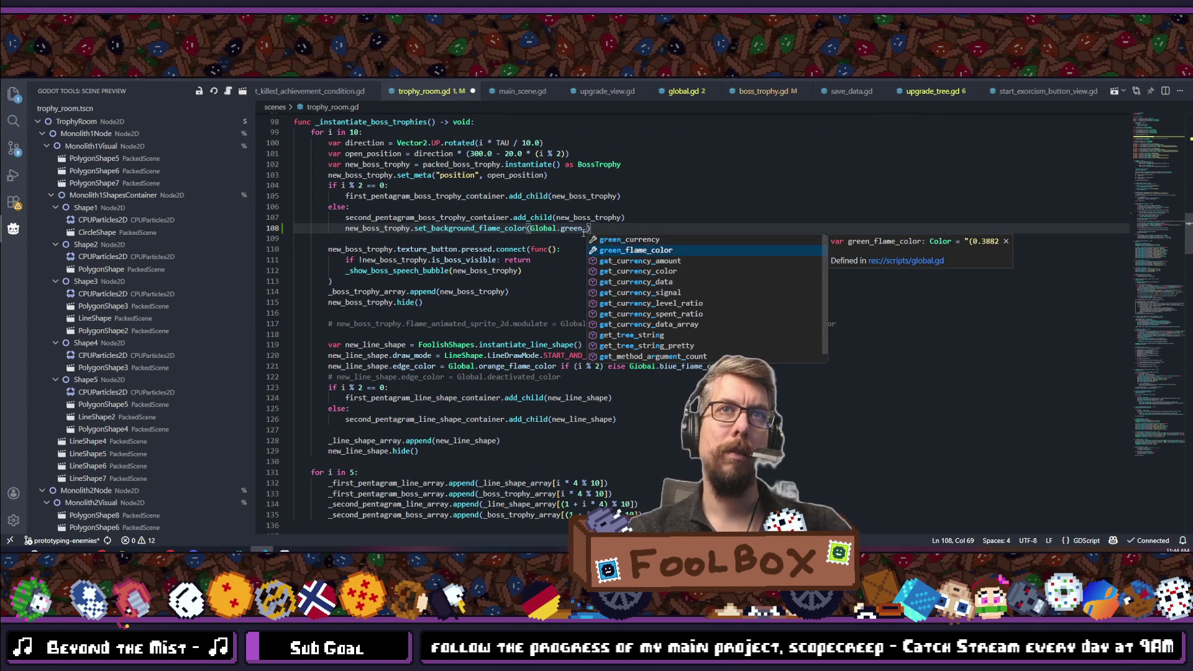
key("Return")
key("alt+Tab")
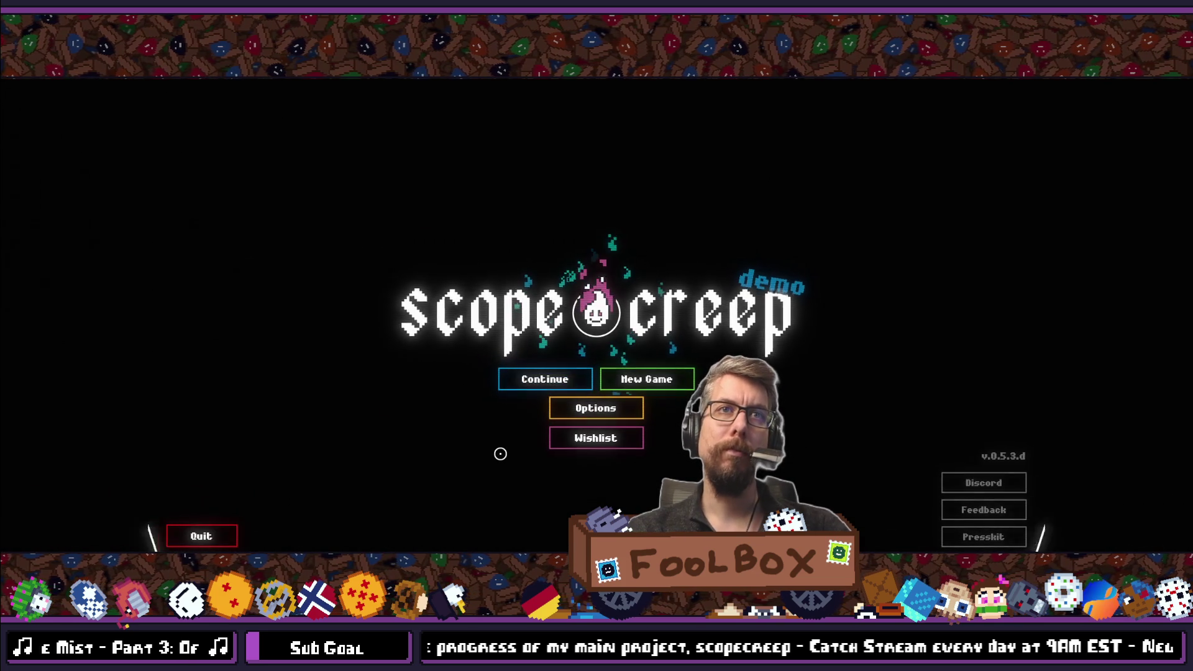
Enter the game, view the Shrine's green and purple flames, then stop the run.
key("Return")
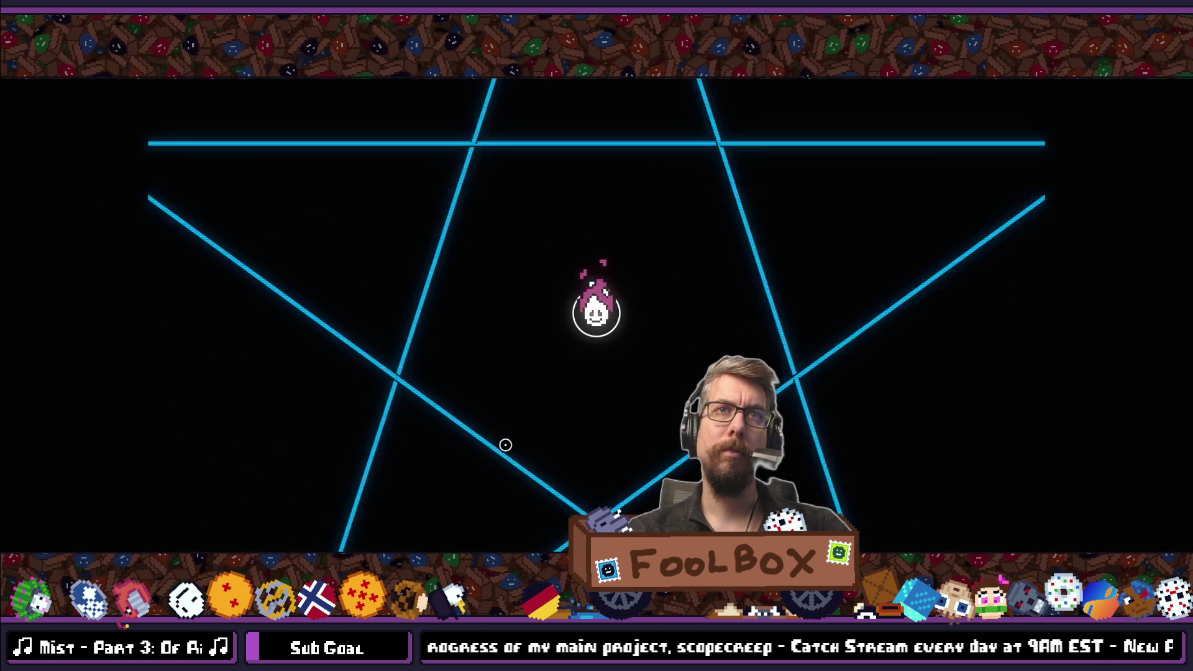
key("e")
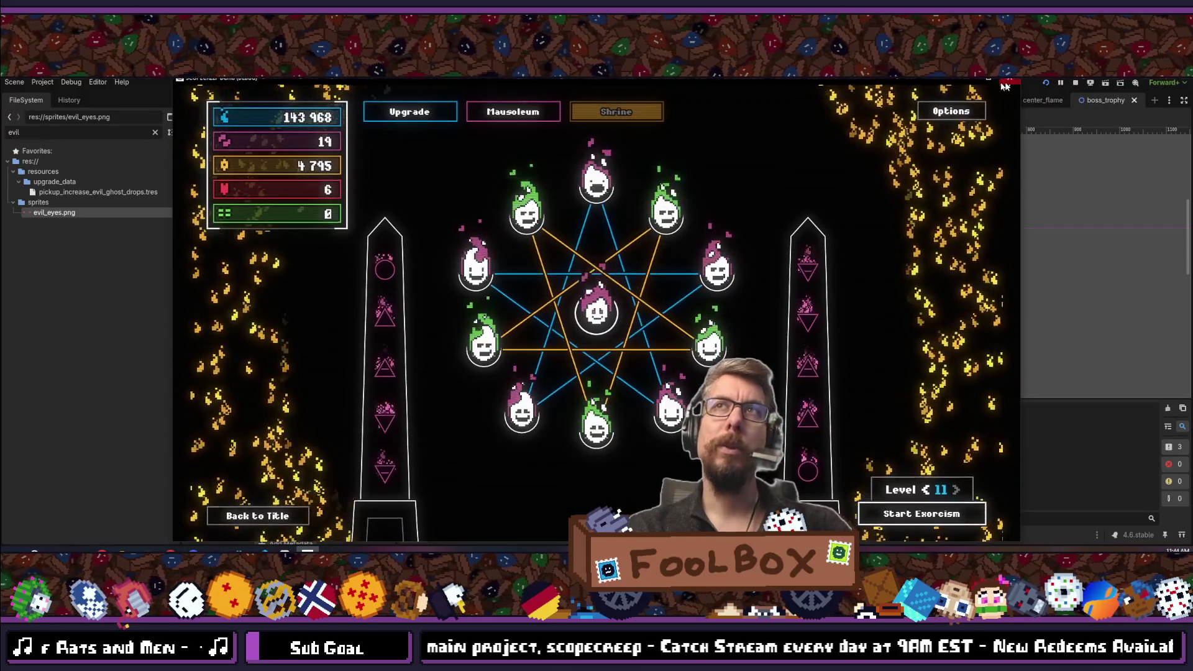
key("F8")
key("alt+Tab")
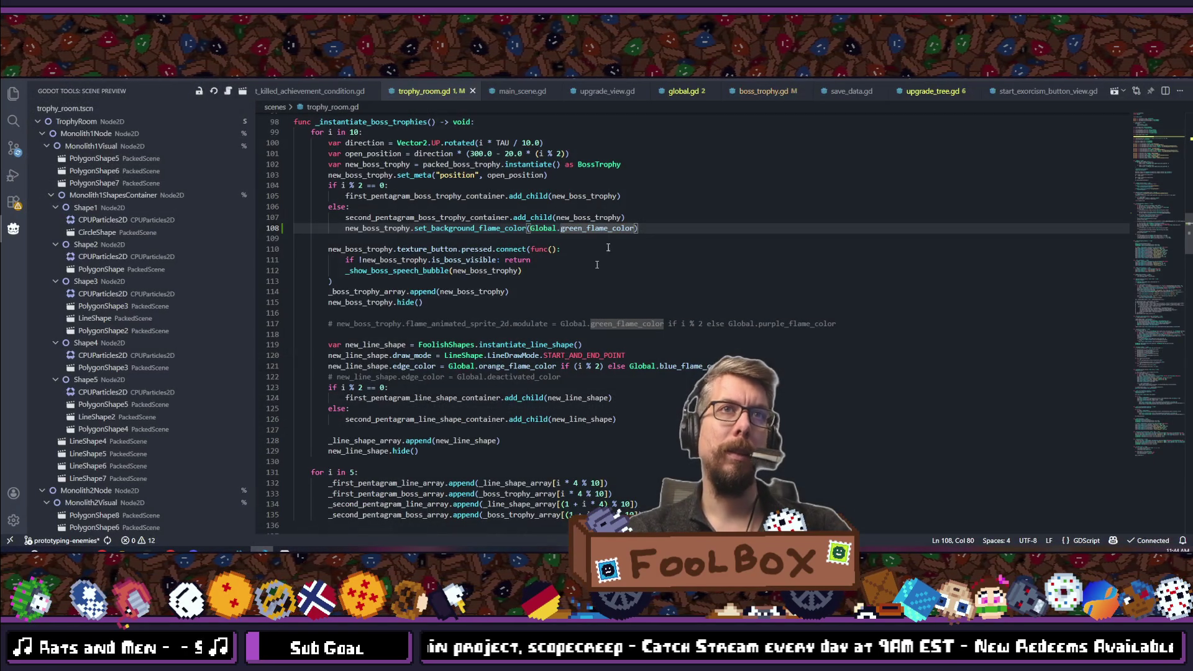
Change the line 108 argument from green_flame_color to Global.red_flame_color.
double_click(600, 228)
type("red_")
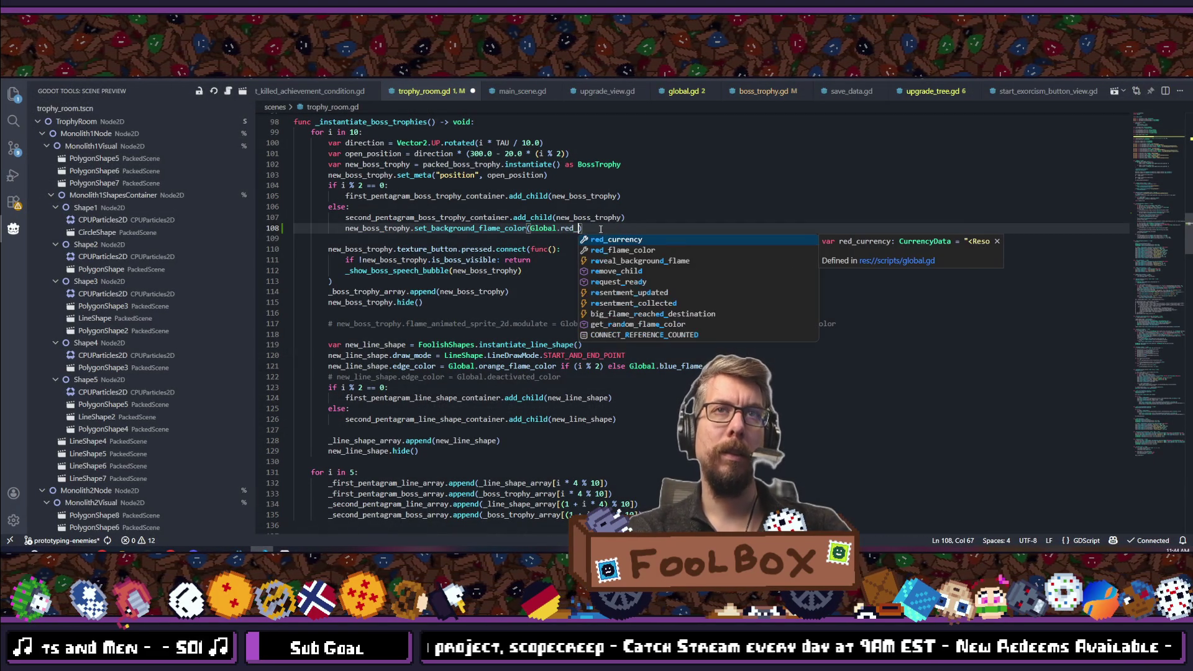
type("fgl")
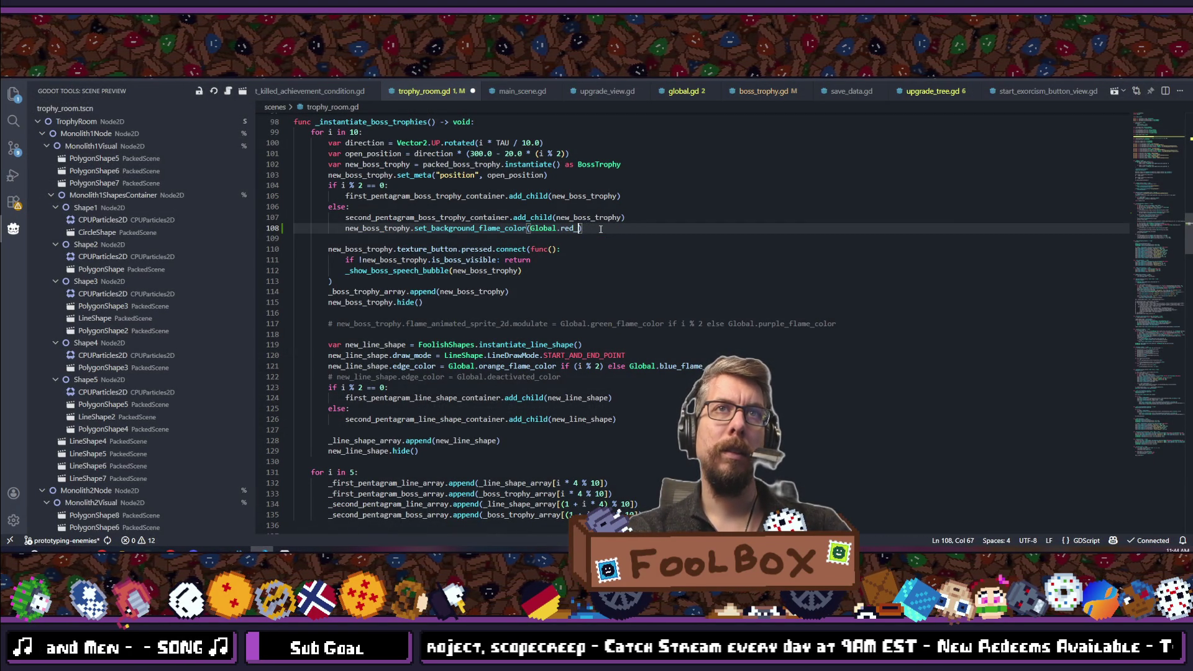
type("lame")
key("Return")
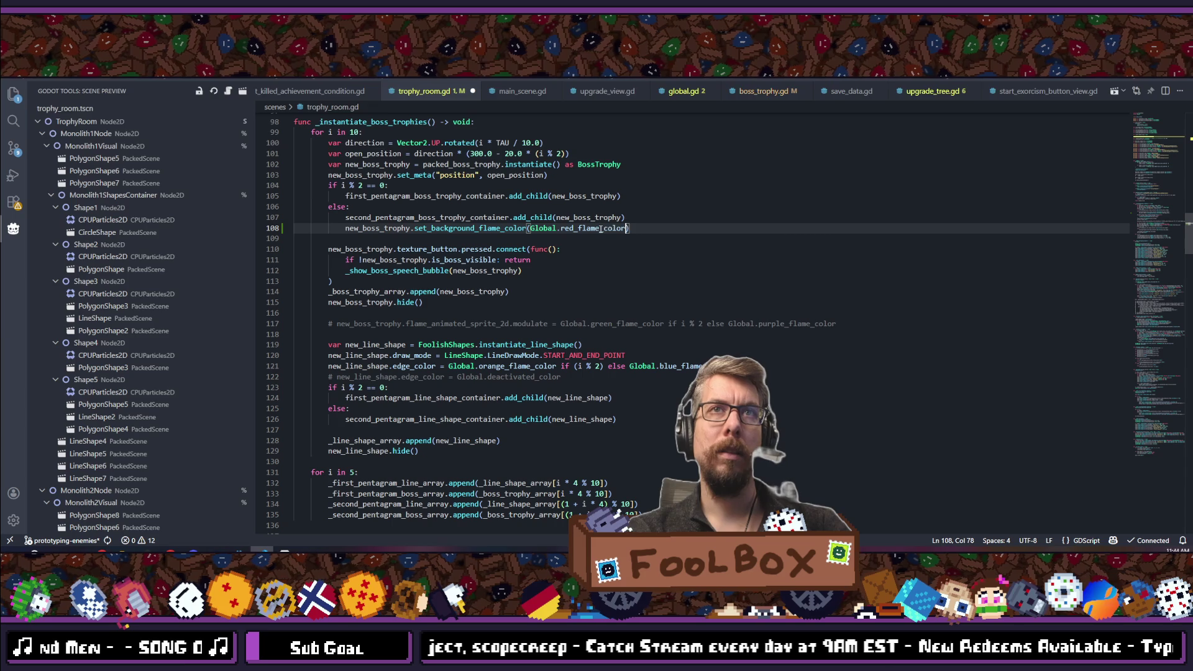
key("alt+Tab")
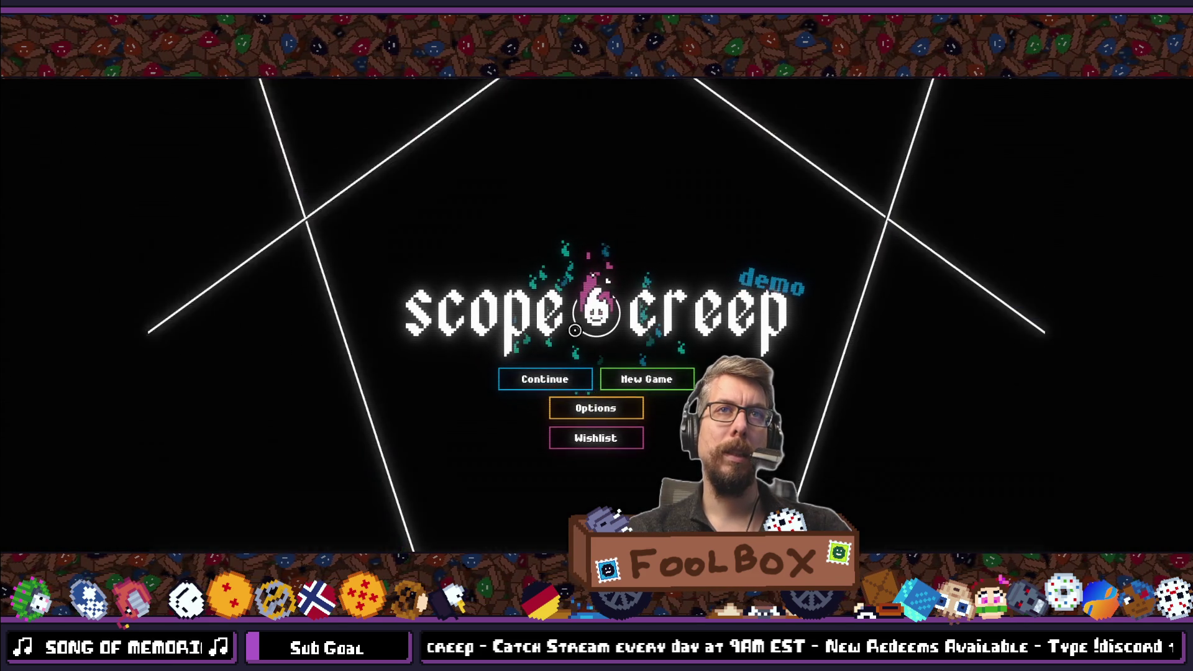
Start the game, check the red and purple shrine flames, then exit fullscreen and close it.
key("Return")
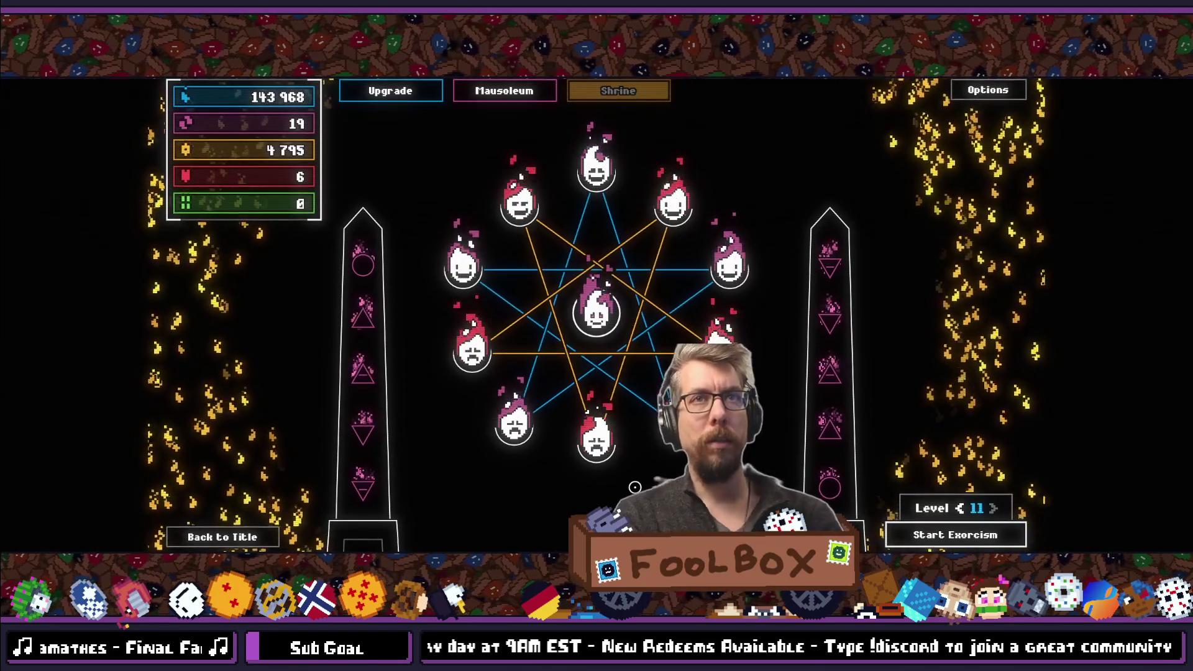
key("F11")
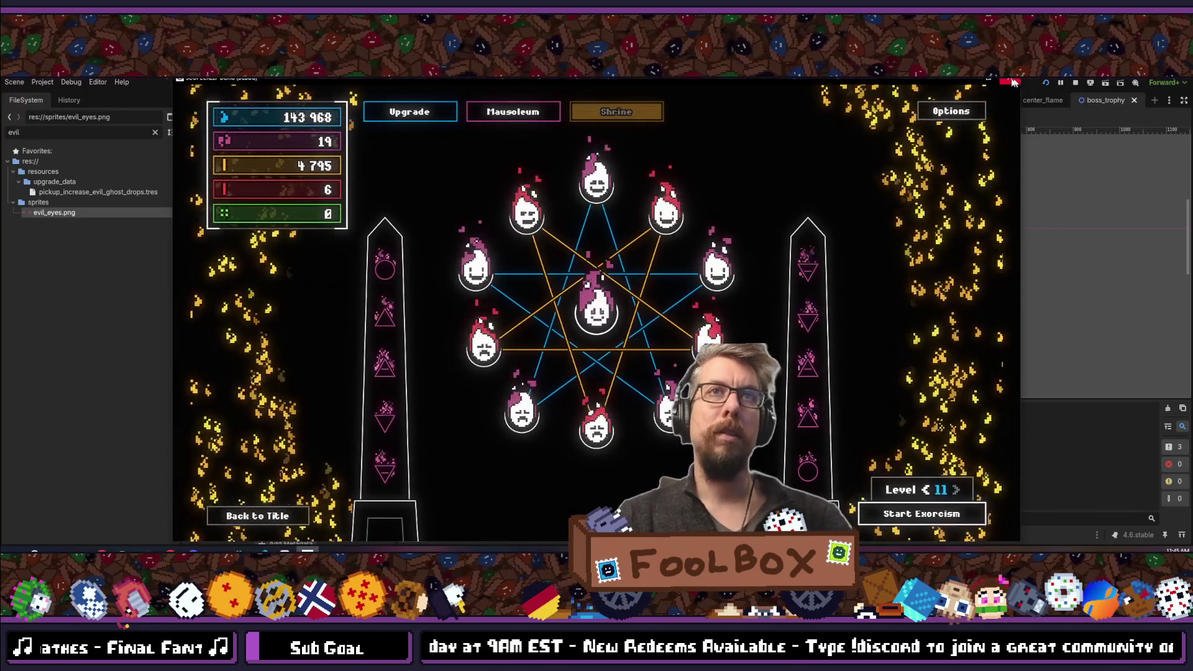
left_click(1009, 80)
Open the center_flame scene, make the background flame layer visible, and duplicate it.
key("alt+shift+o")
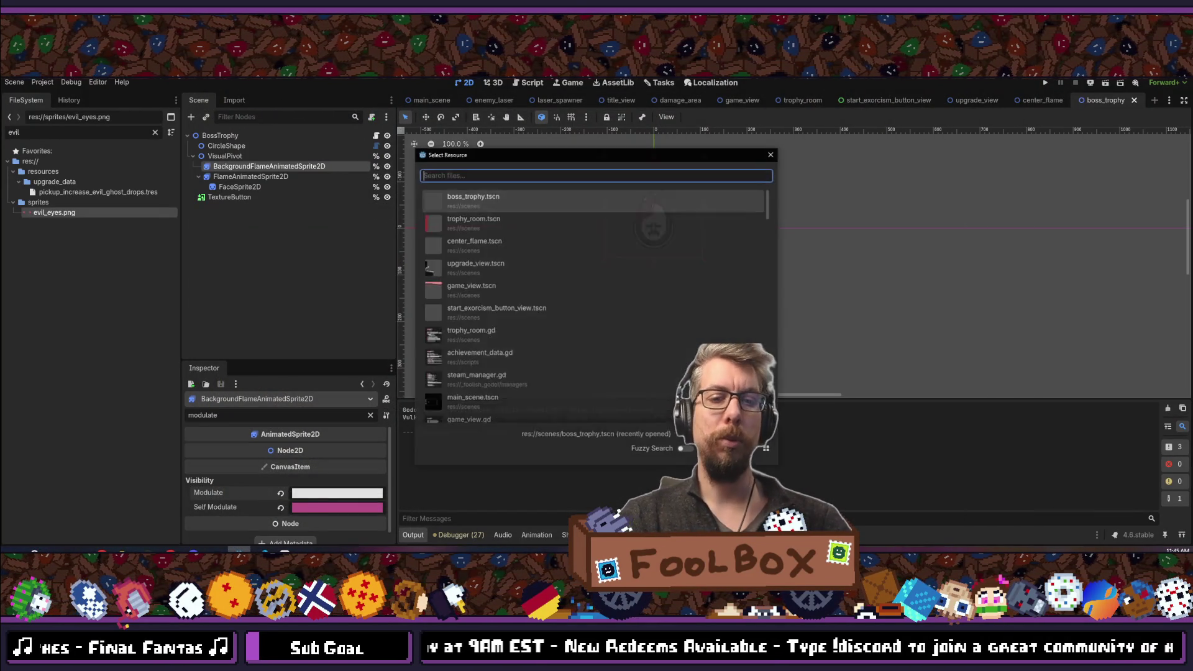
type("center_flame")
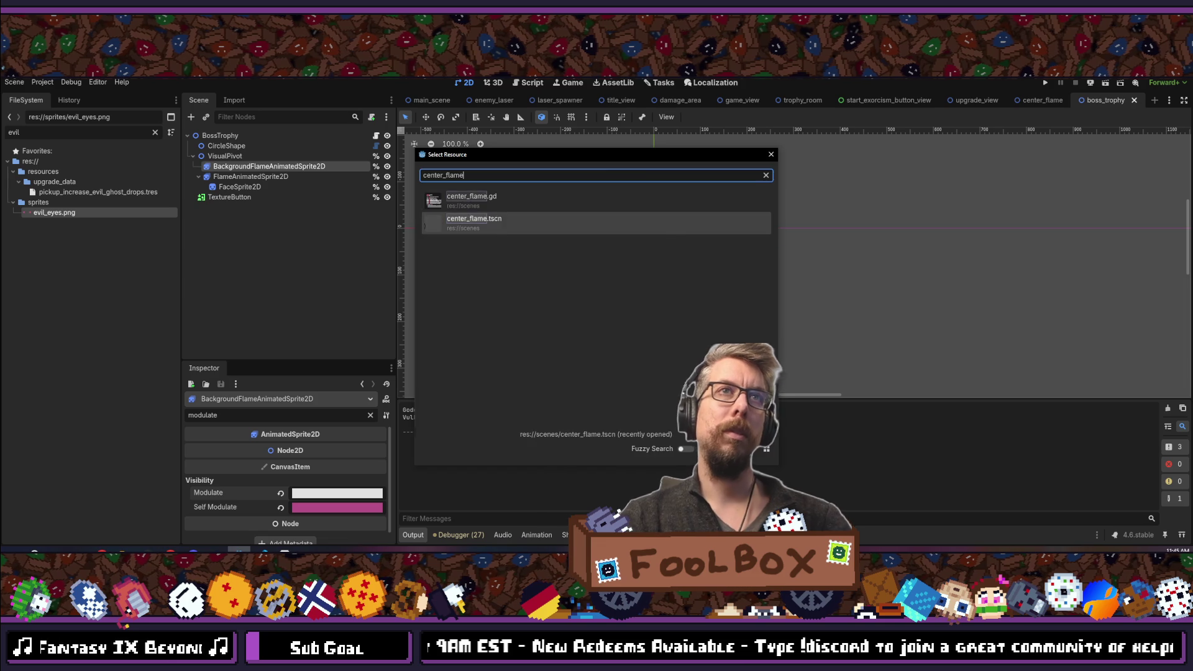
key("Escape")
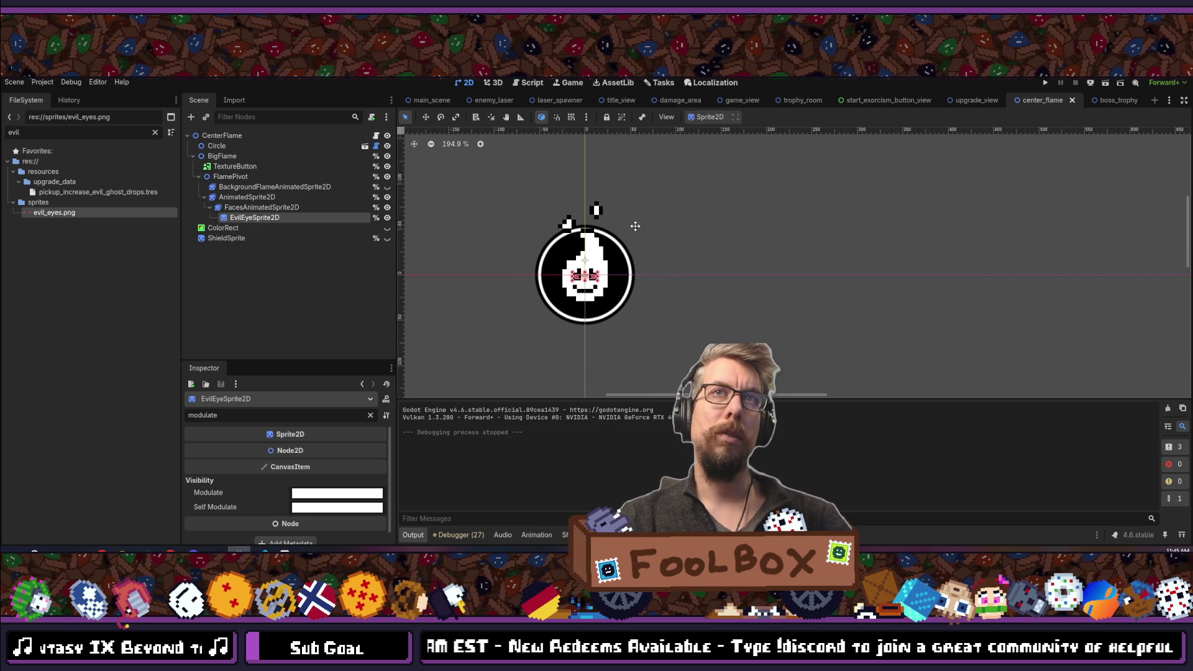
left_click(273, 187)
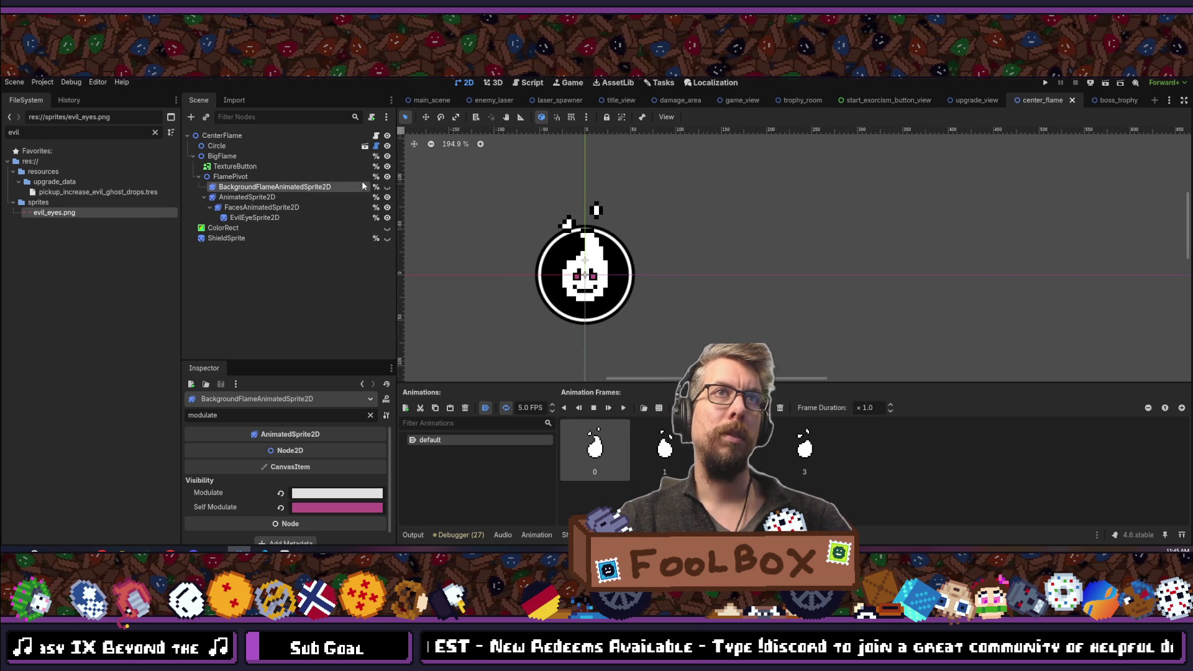
left_click(386, 187)
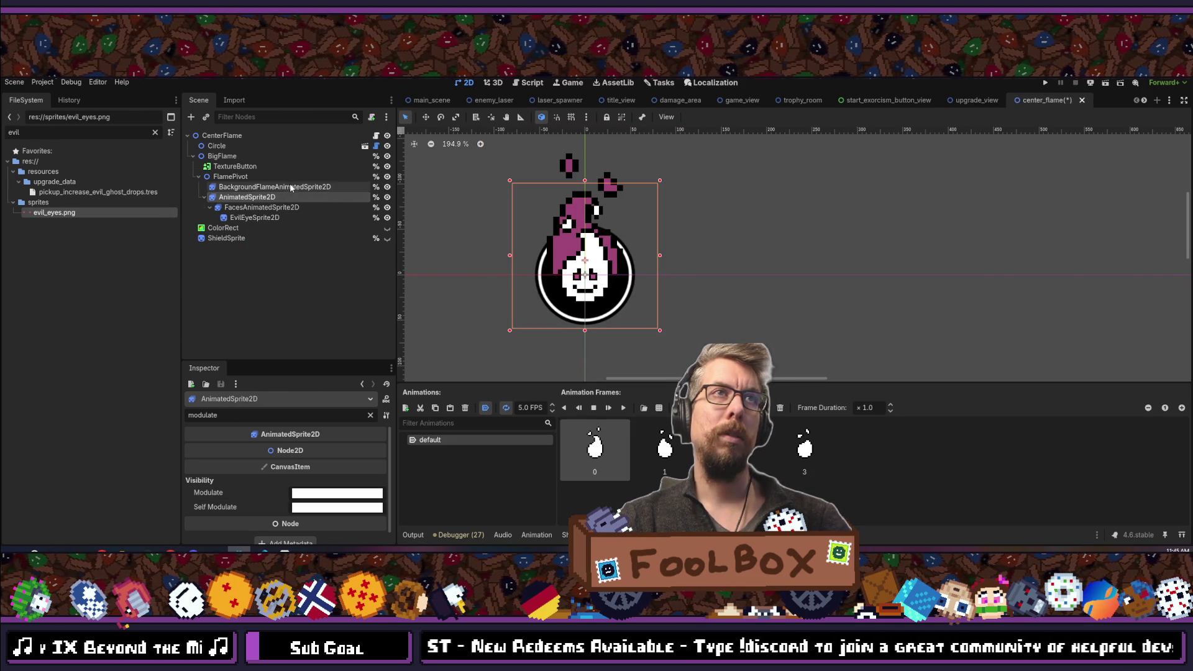
key("ctrl+d")
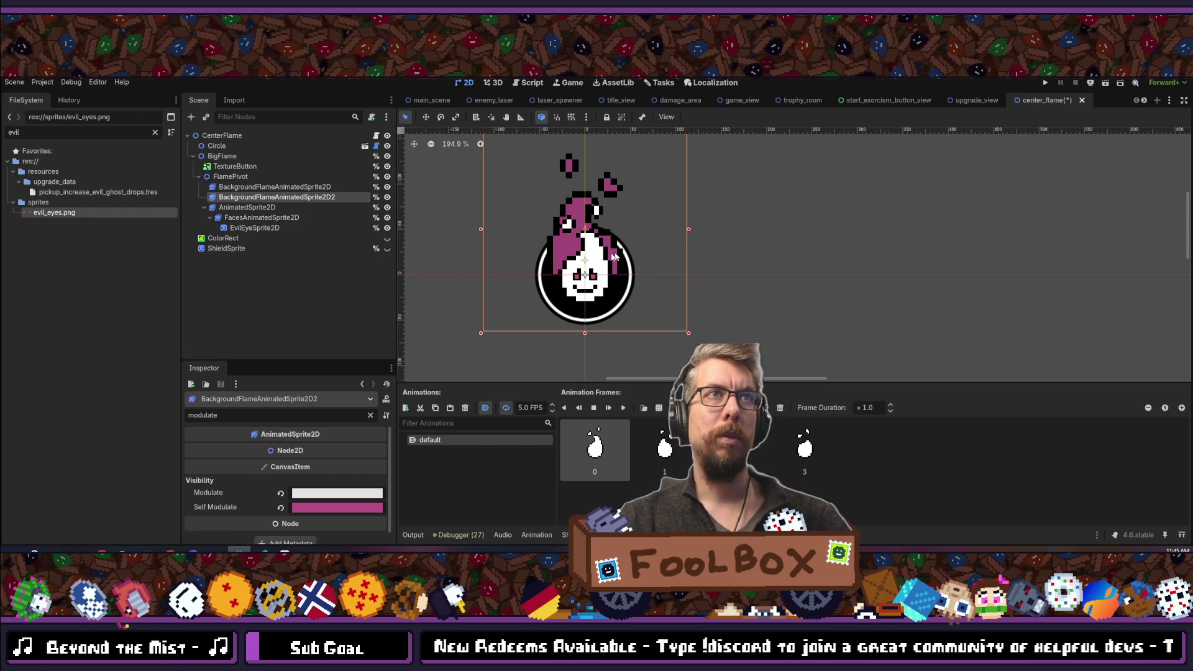
Filter the Inspector to 'scale', try Scale x 1, then undo back to 7.0.
scroll(555, 236, "down", 2)
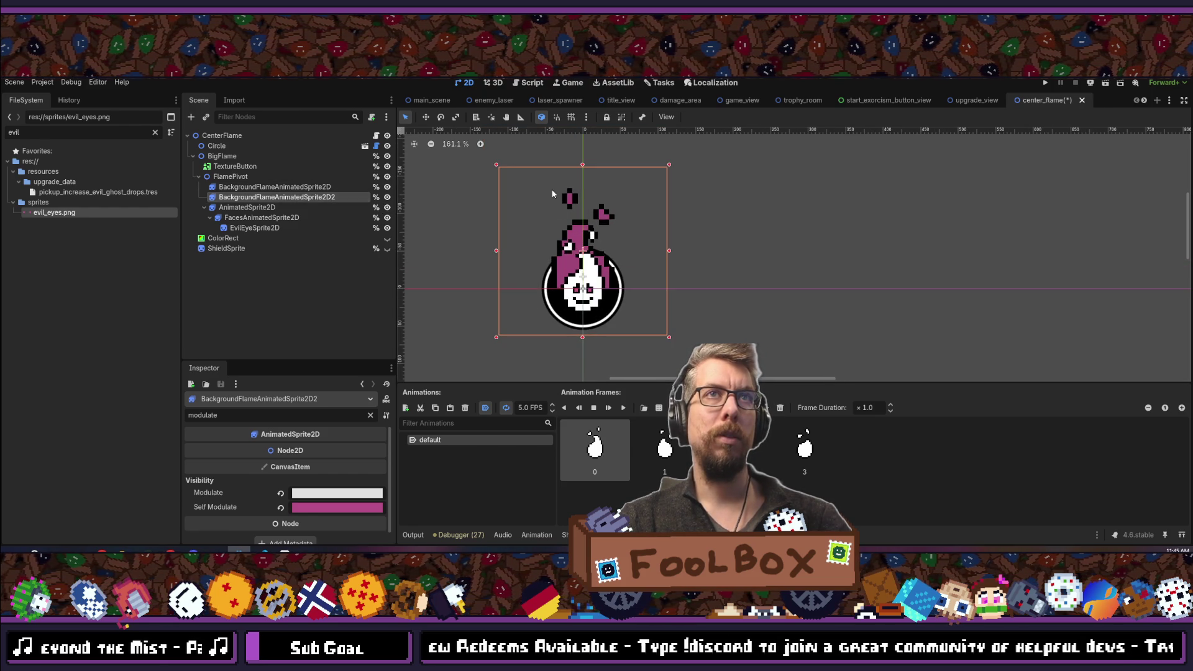
double_click(238, 413)
type("scale")
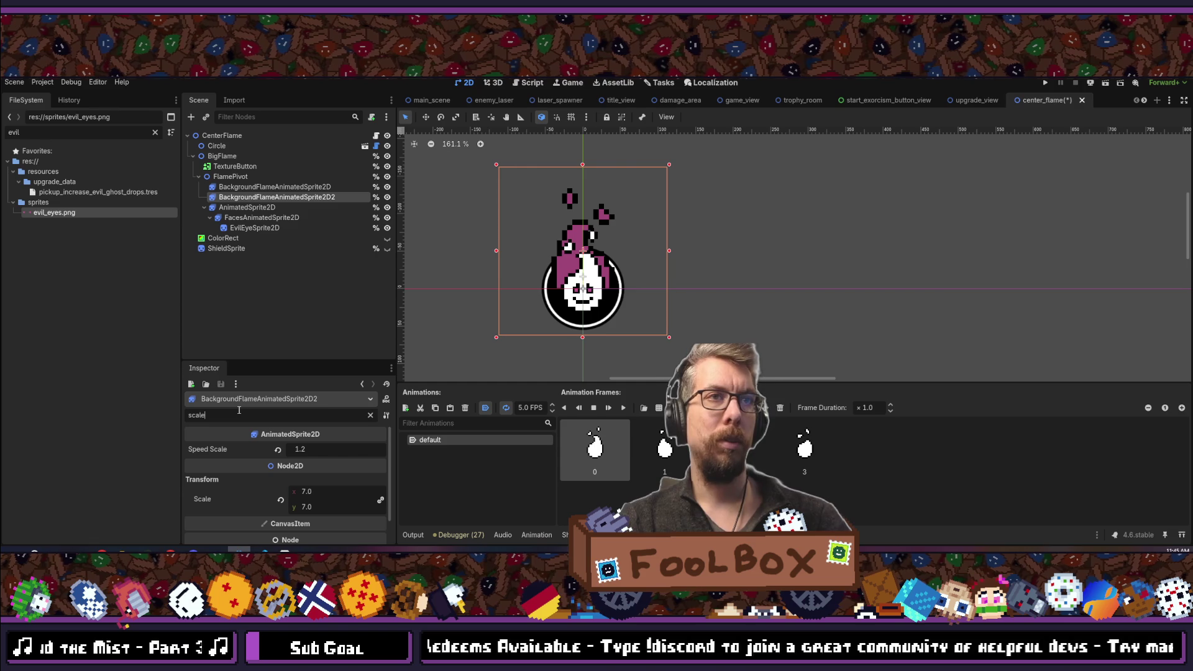
left_click(306, 491)
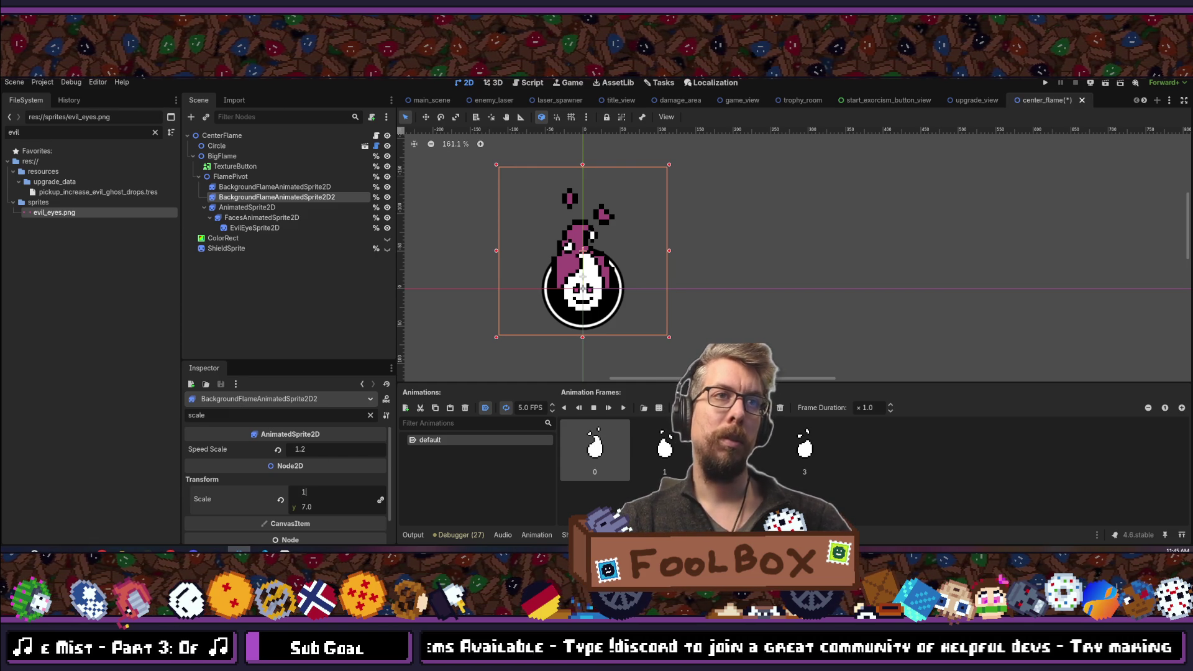
key("Return")
key("ctrl+z")
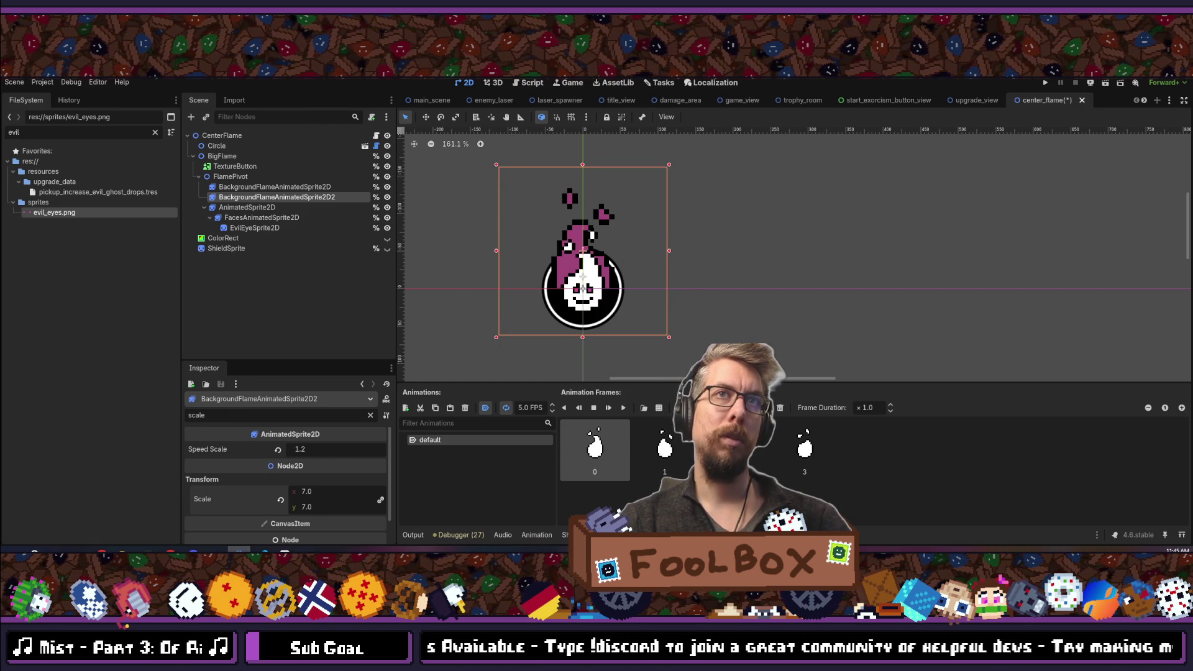
Set BackgroundFlameAnimatedSprite2D2's scale to 8.
left_click(314, 187)
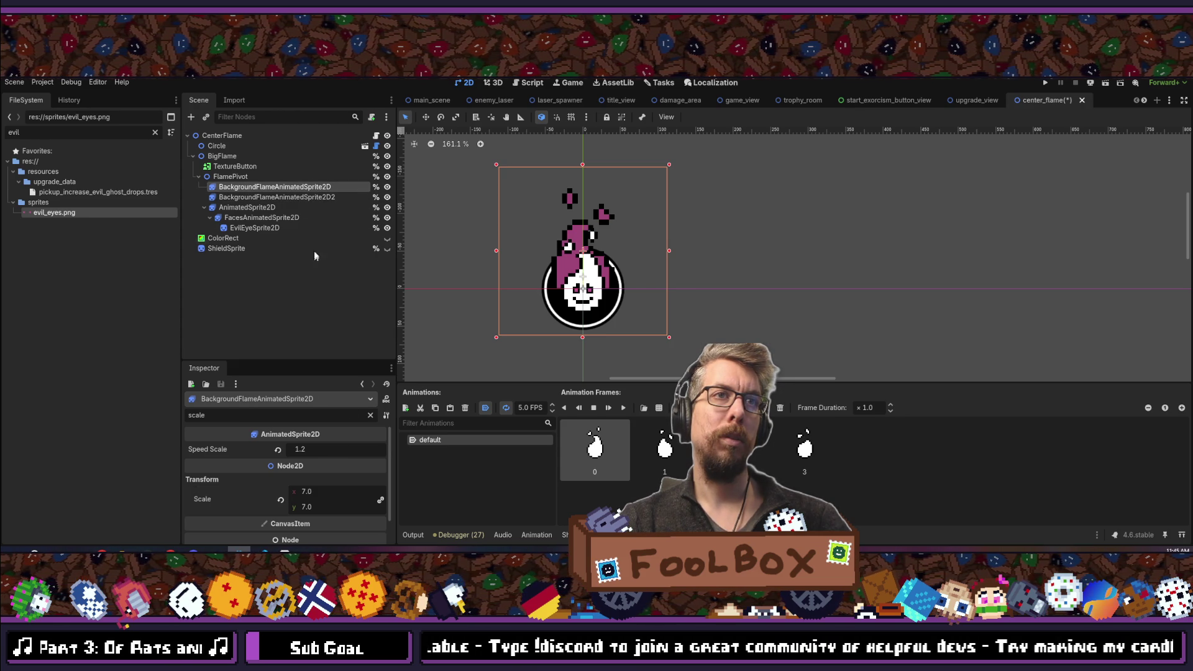
left_click(279, 197)
left_click(318, 492)
type("8")
key("Return")
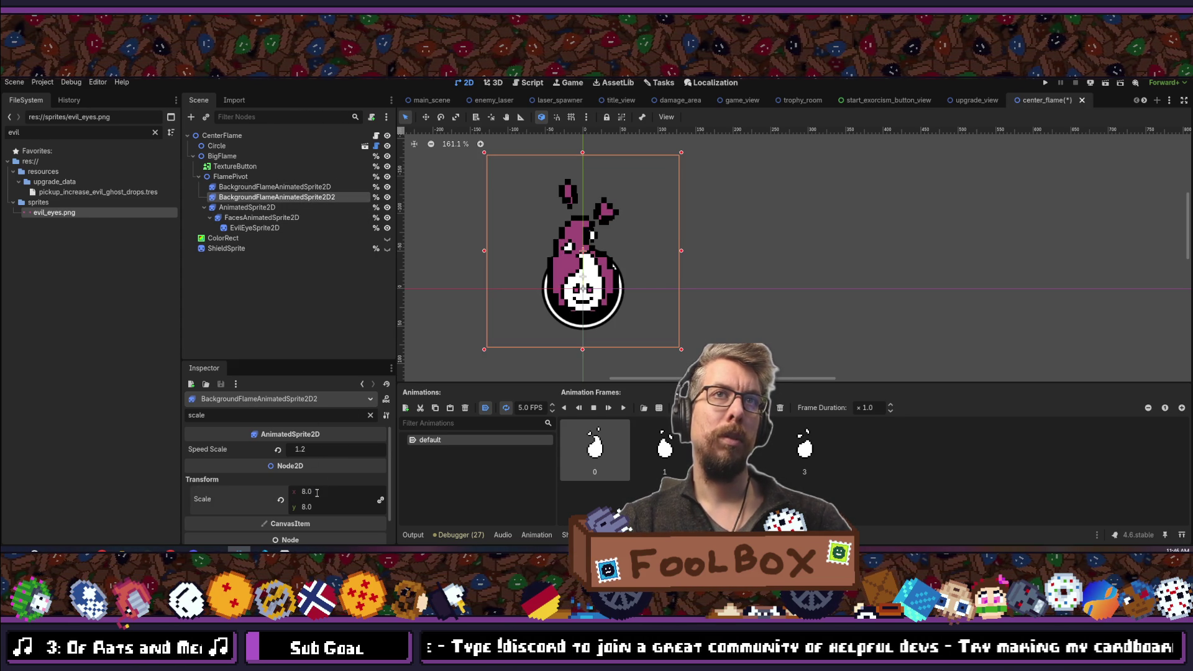
Move BackgroundFlameAnimatedSprite2D2 first under FlamePivot and nudge it about 12 px up.
left_click_drag(264, 197, 271, 183)
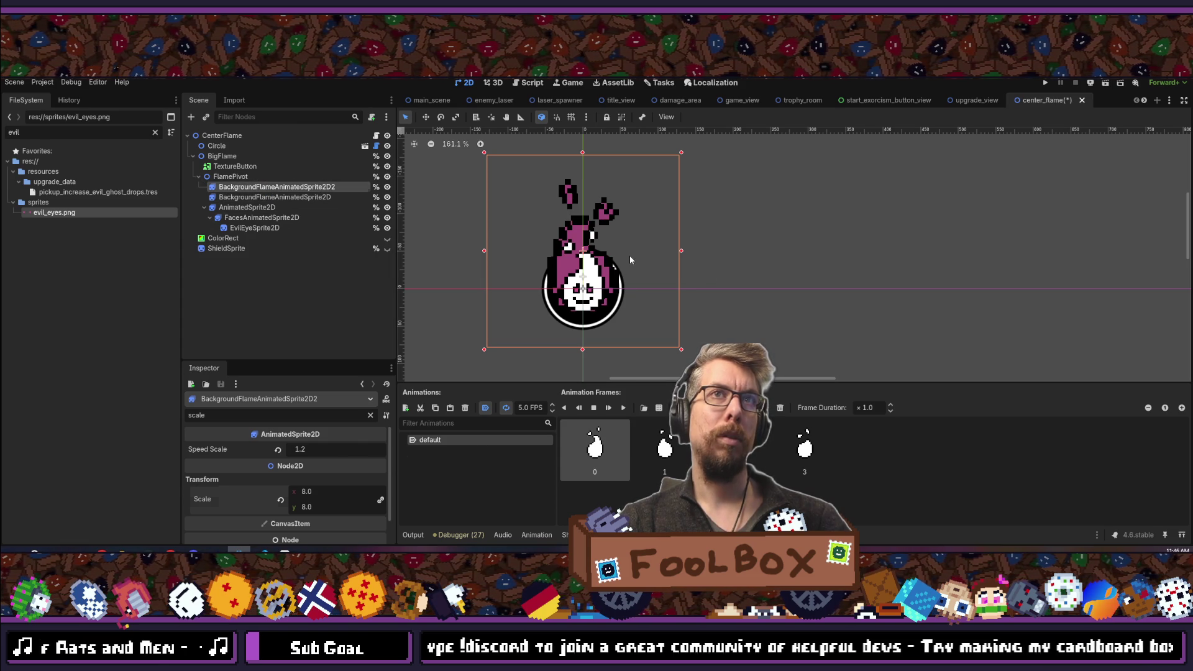
left_click(261, 218)
left_click(273, 187)
key("w")
left_click_drag(741, 260, 739, 248)
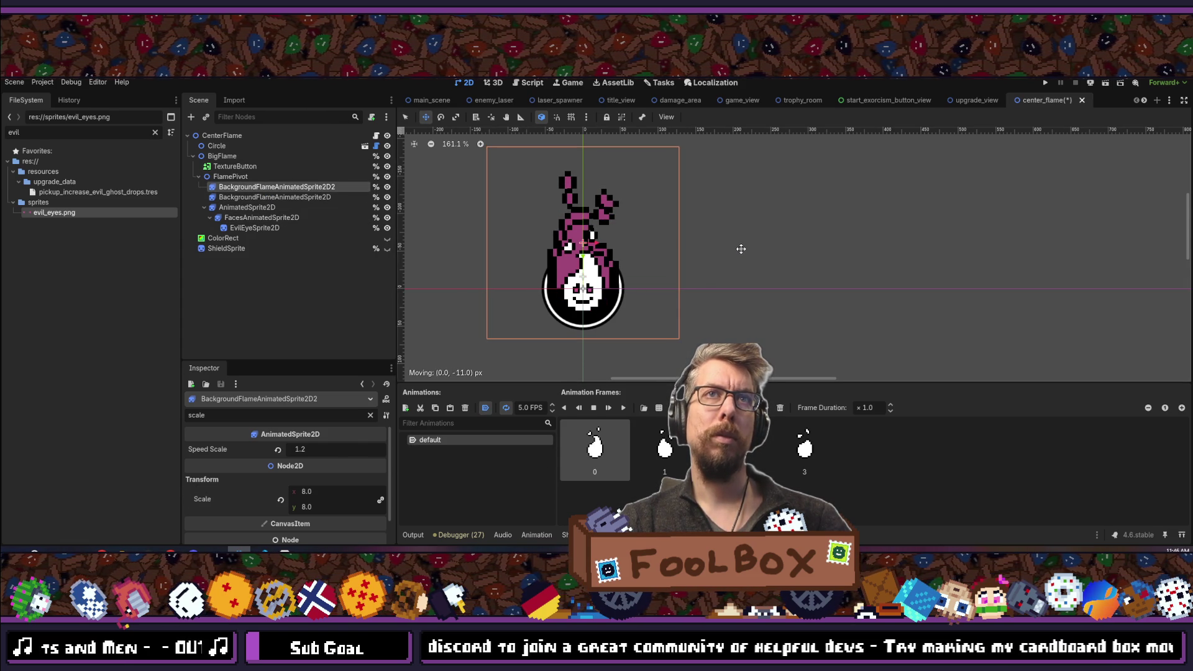
Set BackgroundFlameAnimatedSprite2D's scale to 6.
left_click(273, 197)
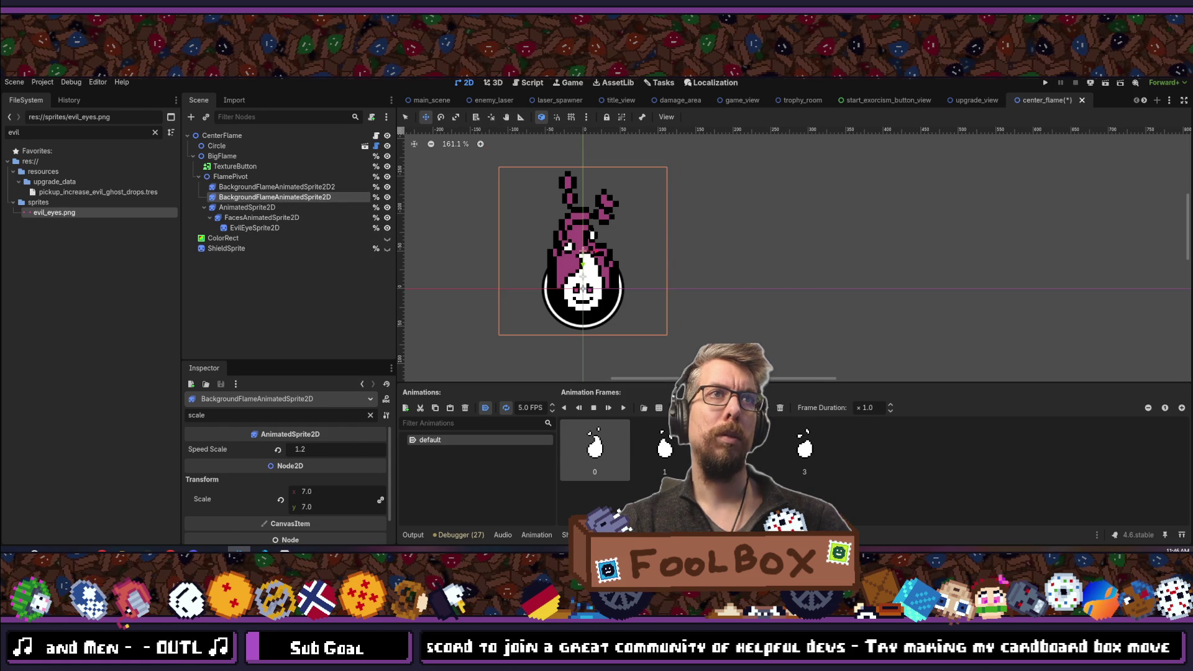
left_click(338, 491)
type("6")
key("Return")
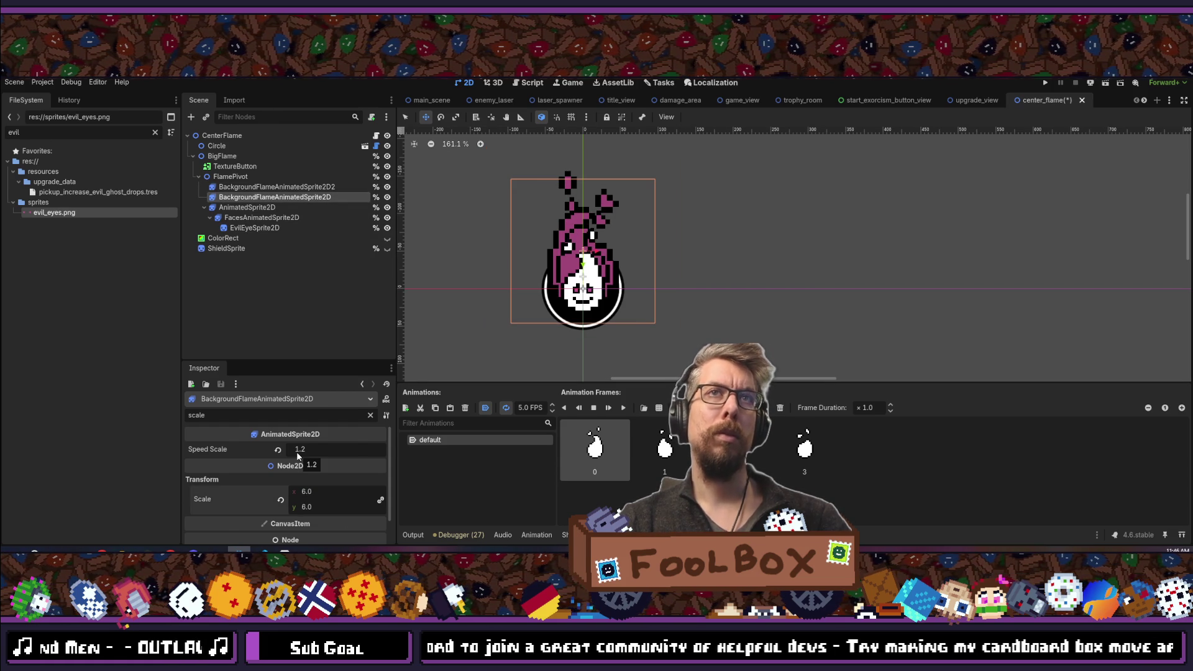
Move both background flames down about 7 px, then clear the Inspector filter.
left_click(307, 187, "ctrl")
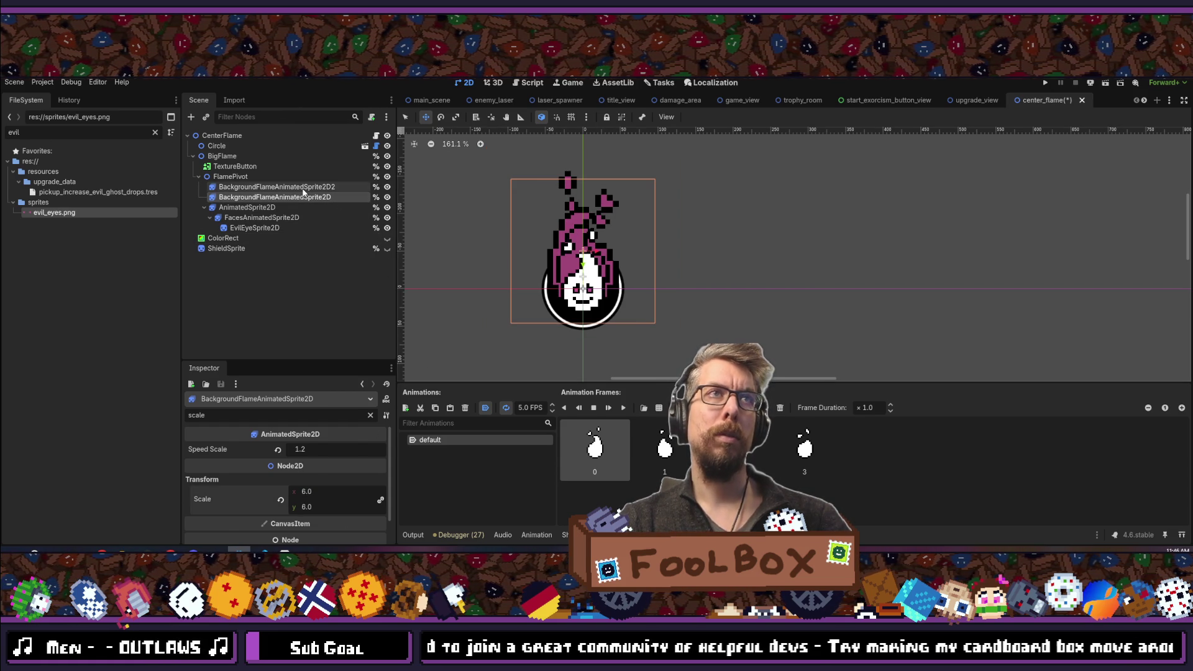
left_click_drag(648, 234, 649, 242)
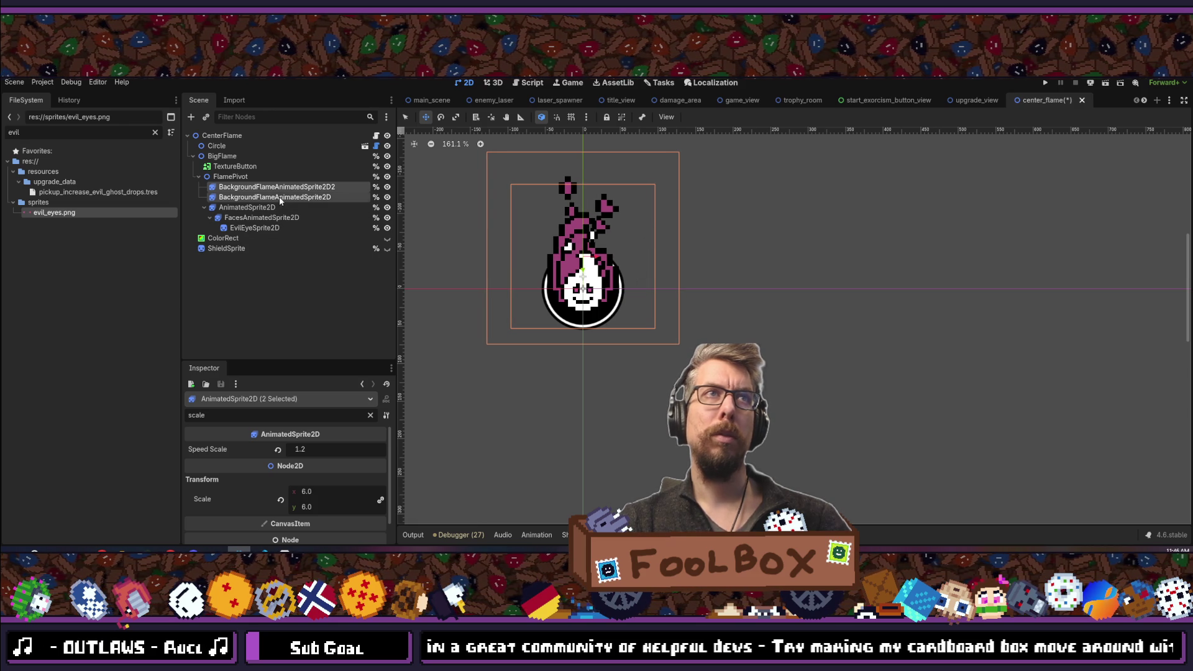
left_click(282, 197)
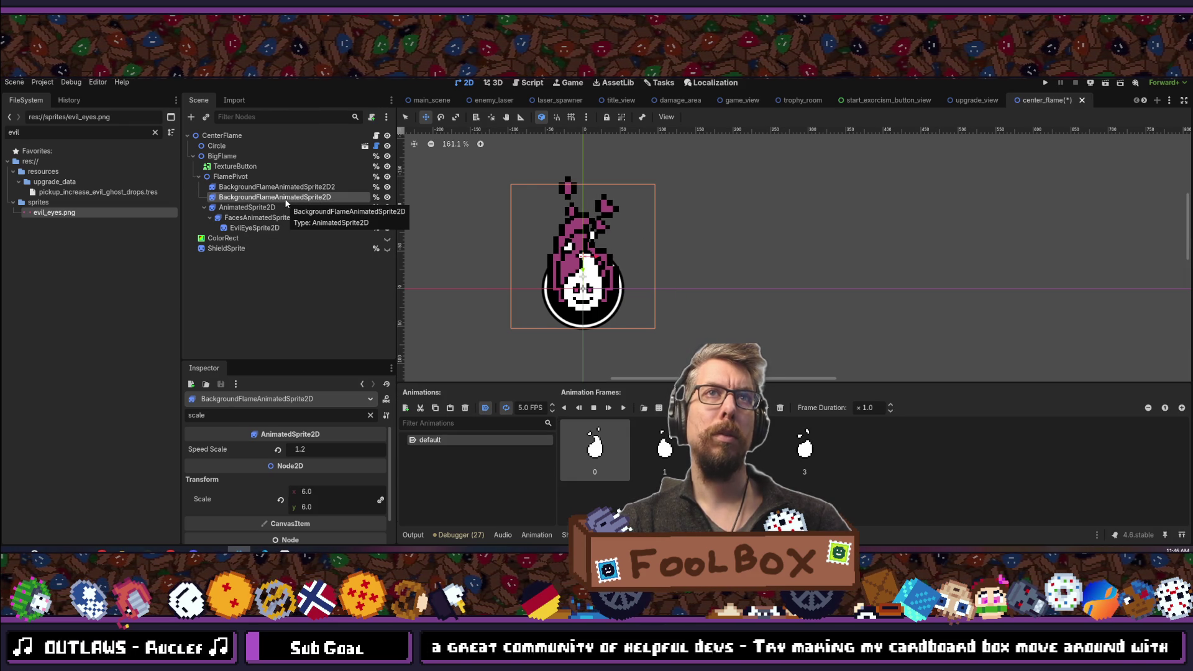
left_click(283, 187)
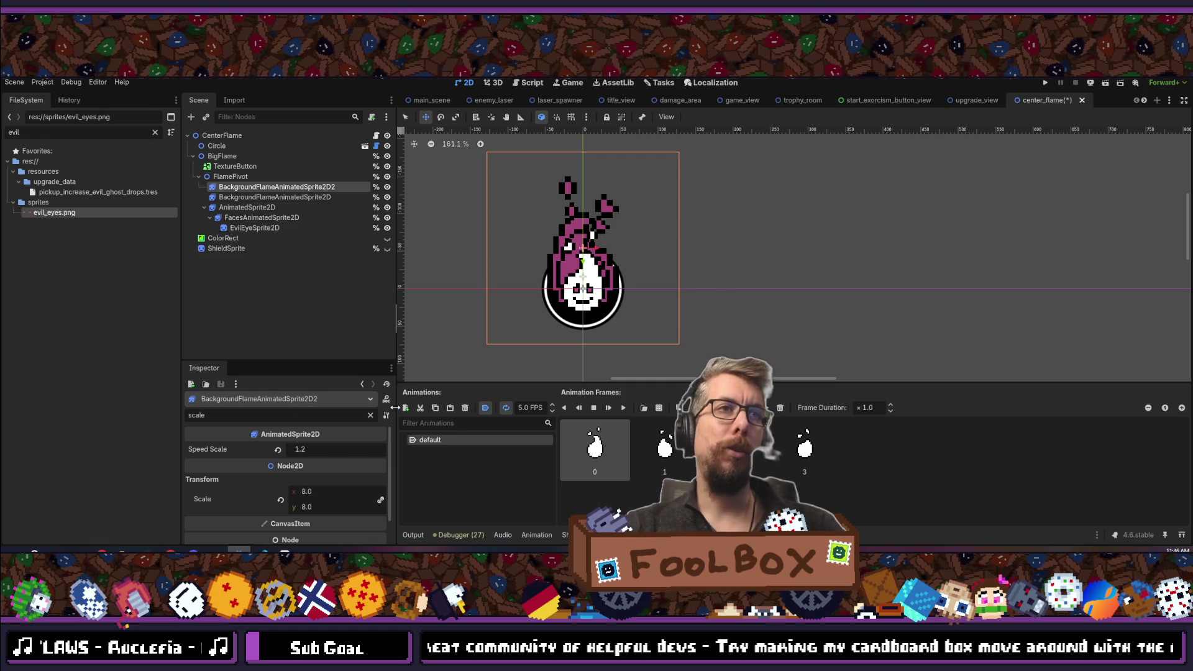
left_click(370, 415)
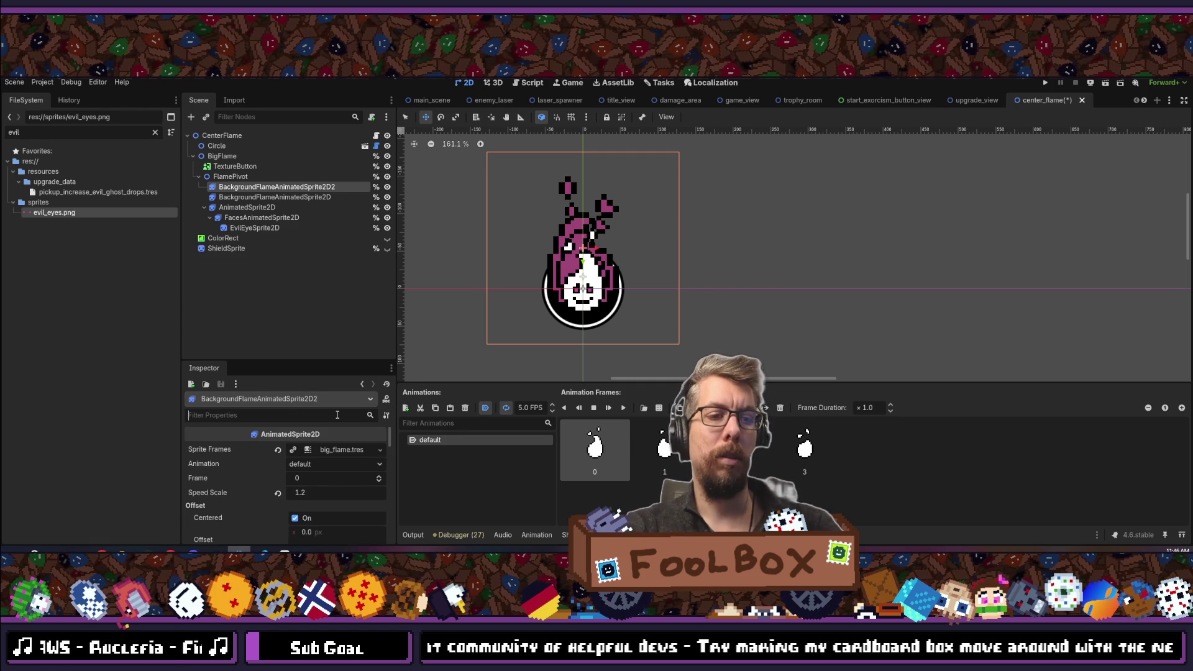
Filter the Inspector to 'modulate' and open global.gd in VS Code to find red_flame_color.
type("modulate")
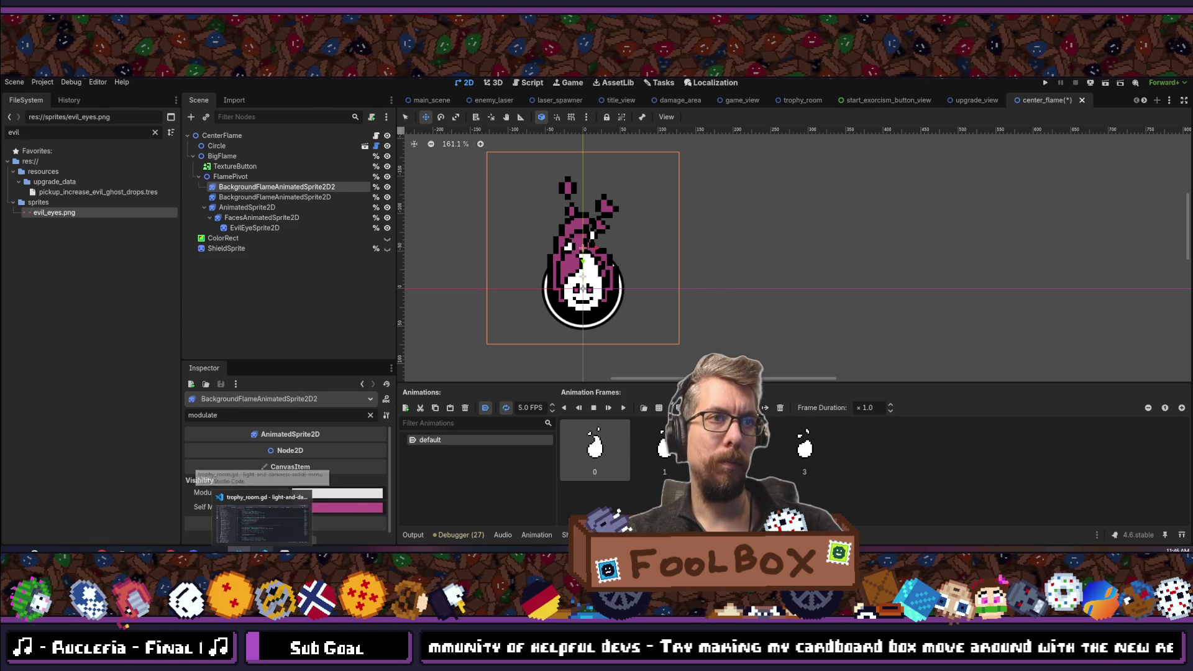
key("alt+Tab")
key("ctrl+p")
type("global")
key("Return")
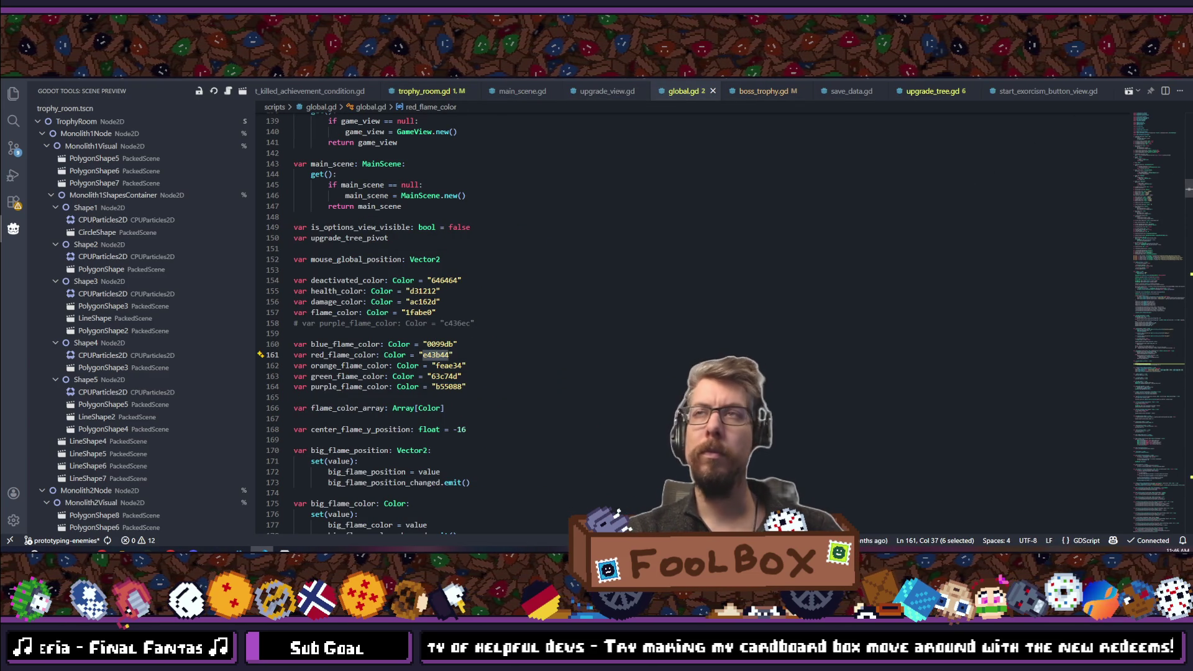
Paste the red flame colour into the second flame's Self Modulate and run the game.
key("alt+Tab")
left_click(309, 508)
type("e43b44")
key("Return")
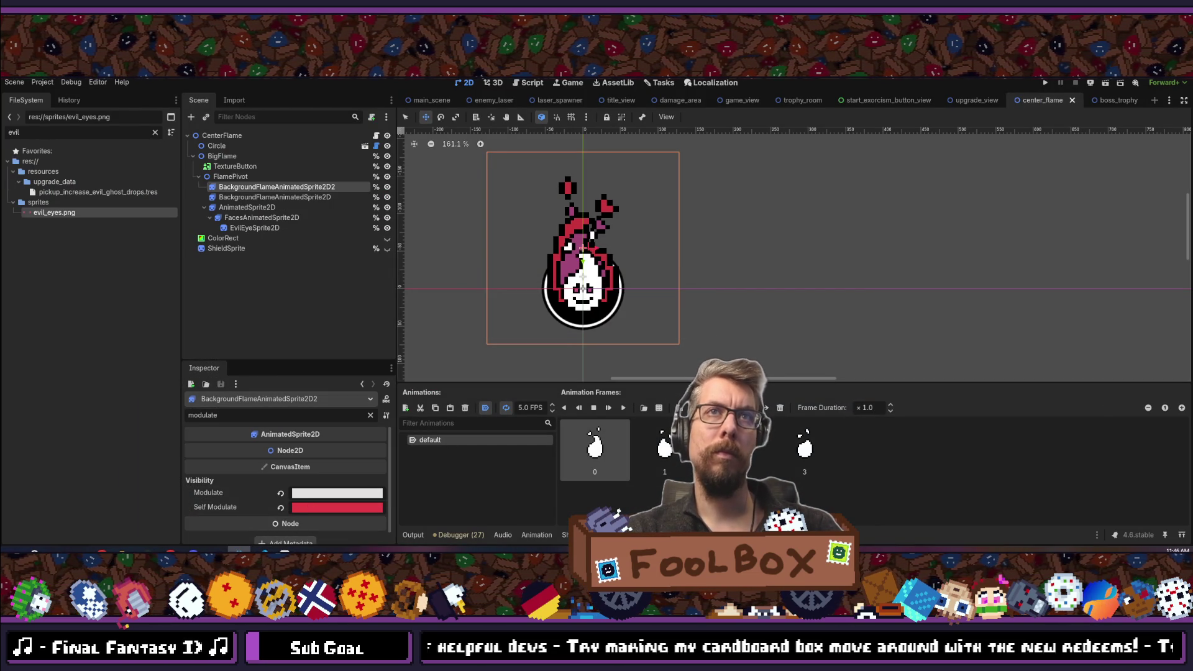
key("F5")
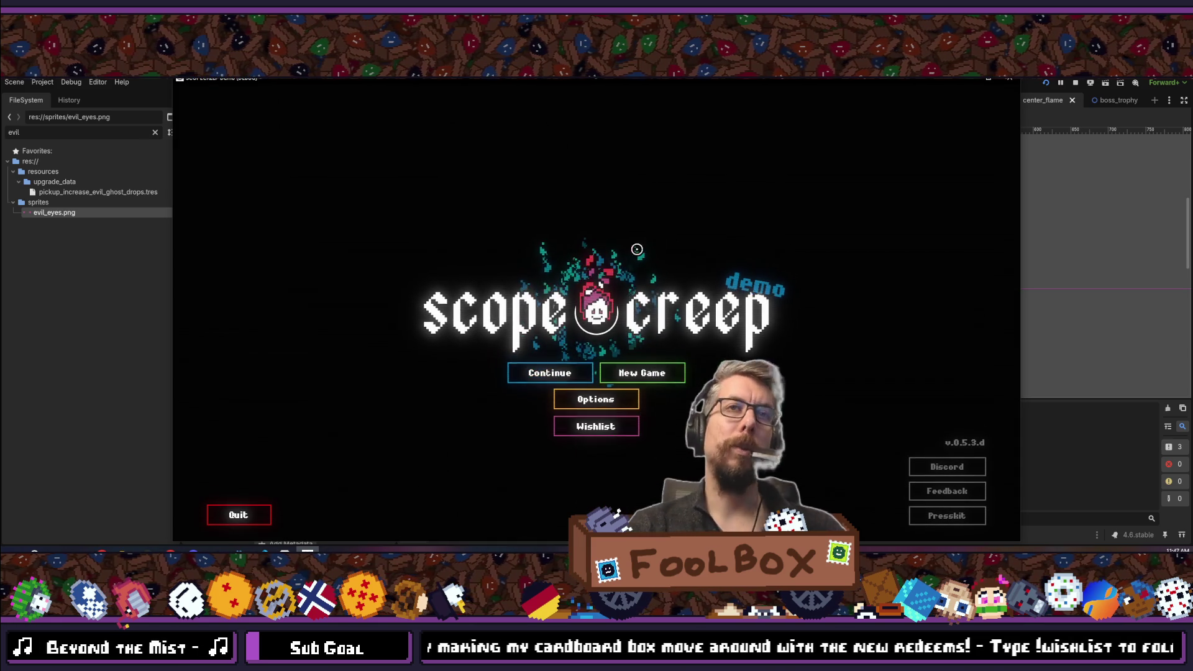
Close the game, compare both background flames' tints, and run the project again.
left_click(1016, 85)
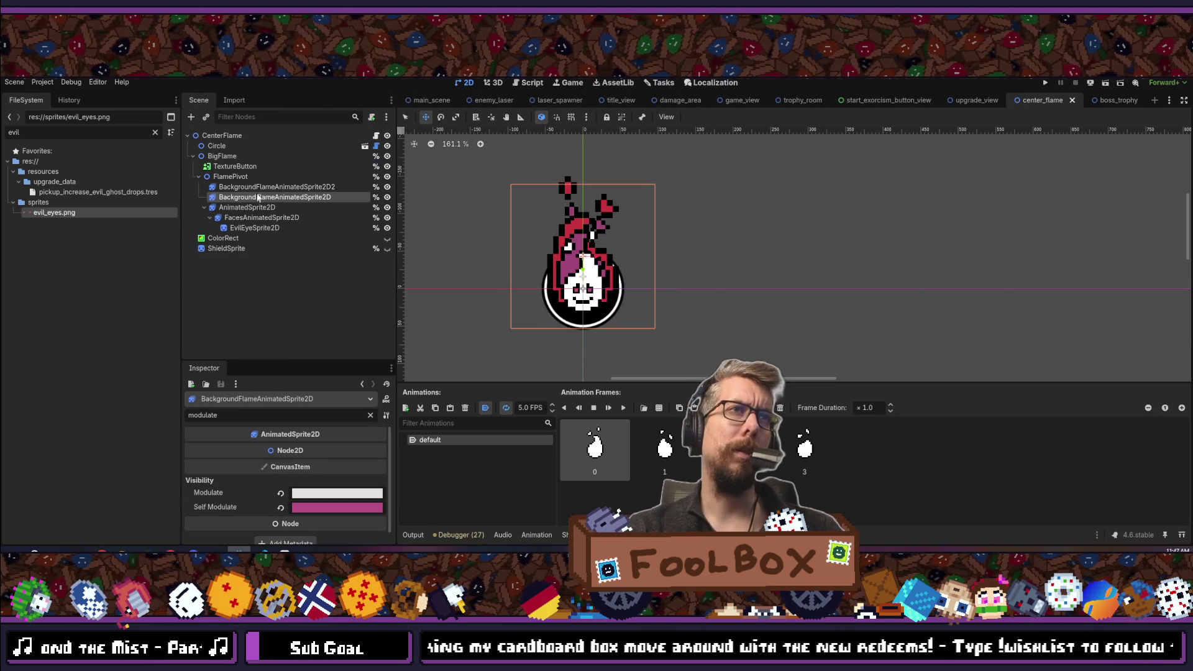
left_click(258, 187)
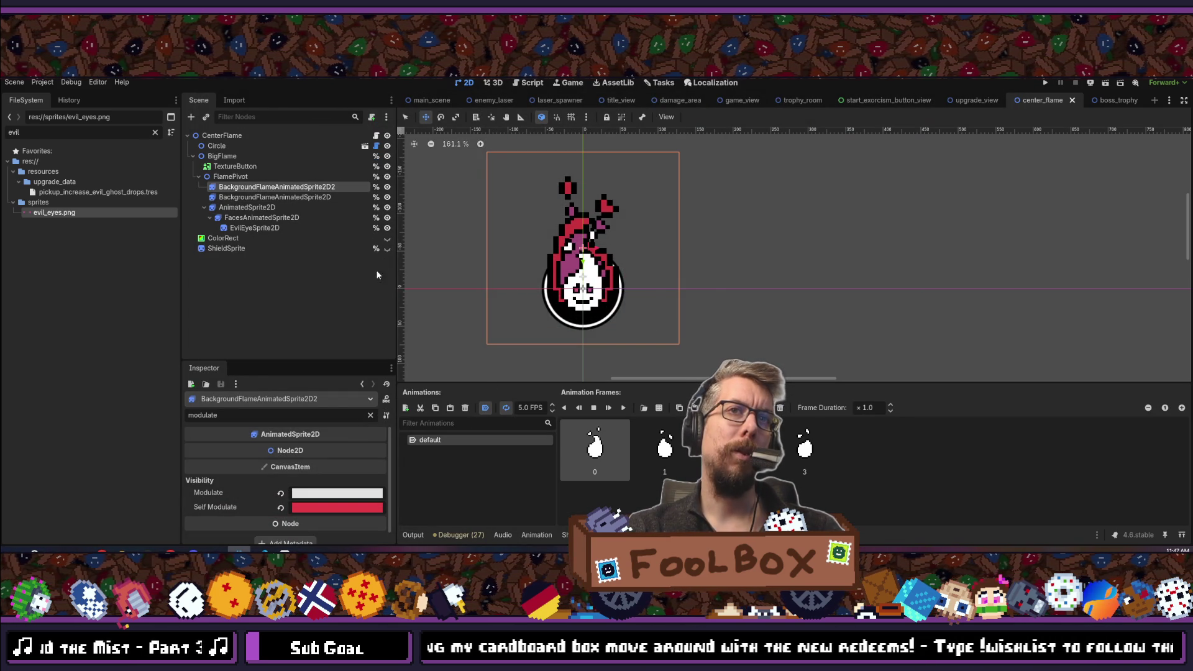
left_click(298, 197)
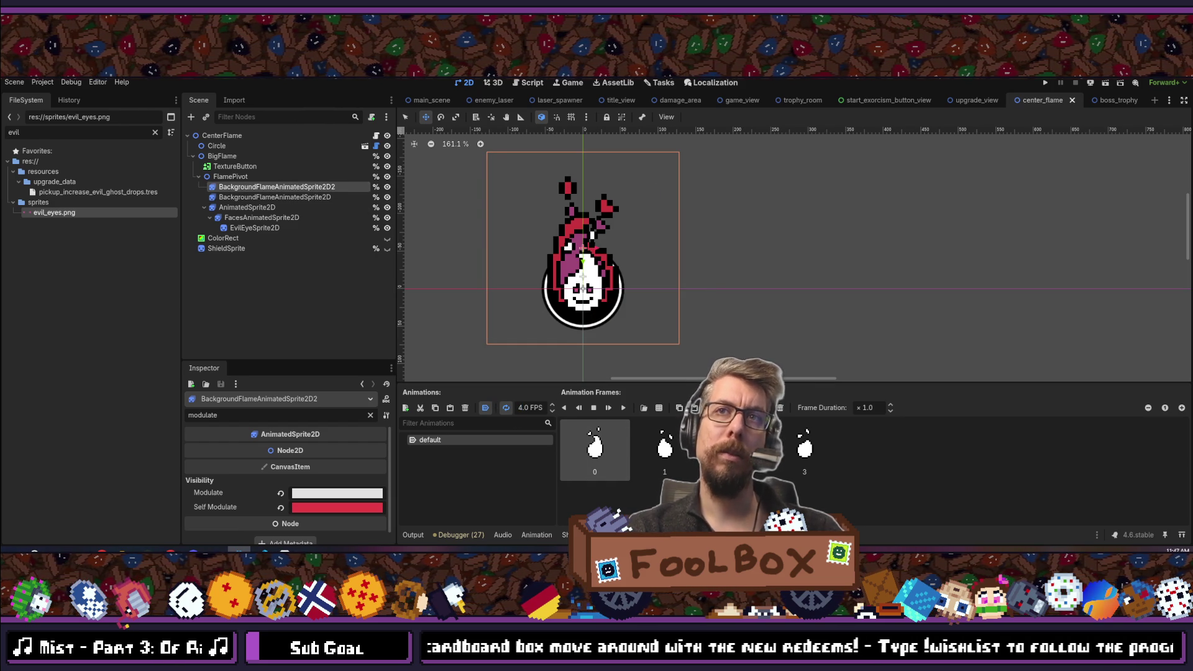
left_click(1043, 83)
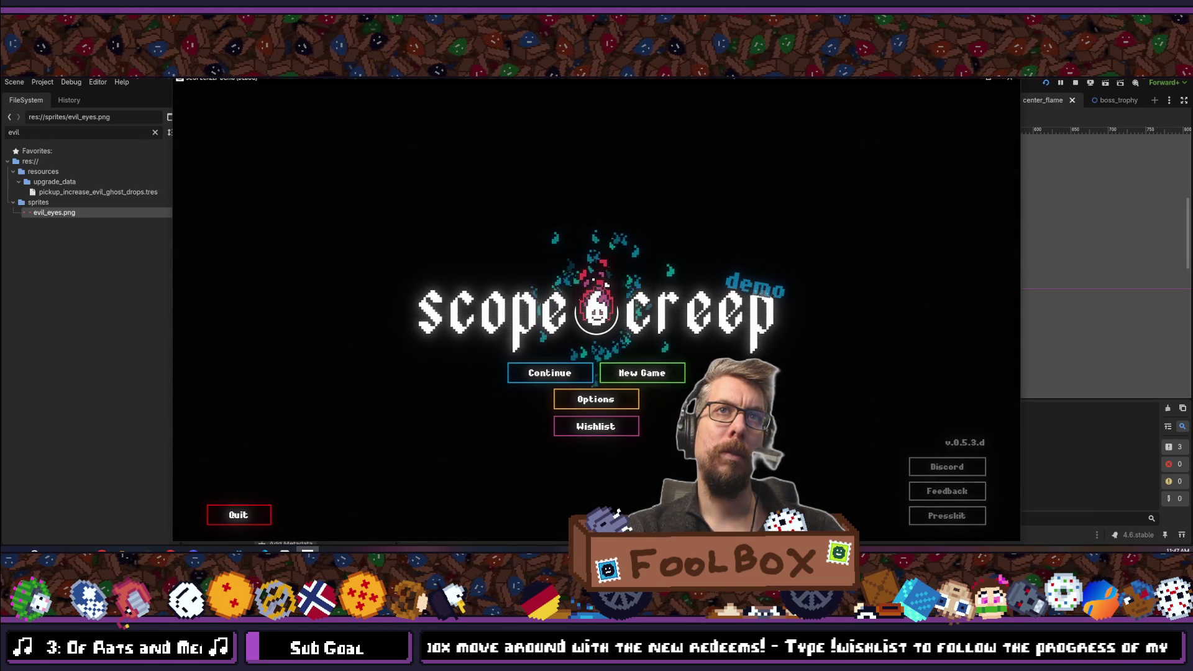
left_click(1017, 83)
Set the flame animation's FPS to 5.
left_click(282, 199)
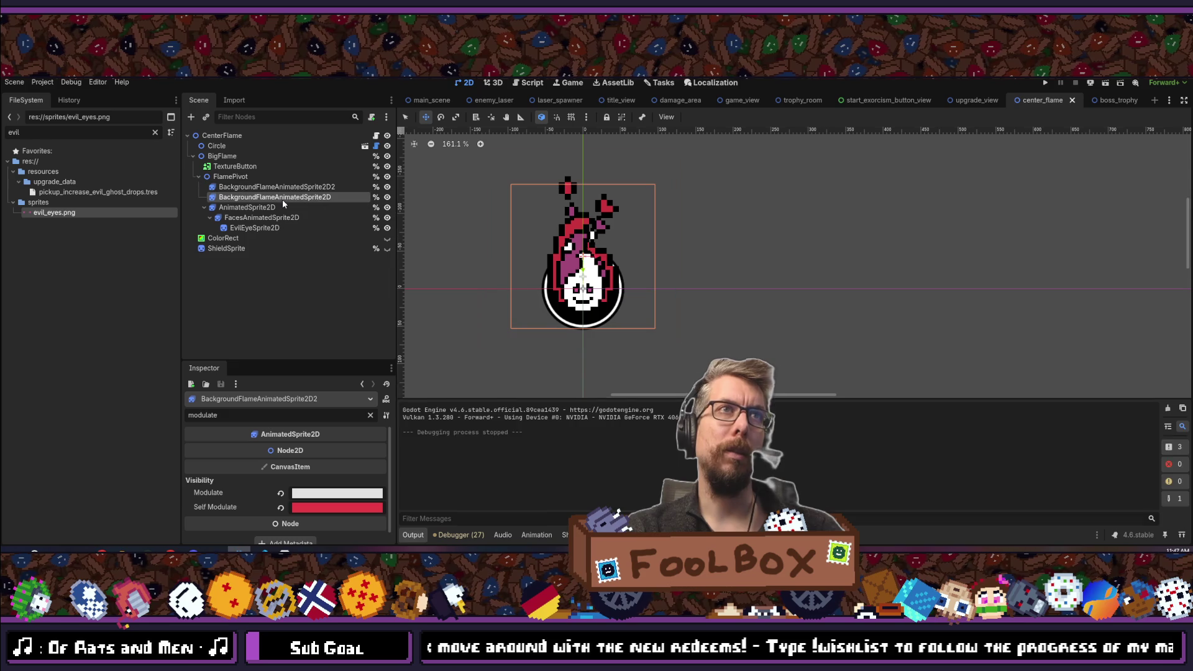
left_click(285, 187)
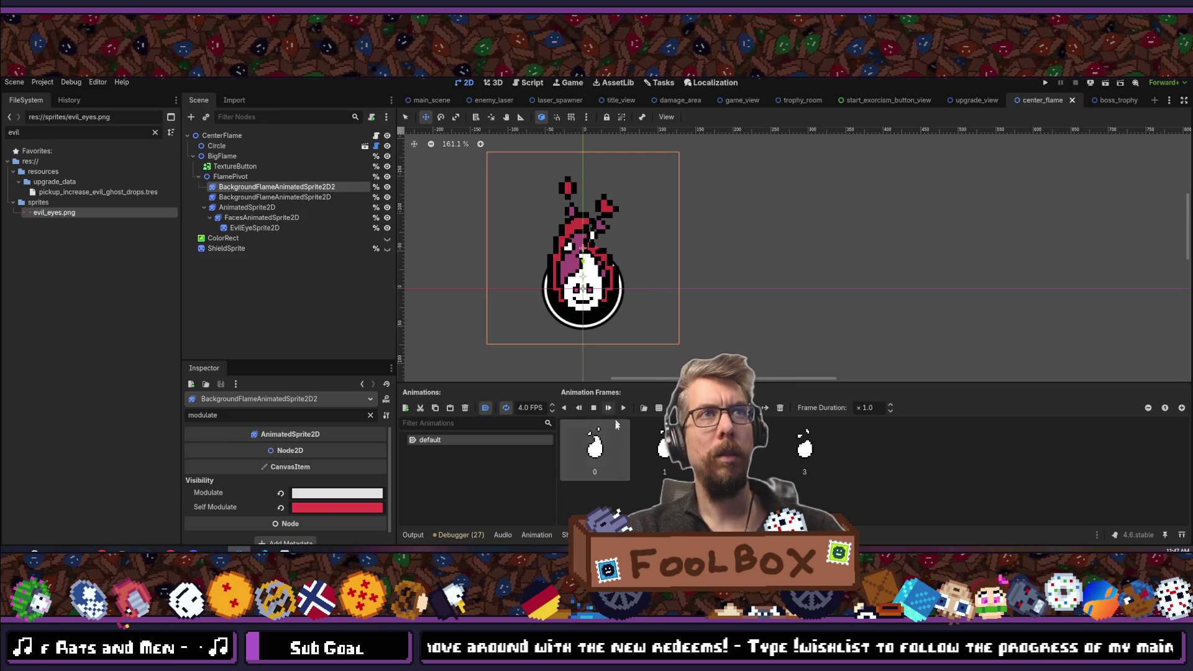
double_click(529, 407)
type("10")
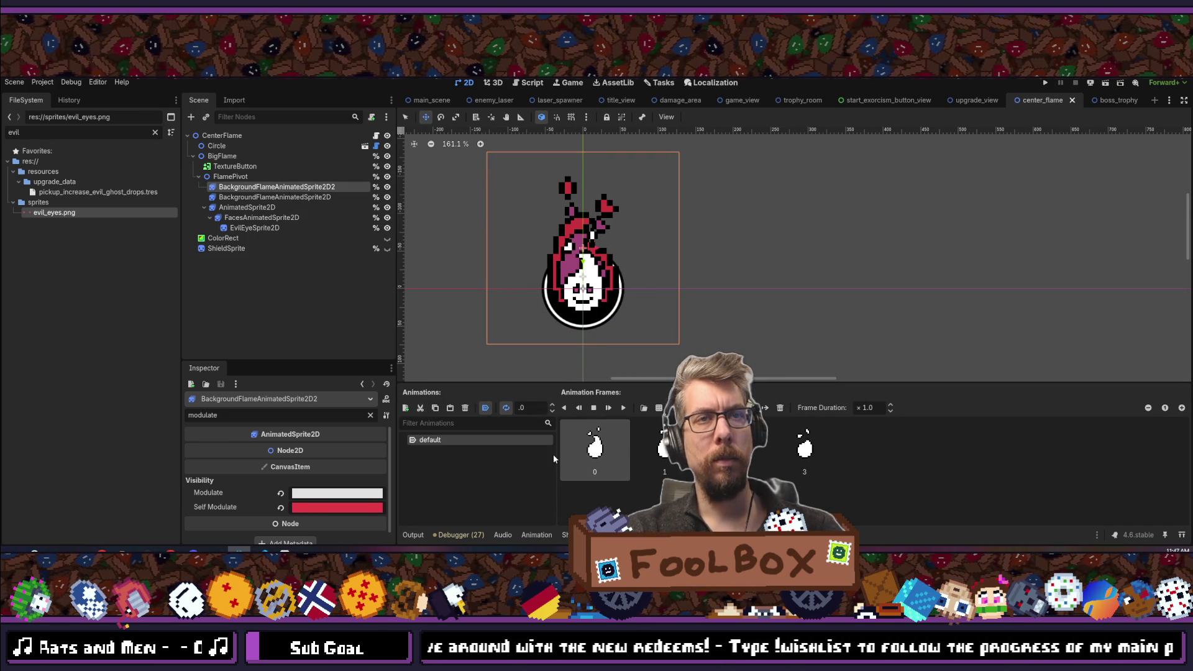
key("BackSpace")
key("BackSpace")
type("5")
key("Return")
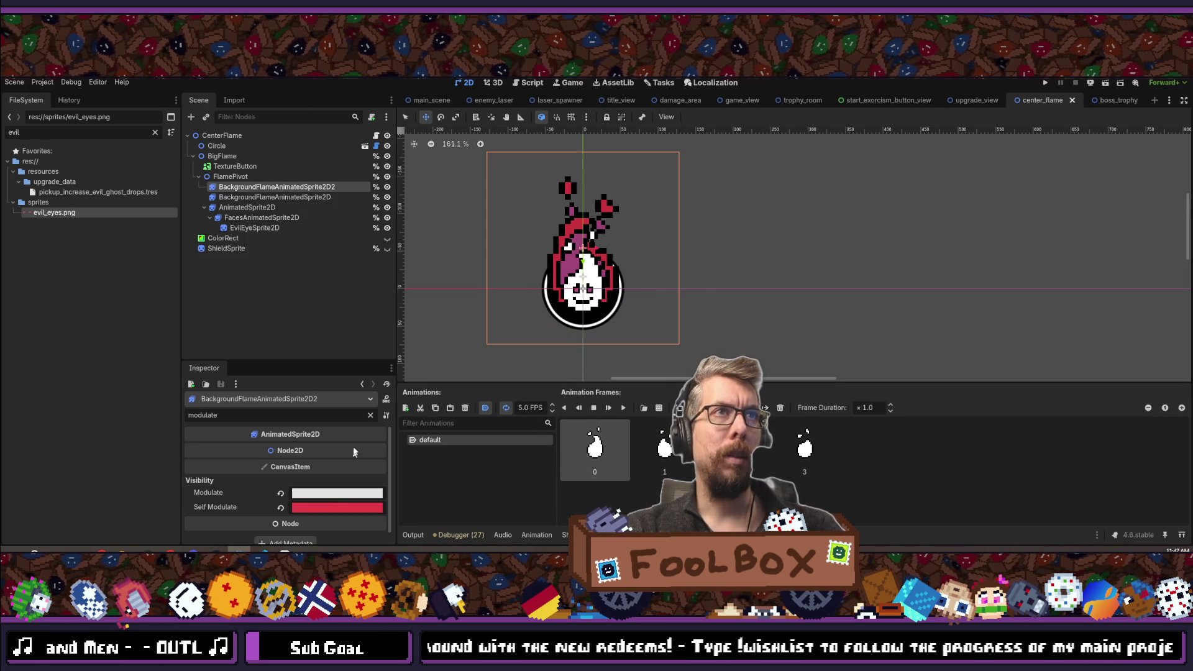
Set BackgroundFlameAnimatedSprite2D2's Speed Scale to 1.0, save the scene, and run the project.
left_click(371, 416)
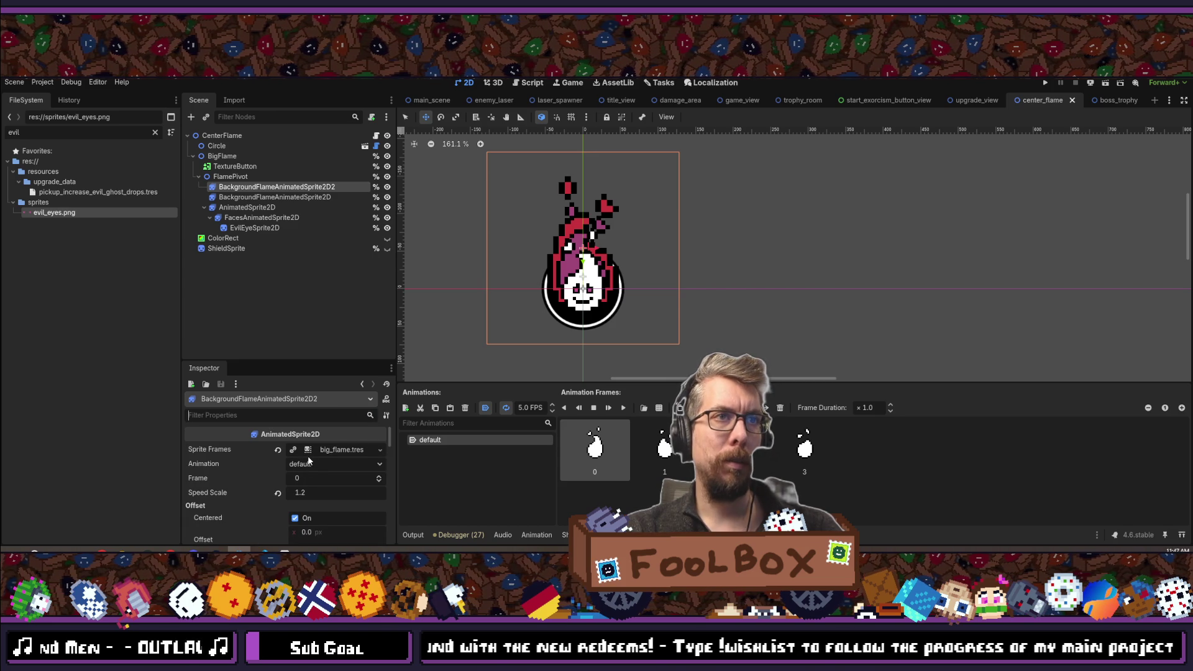
left_click_drag(310, 492, 329, 492)
left_click(331, 490)
type("1")
key("Return")
key("ctrl+s")
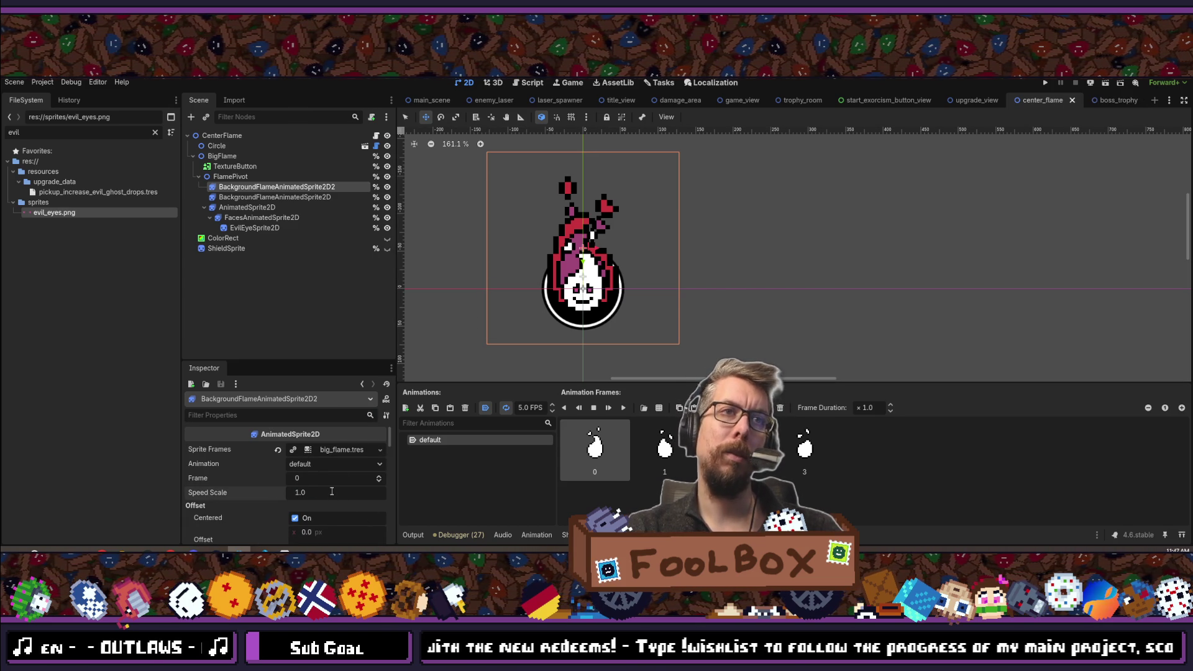
left_click(313, 196)
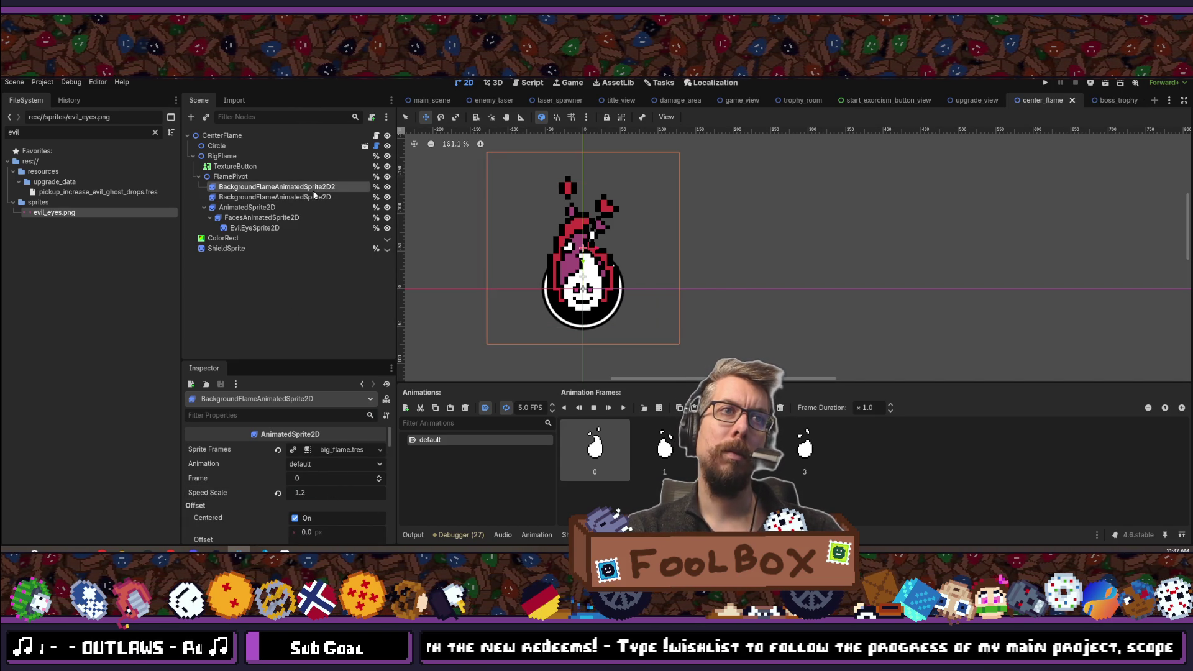
left_click(1046, 82)
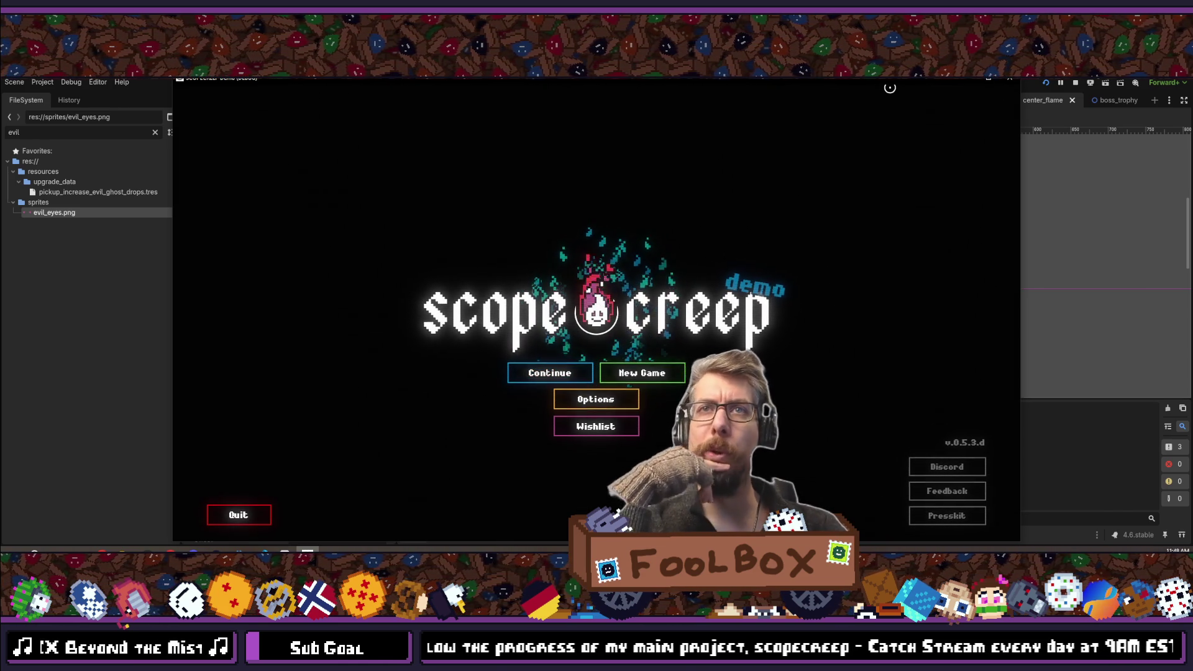
Quit and relaunch the game to view its title menu, then close it and go to GitKraken.
key("Escape")
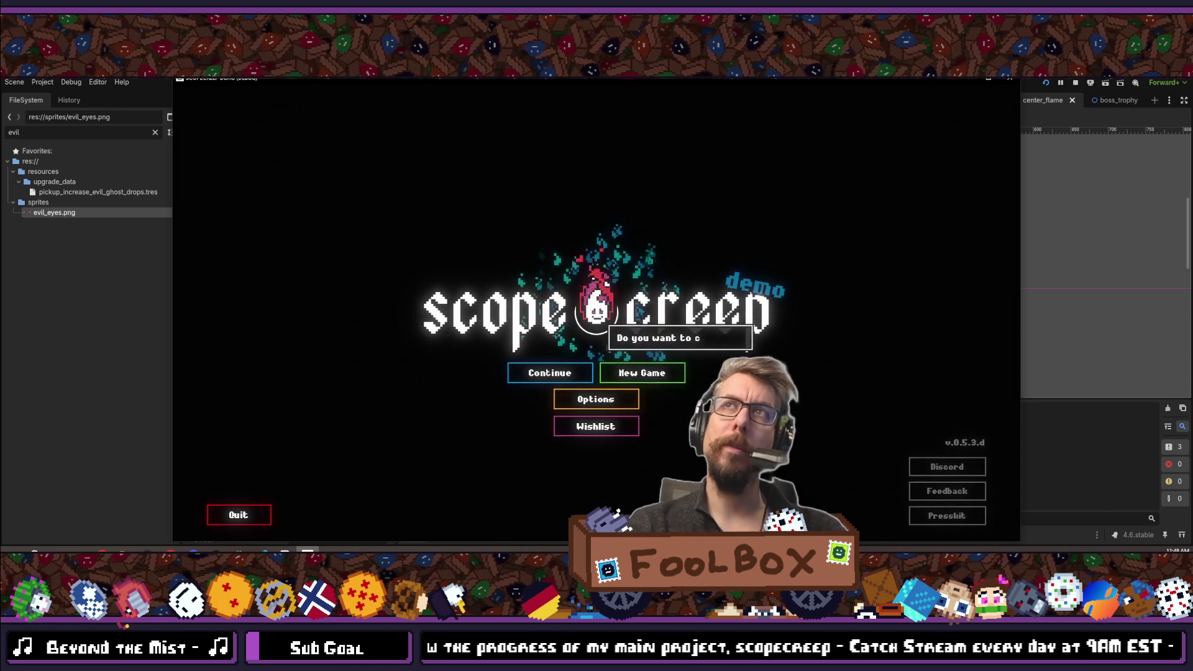
key("Return")
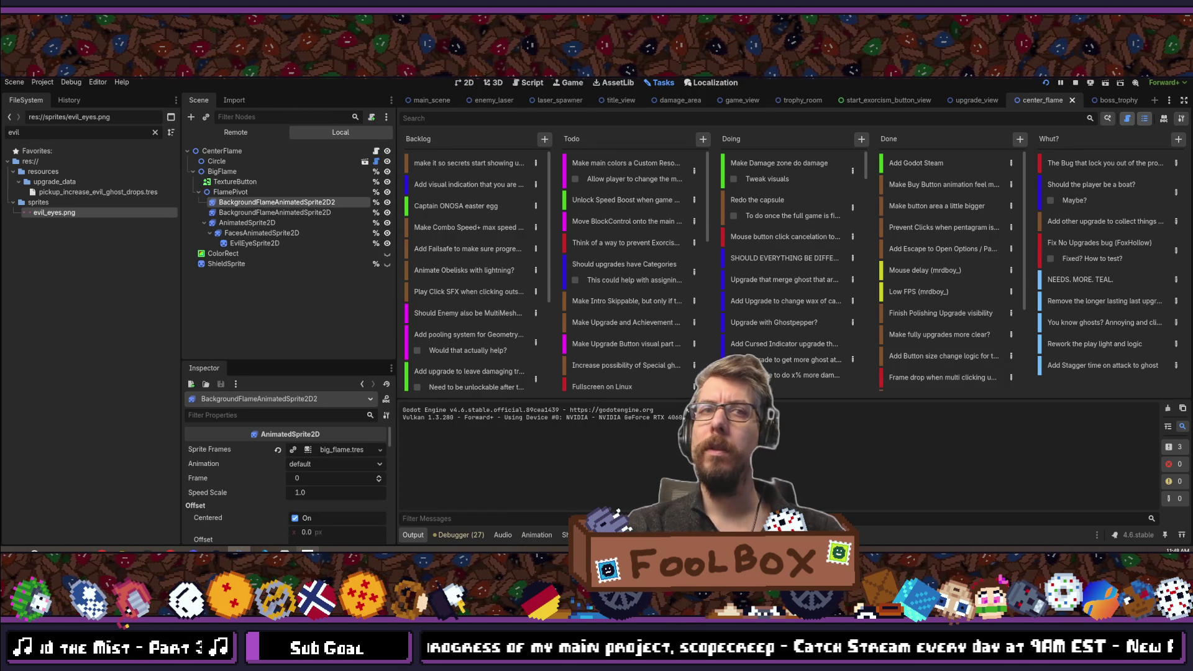
key("F5")
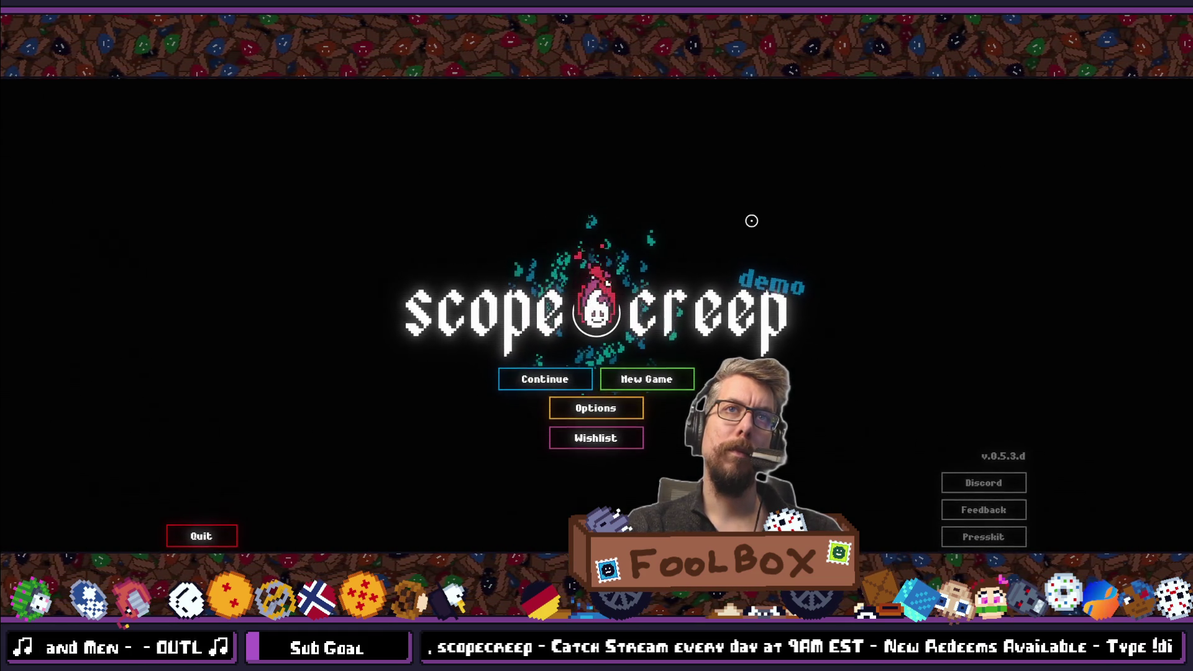
key("alt+F4")
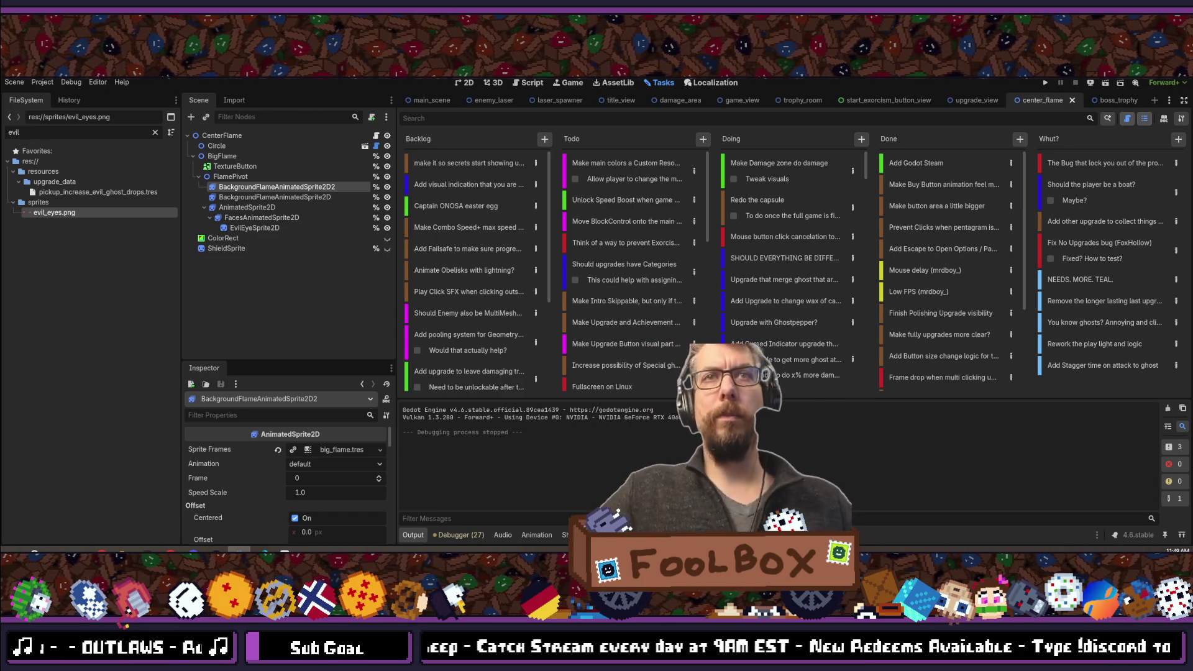
key("alt+Tab")
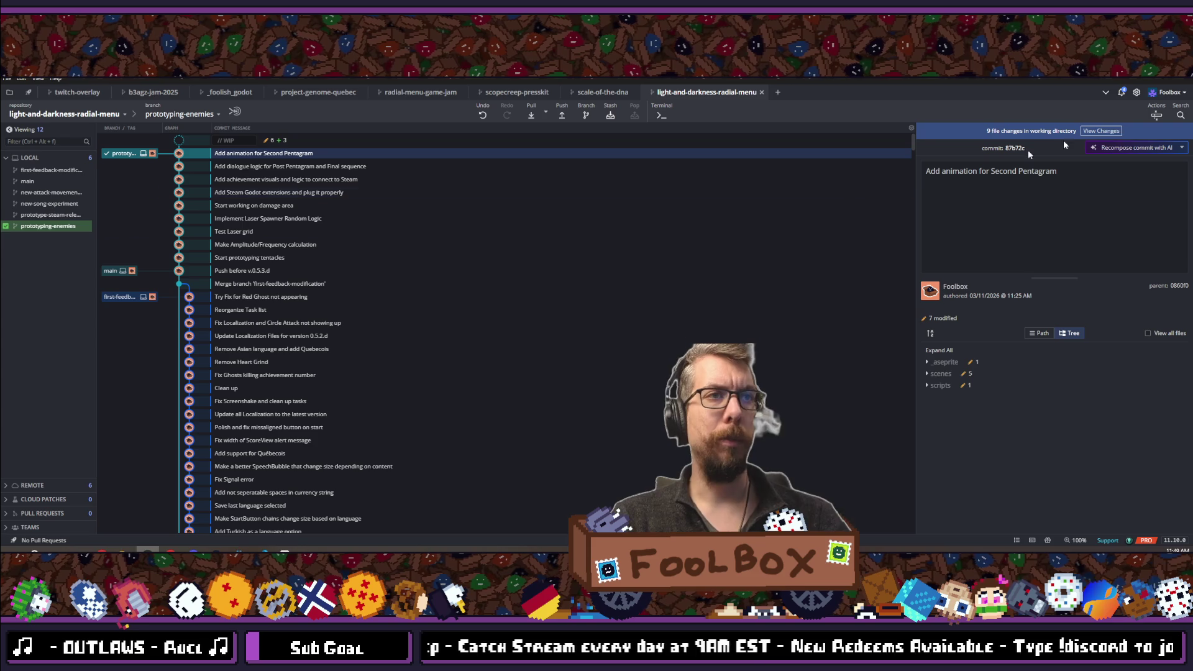
Stage all nine changes and commit them as 'Play around with trophy room colors'.
left_click(1112, 131)
left_click(1149, 167)
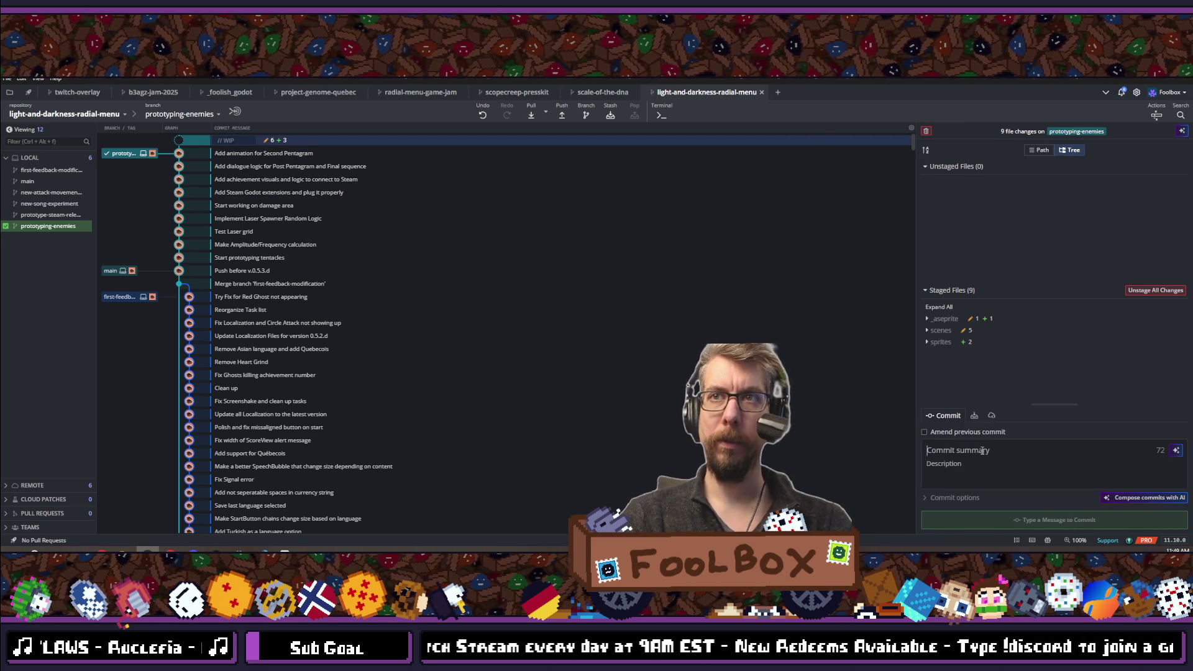
left_click(982, 450)
type("Play around wi")
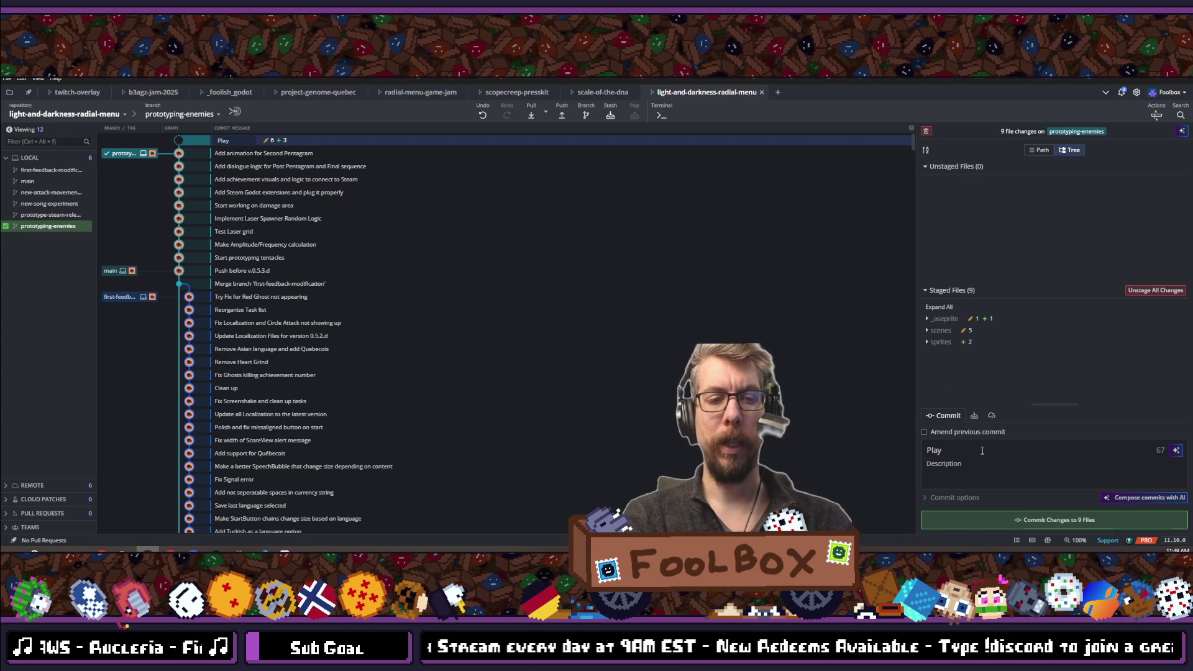
type("th ")
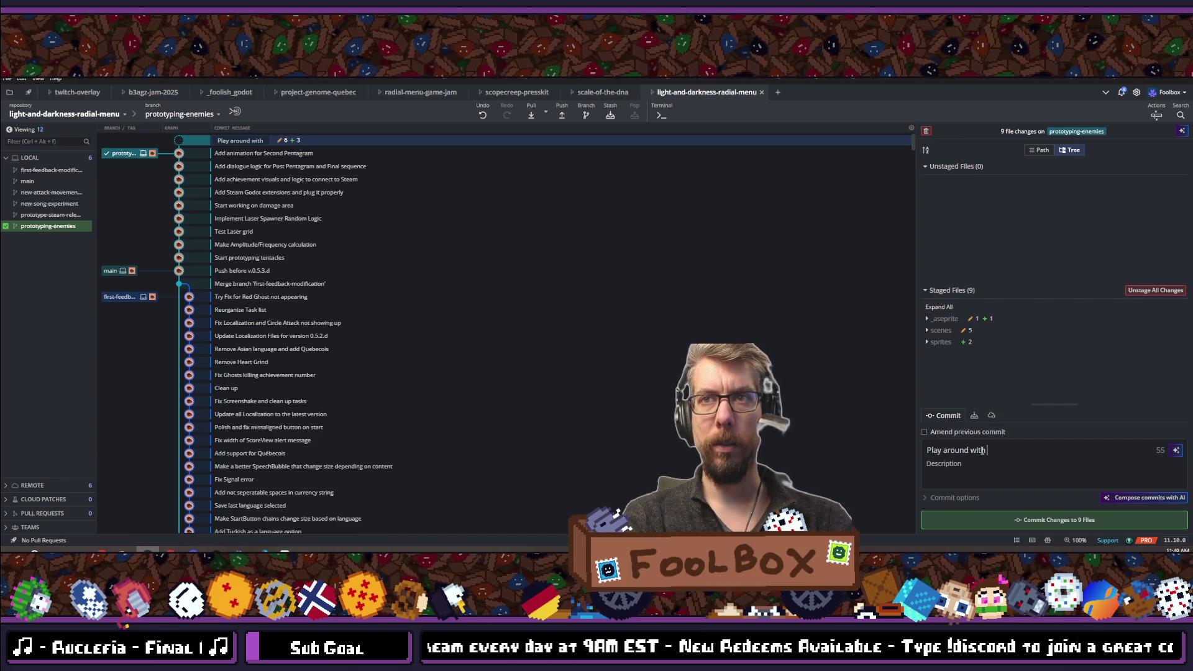
type("trophy room")
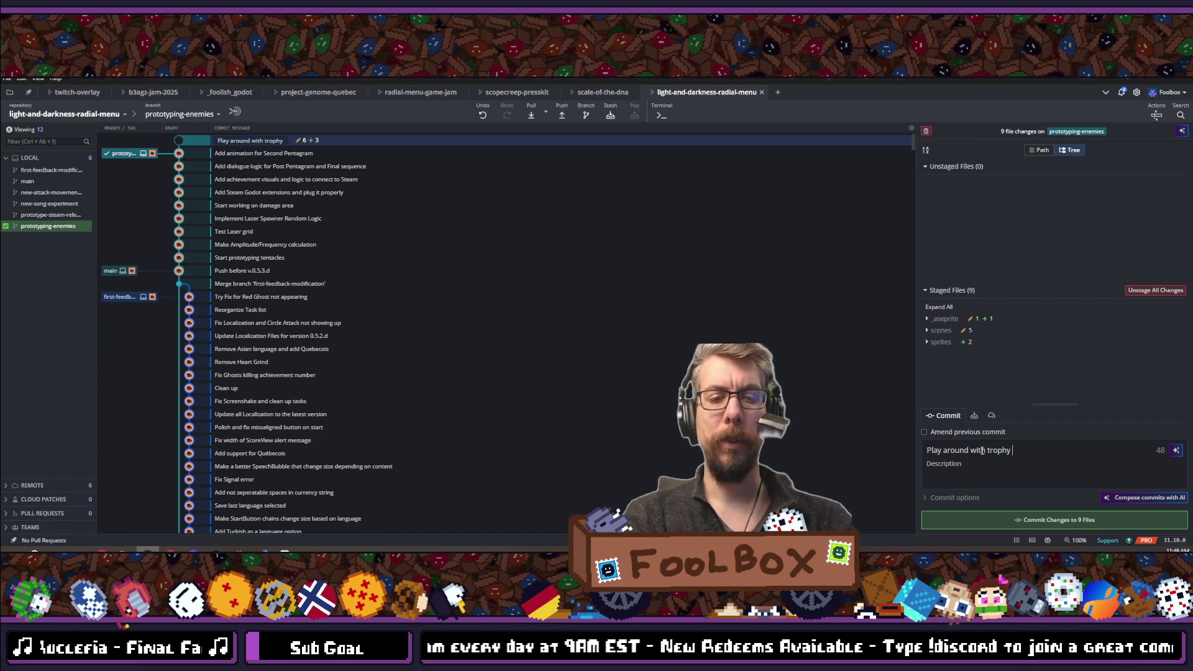
type(" colors")
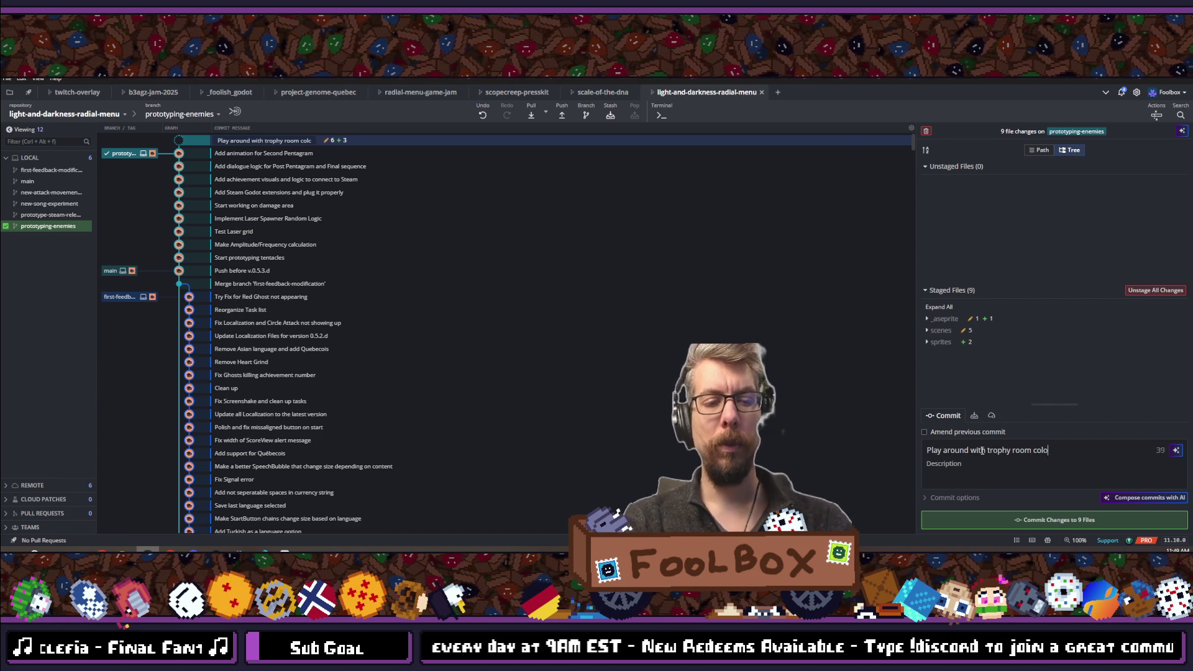
left_click(1055, 518)
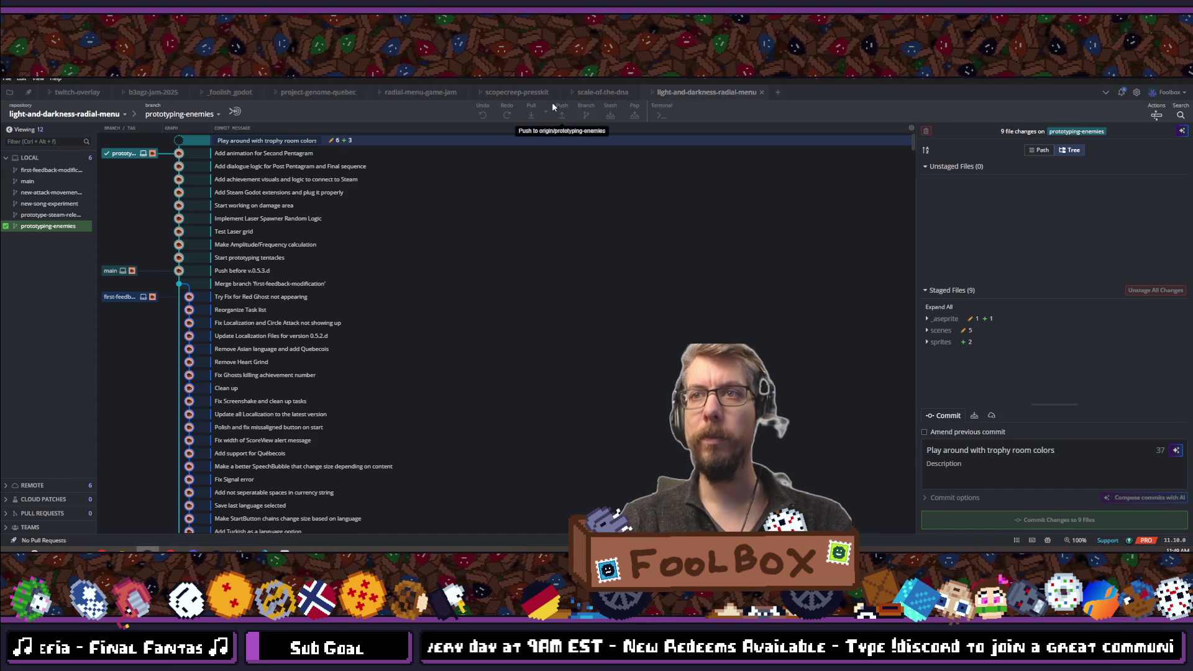
Switch from GitKraken to the Chrome browser window via the taskbar.
left_click(563, 117)
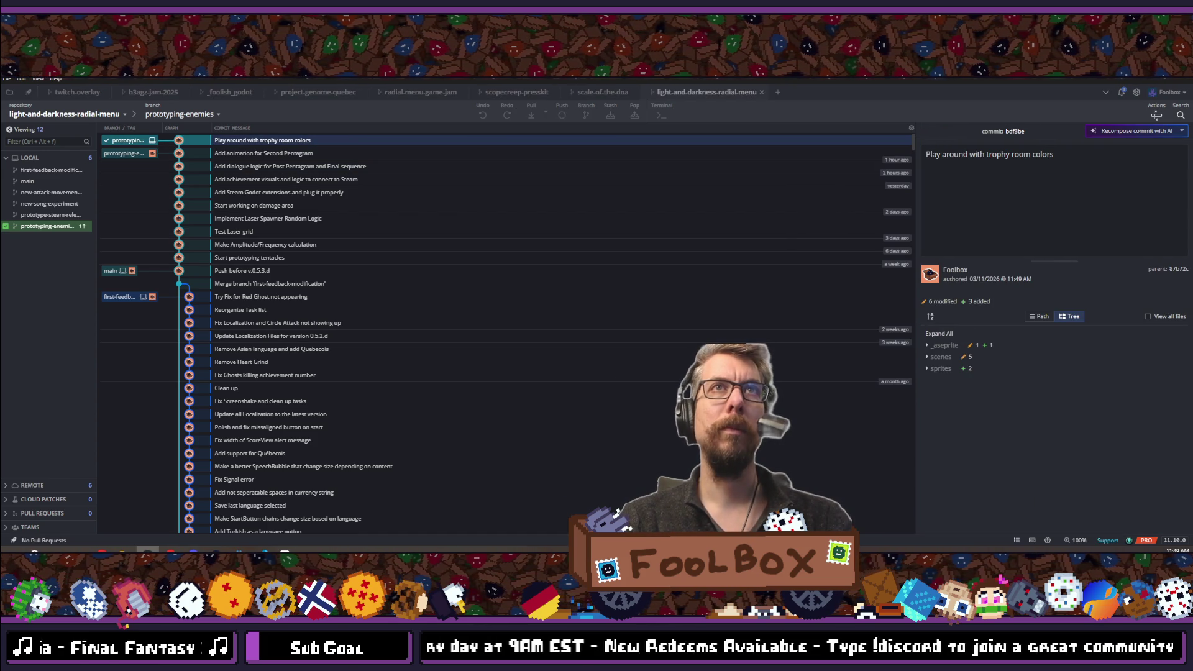
left_click(134, 551)
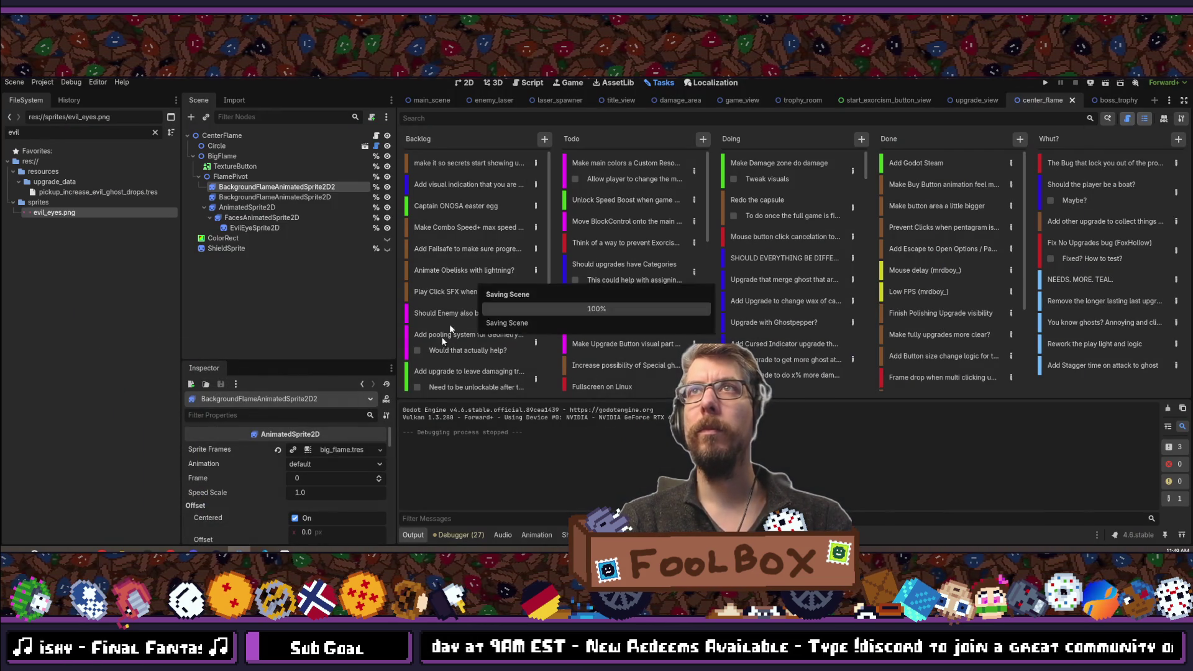
mouse_move(285, 551)
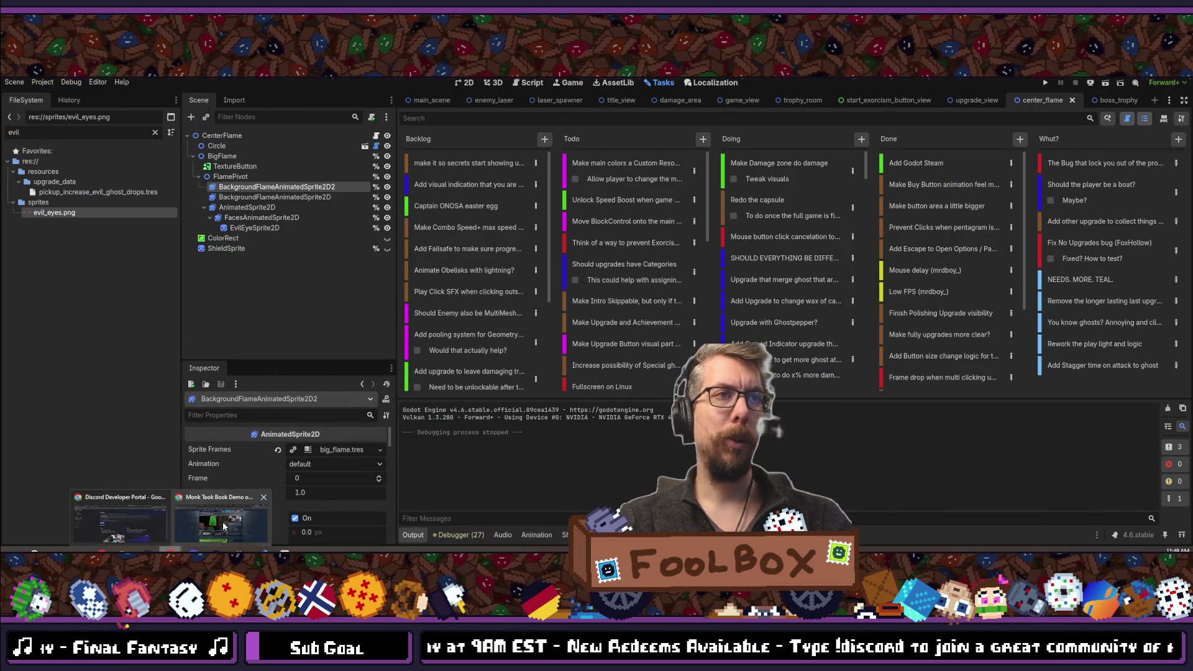
left_click(267, 503)
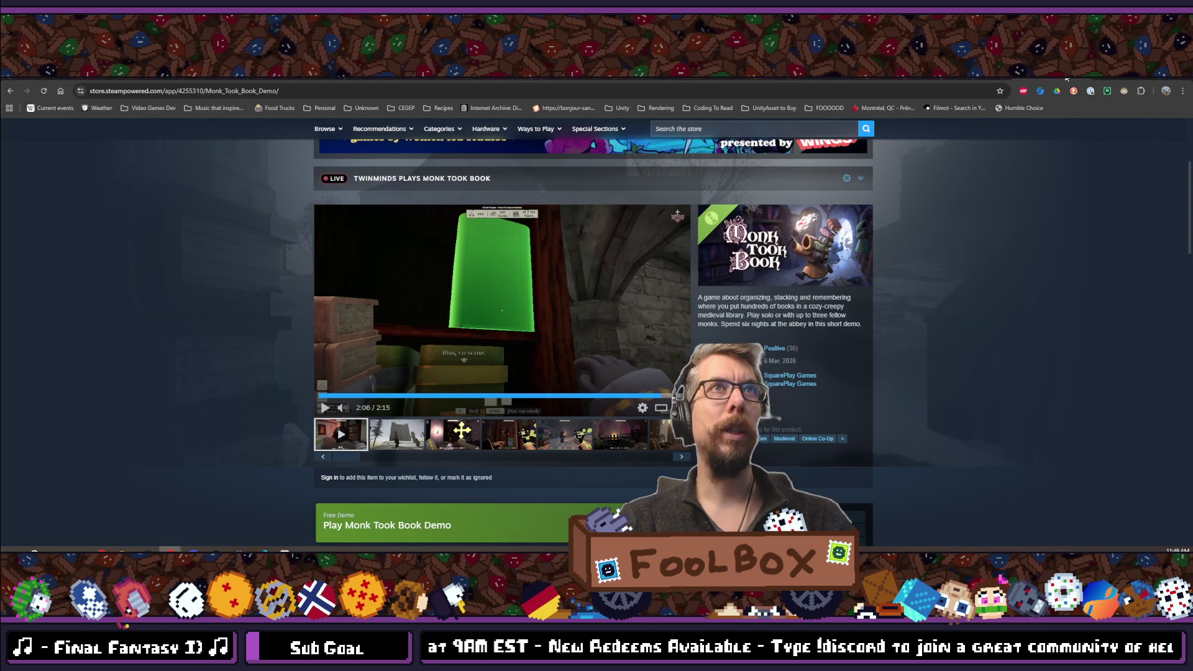
Open twitch.tv in a new Chrome tab using address bar autocomplete.
key("ctrl+t")
type("twitch")
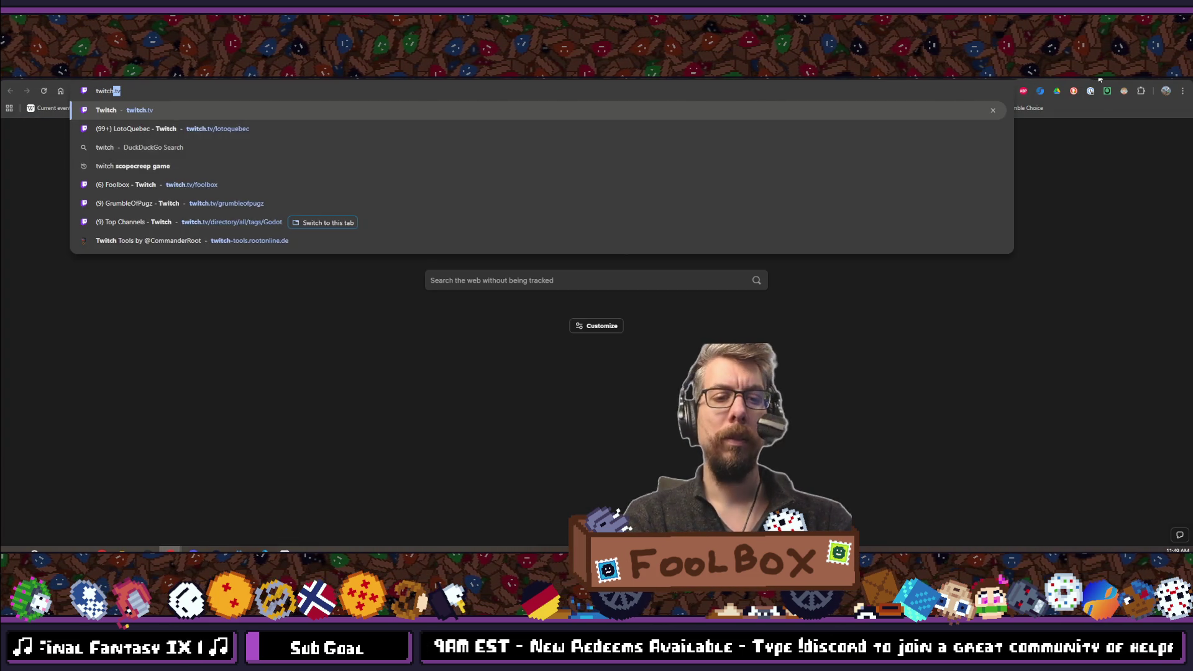
key("Return")
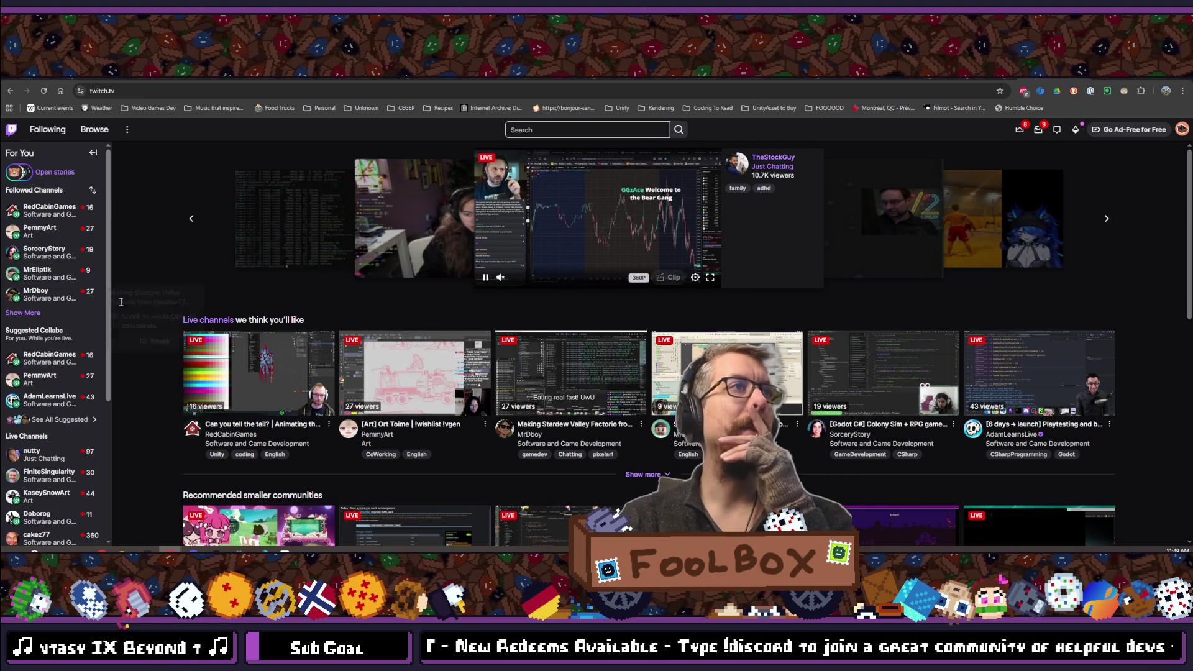
Expand Followed Channels, open a live game-development streamer's channel, and pause the stream.
left_click(23, 312)
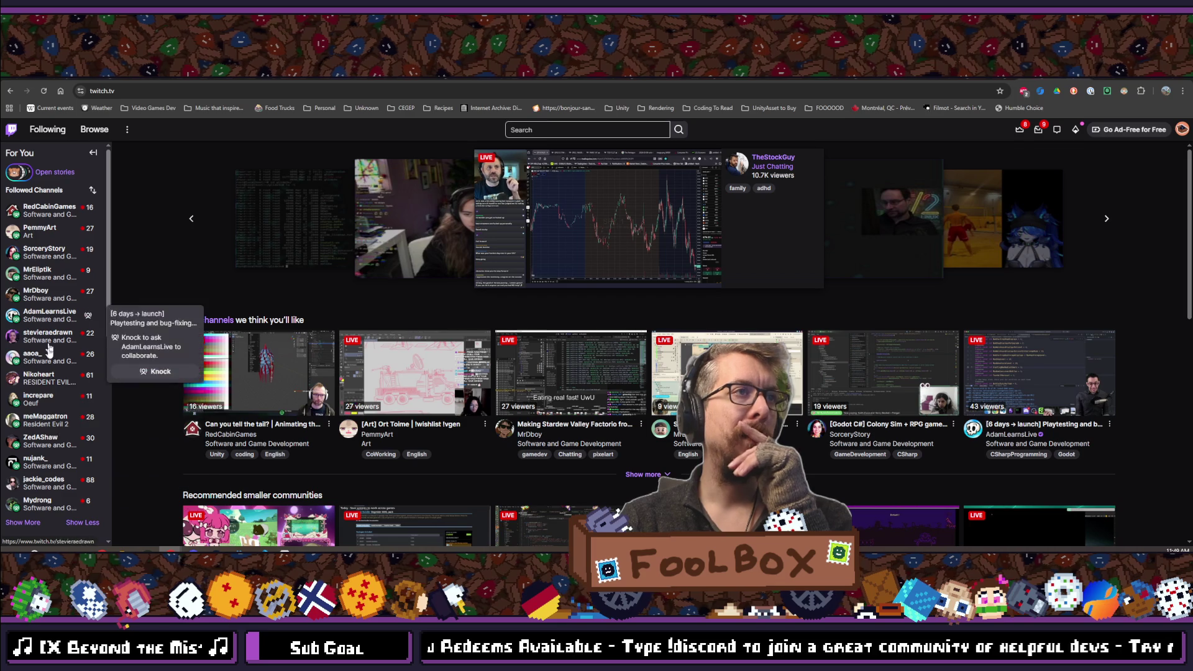
scroll(52, 383, "down", 1)
left_click(23, 473)
scroll(30, 367, "down", 3)
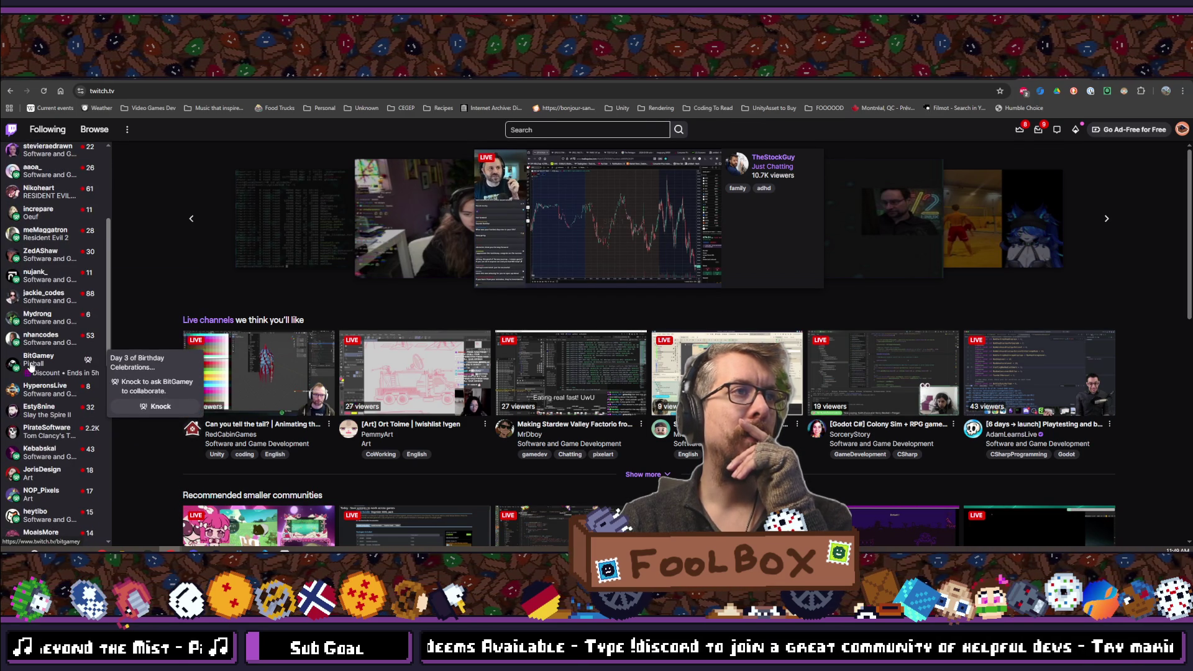
left_click(49, 458)
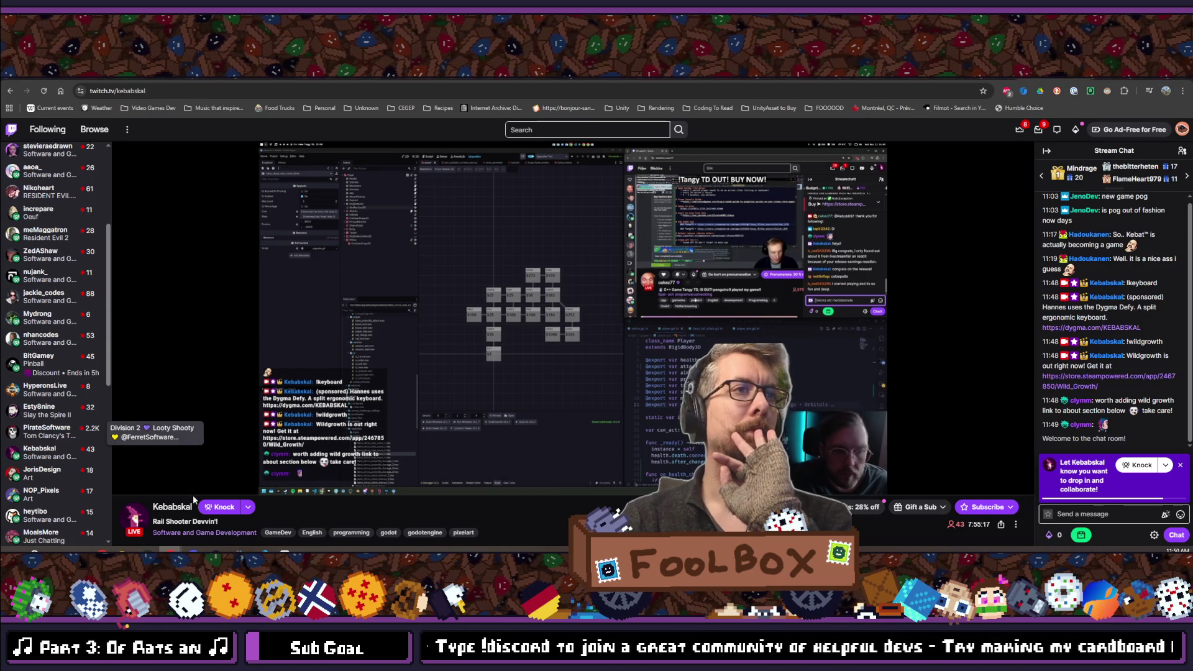
left_click(123, 485)
Expand the followed channels list further to browse more channels.
scroll(80, 348, "down", 2)
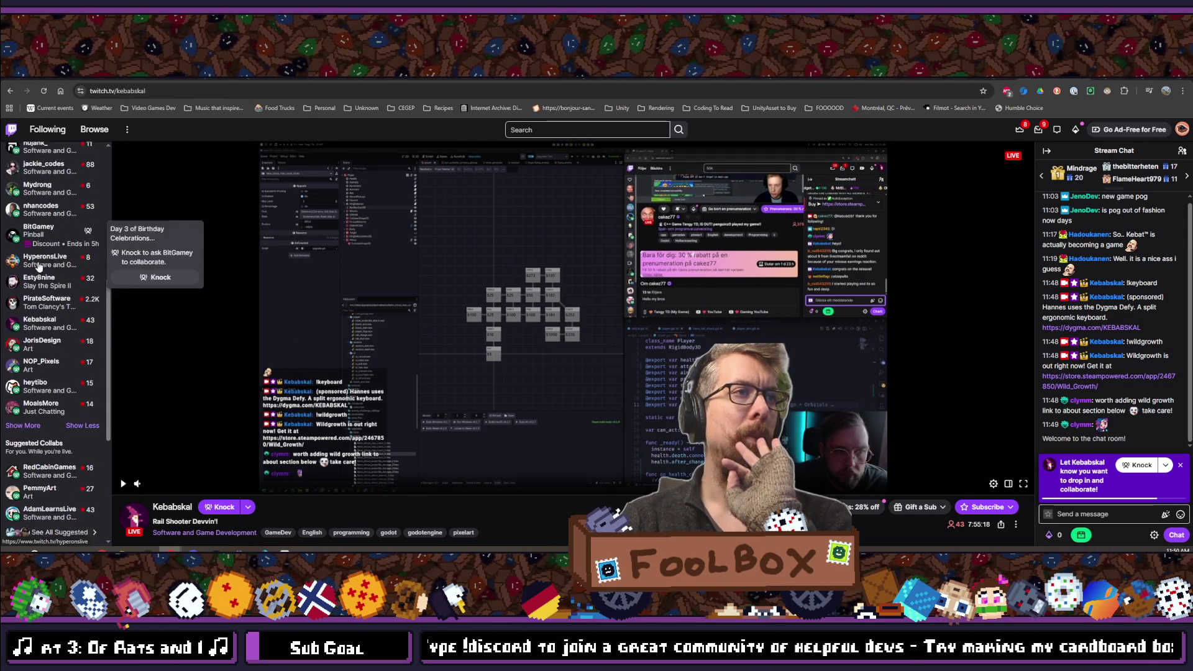
left_click(23, 414)
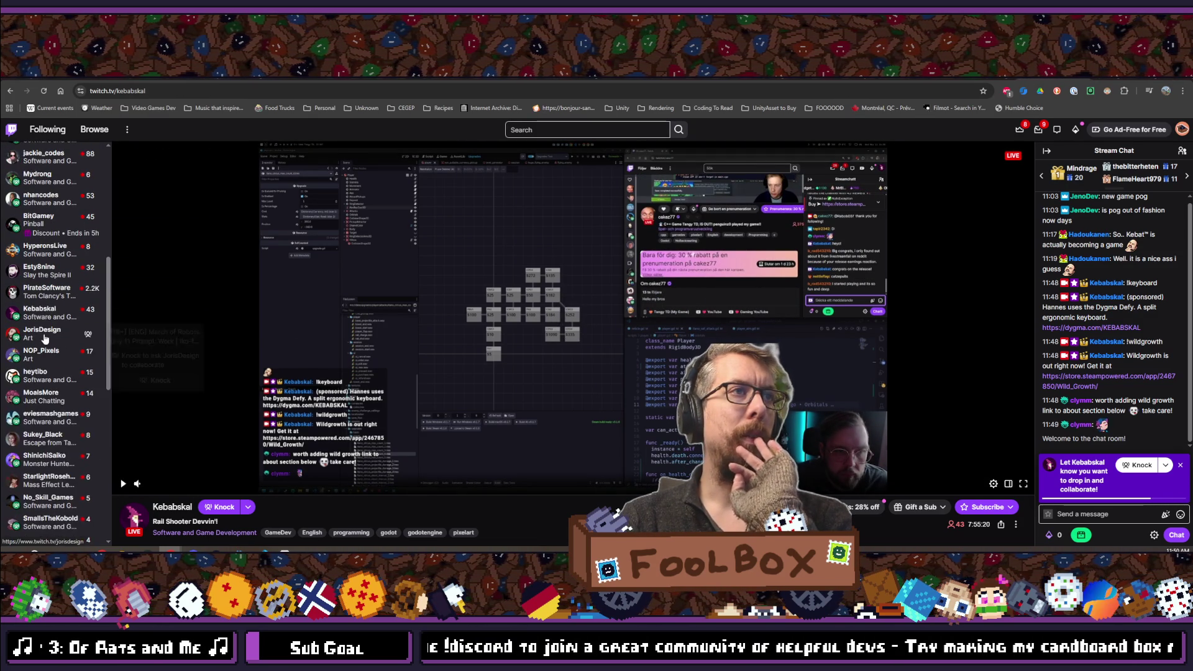
scroll(45, 338, "down", 1)
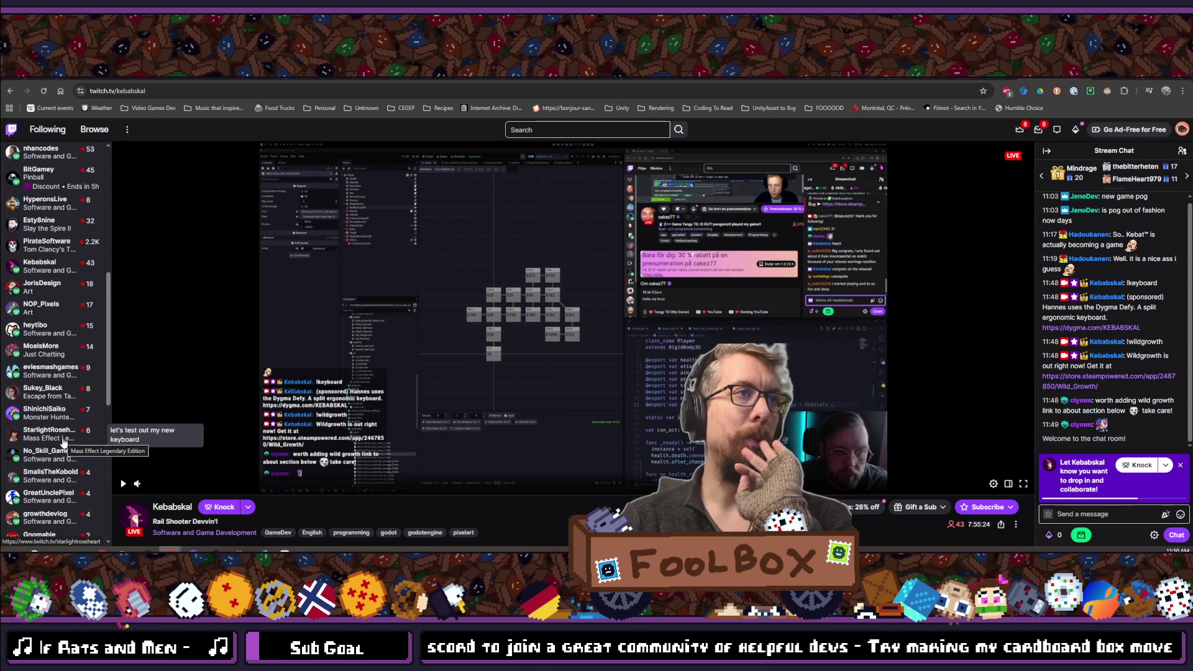
scroll(46, 460, "down", 2)
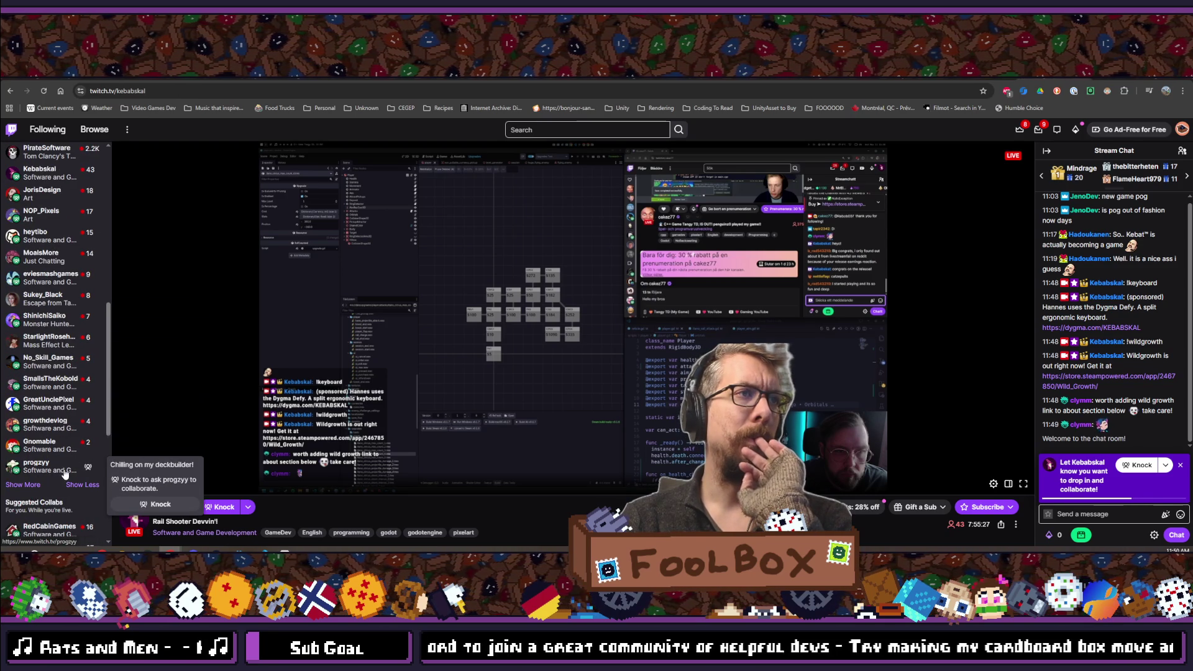
left_click(29, 485)
scroll(59, 460, "down", 2)
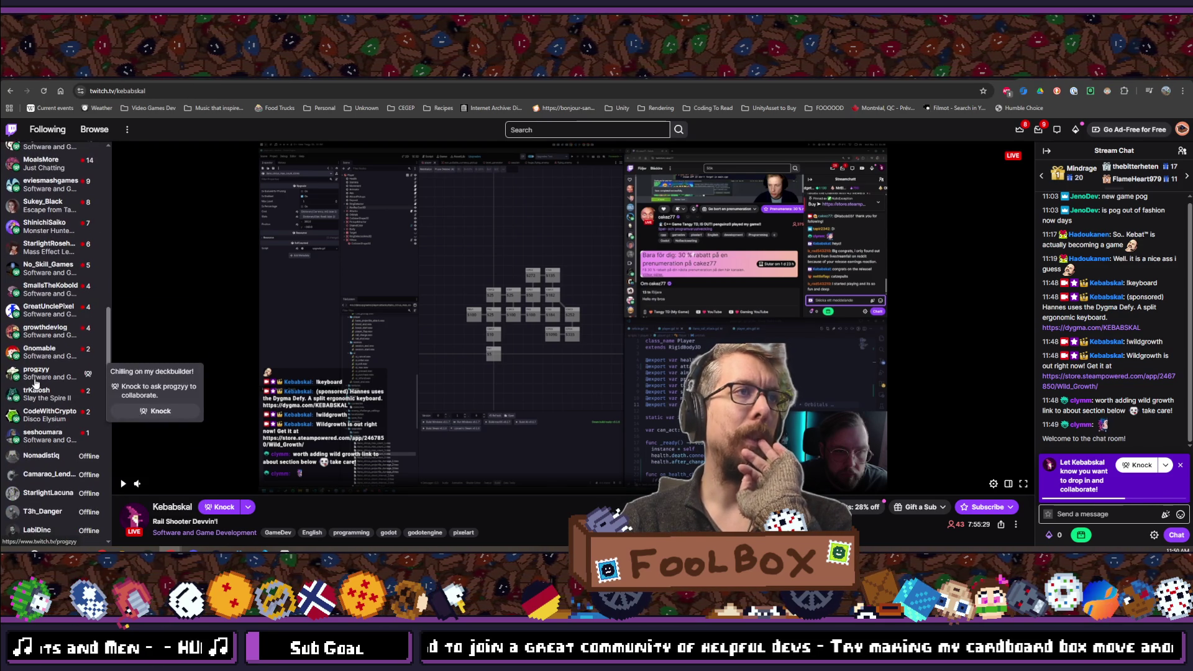
scroll(61, 447, "up", 5)
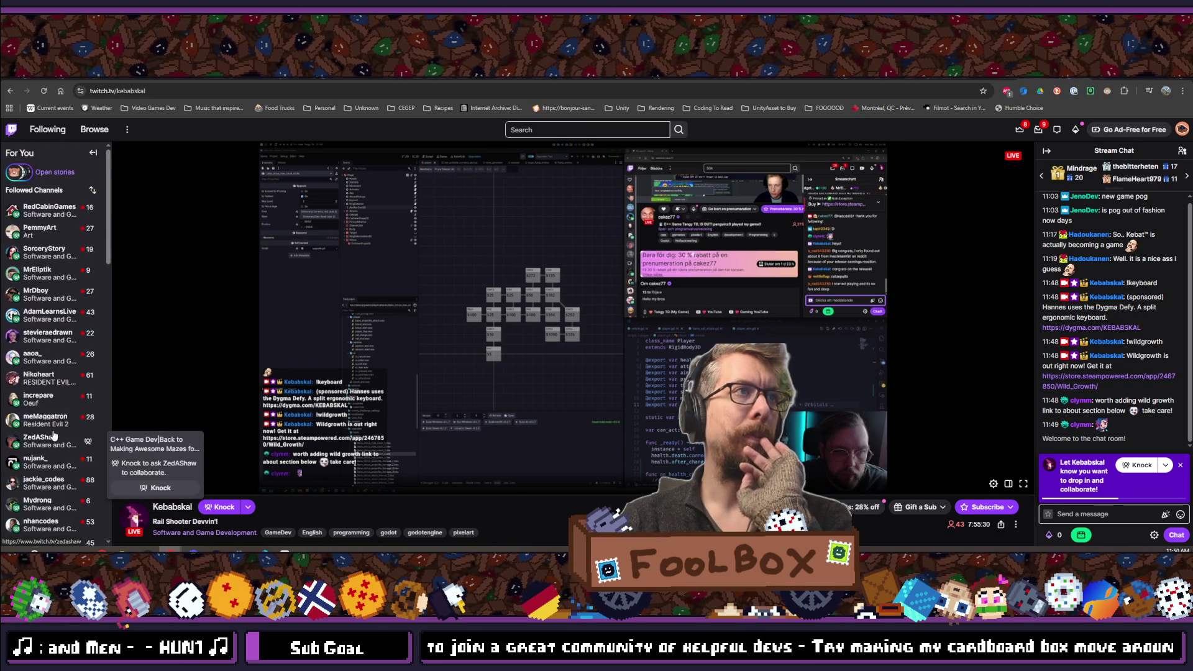